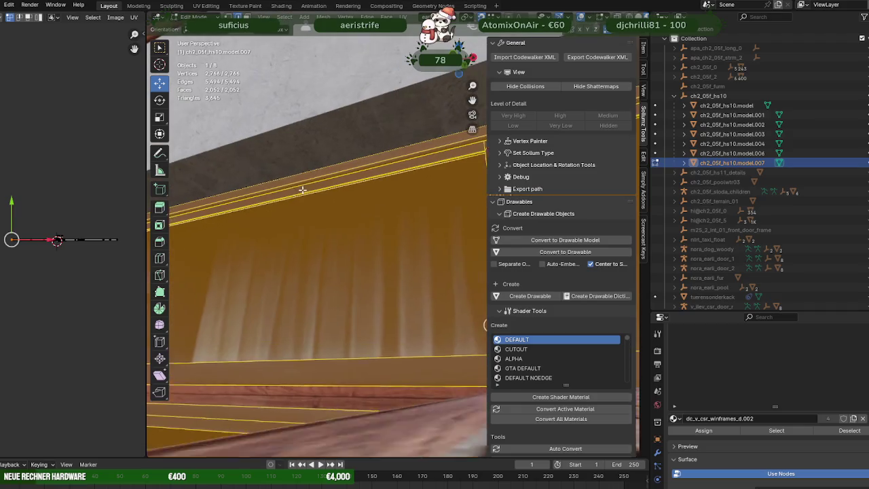
Step: Dissolve the first redundant window-frame edge on model.007
left_click(448, 168)
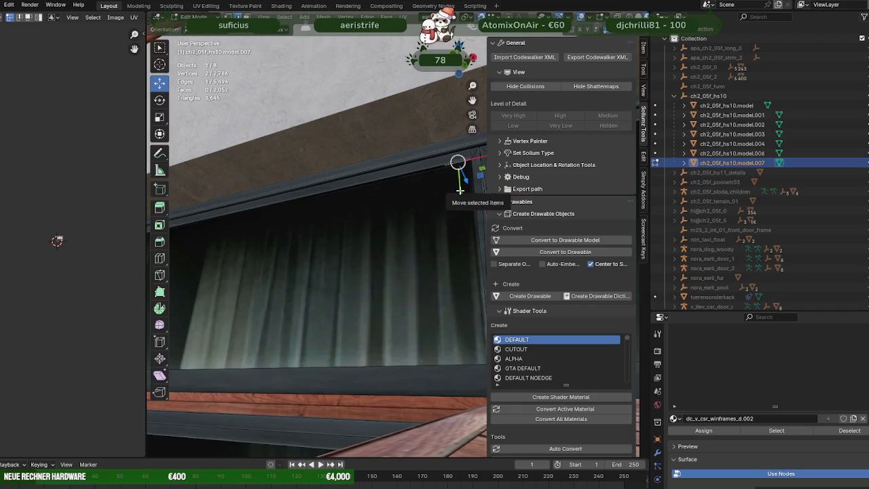
key("KP_Decimal")
left_click_drag(330, 220, 308, 255)
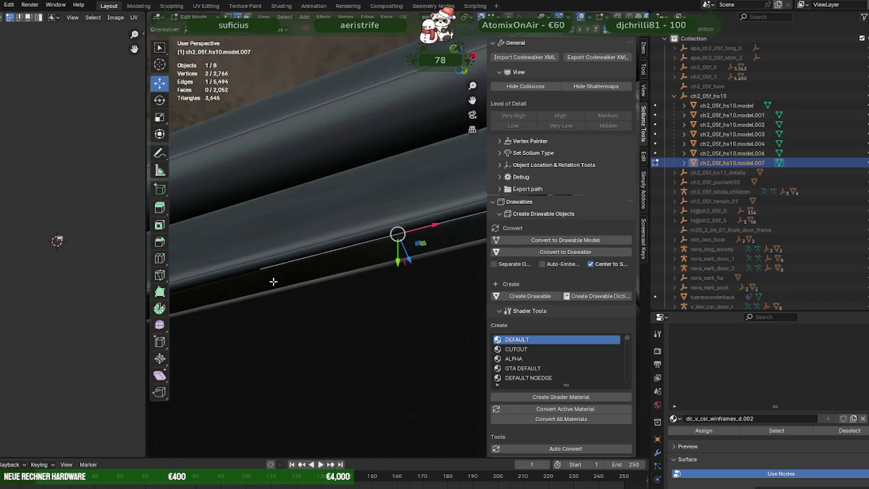
key("ctrl+e")
left_click(256, 282)
Step: Dissolve a second frame edge by the wall, then select all and return to Object Mode
left_click_drag(258, 281, 355, 317)
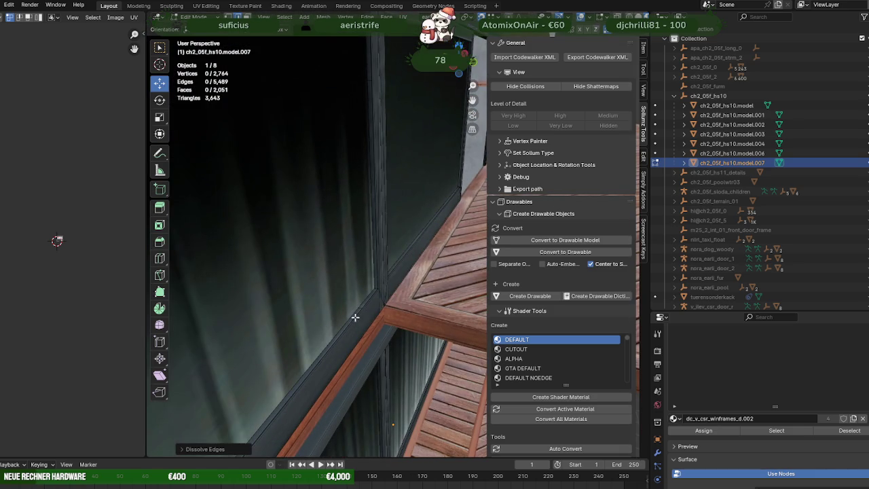
left_click_drag(363, 307, 364, 311)
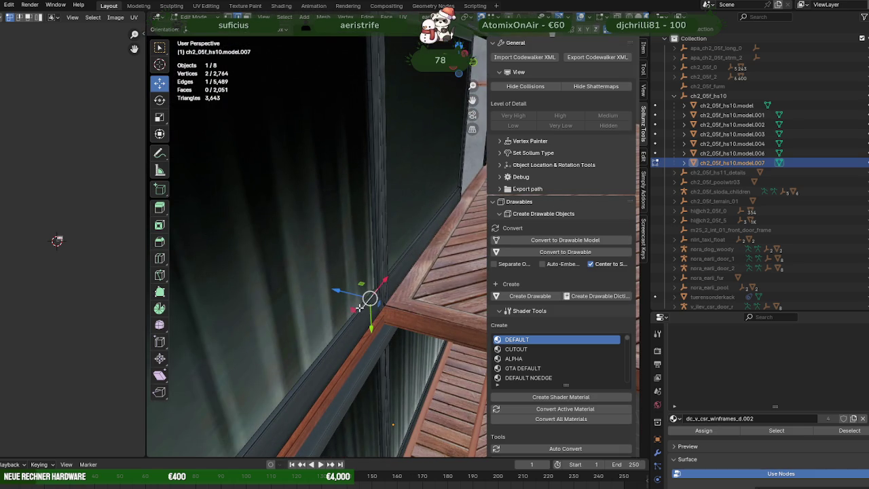
key("ctrl+e")
left_click(356, 309)
left_click_drag(374, 305, 459, 228)
key("a")
key("Tab")
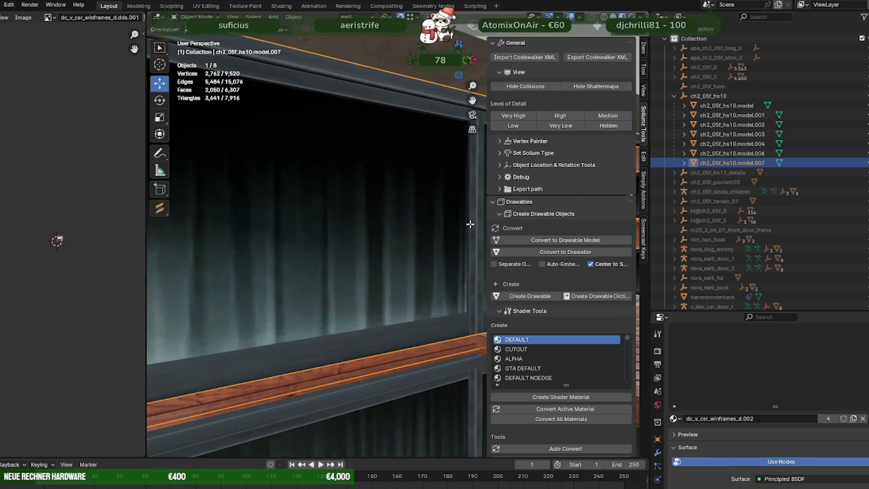
Step: Enter Edit Mode on model.007 and dissolve a vertical window-frame edge
key("Tab")
left_click(468, 222)
left_click_drag(464, 150, 407, 229)
scroll("up", 3)
scroll("up", 3)
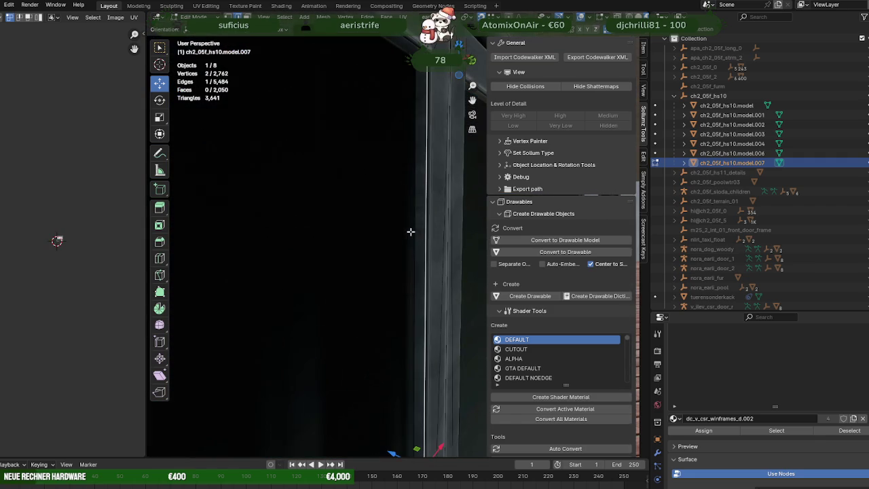
key("ctrl+e")
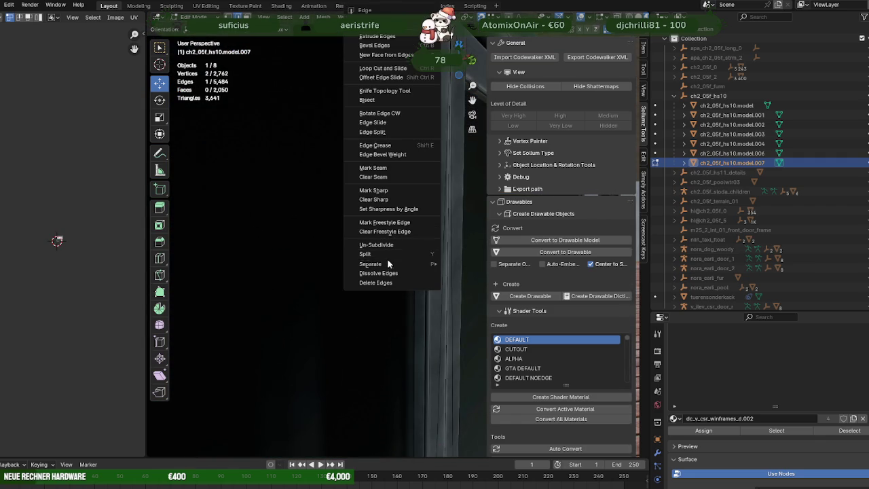
left_click(388, 273)
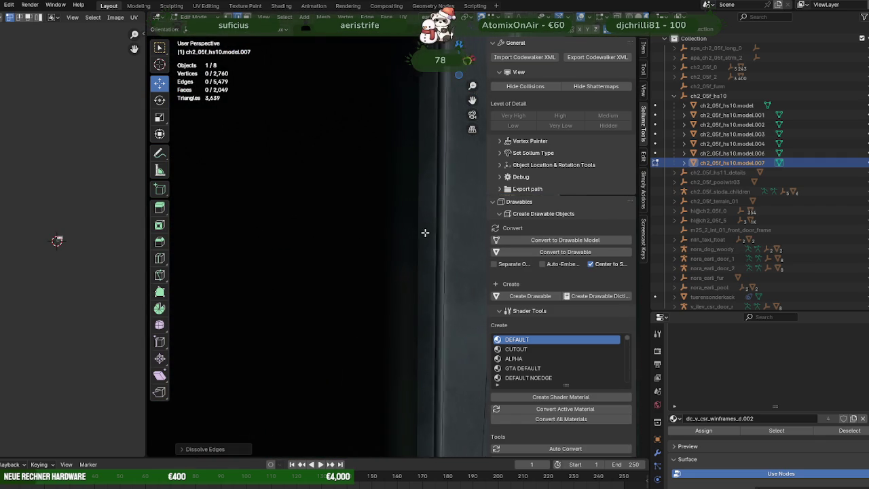
Step: Dissolve two more frame edges near the window-frame corner
scroll("down", 3)
scroll("down", 3)
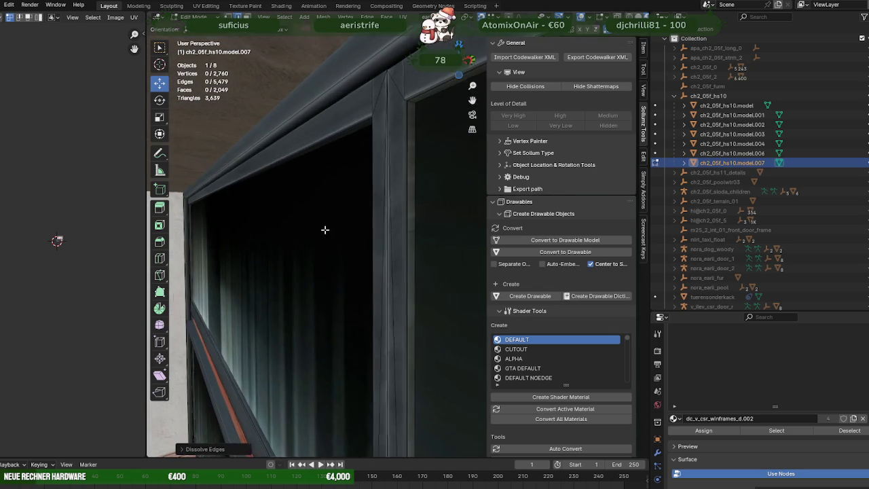
key("ctrl+e")
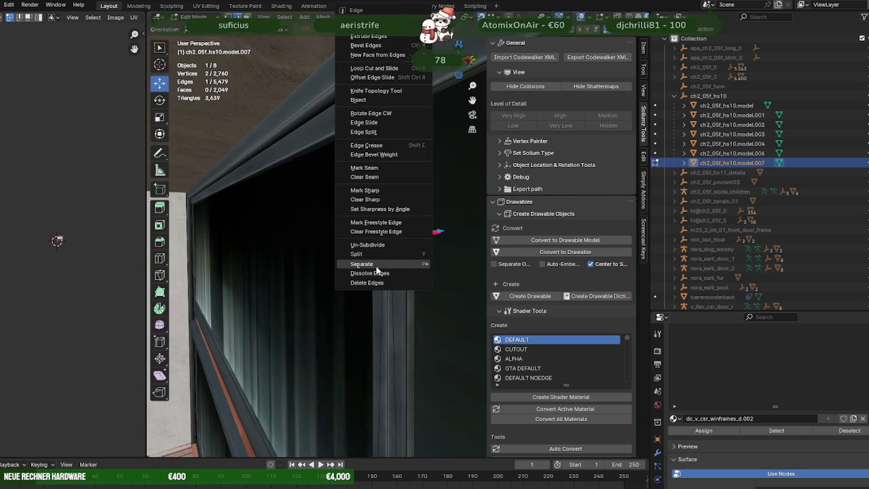
left_click(374, 272)
left_click_drag(410, 334, 368, 158)
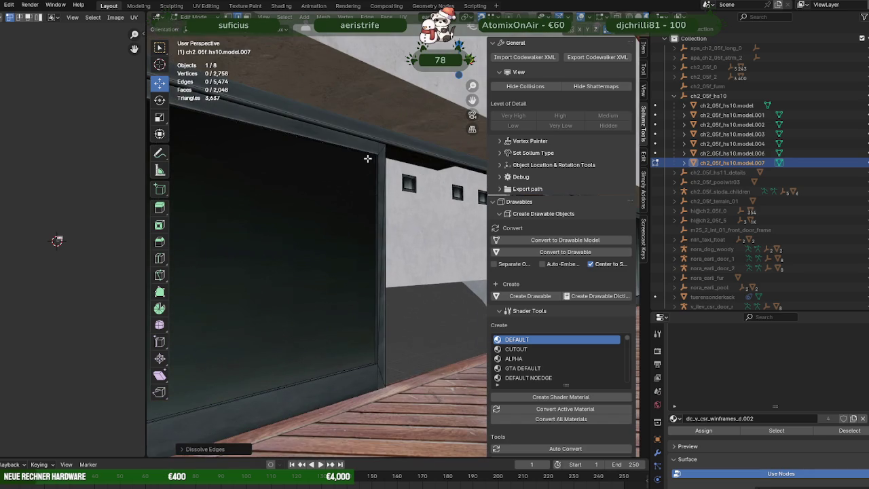
left_click_drag(377, 206, 289, 144)
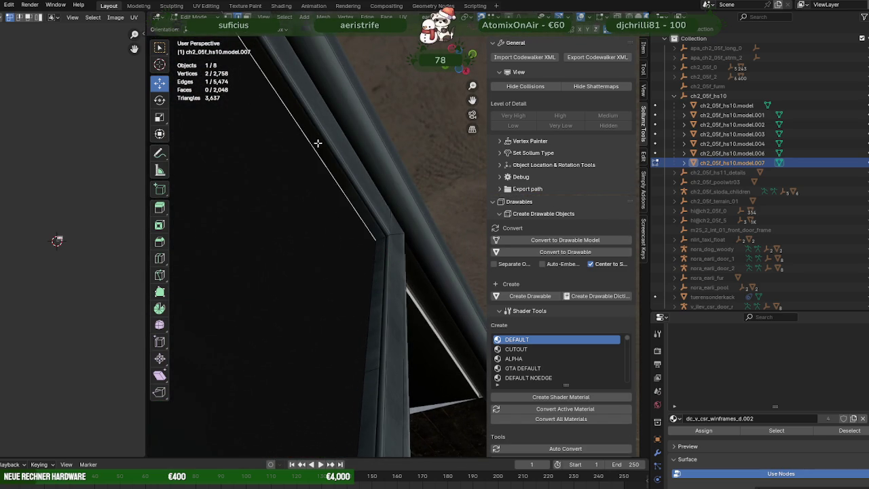
left_click_drag(329, 174, 369, 209)
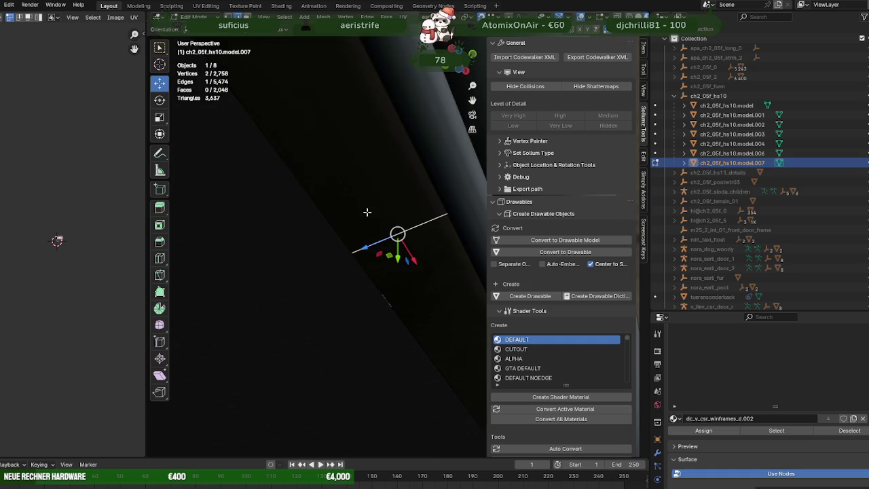
key("ctrl+e")
left_click(325, 273)
Step: Dissolve another redundant window-frame edge
left_click_drag(324, 272, 396, 327)
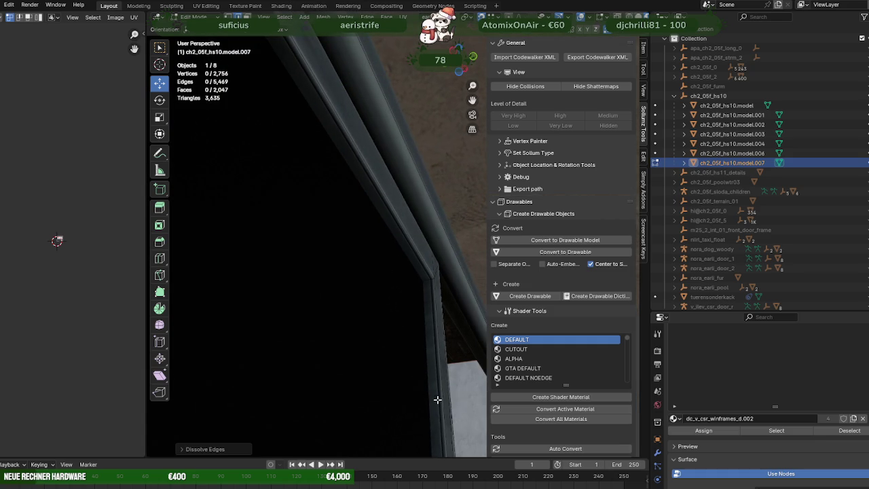
left_click(432, 395)
key("ctrl+e")
left_click(408, 376)
Step: Dissolve a redundant edge by the door frame and return to Object Mode, leaving 2,752 vertices
left_click_drag(403, 361, 419, 364)
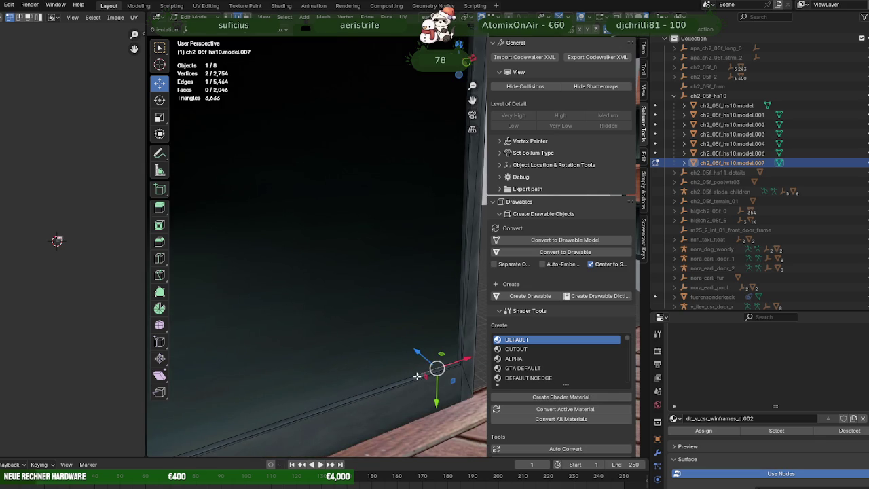
key("KP_Decimal")
left_click_drag(412, 352, 416, 347)
key("ctrl+e")
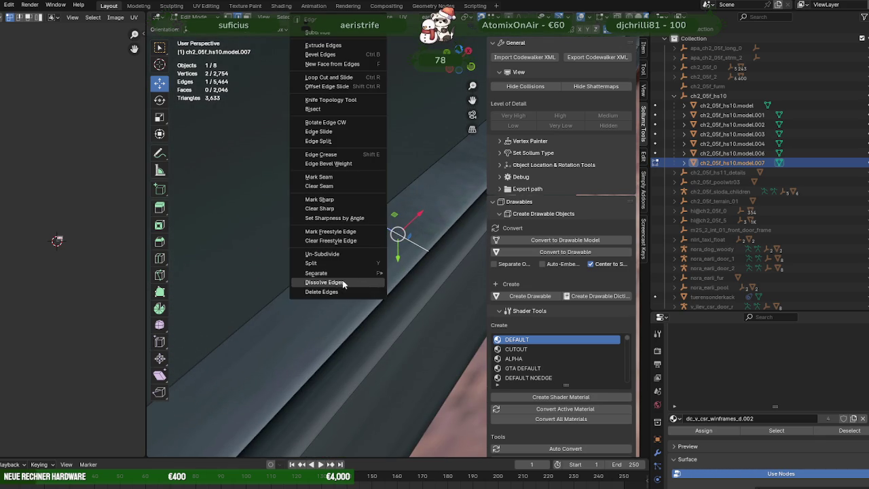
left_click(343, 283)
scroll("down", 3)
scroll("down", 3)
key("Tab")
left_click_drag(327, 251, 288, 211)
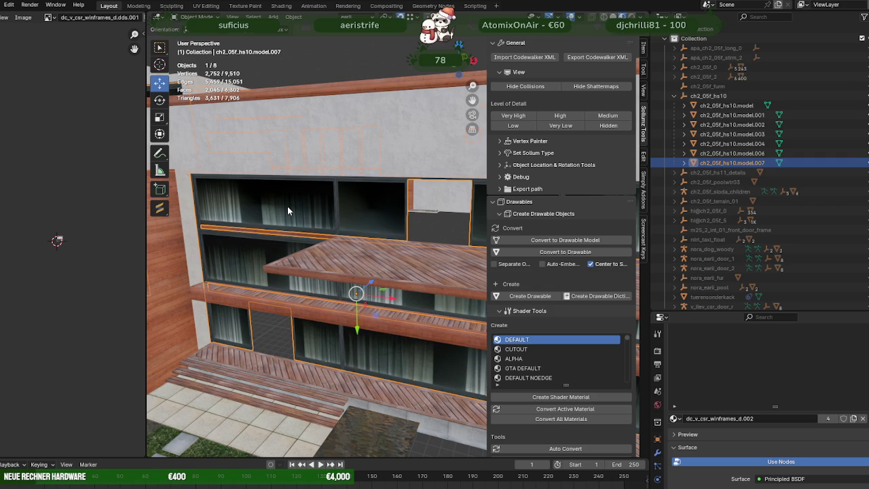
Step: Orbit the view to look down on the villa
left_click_drag(297, 226, 369, 275)
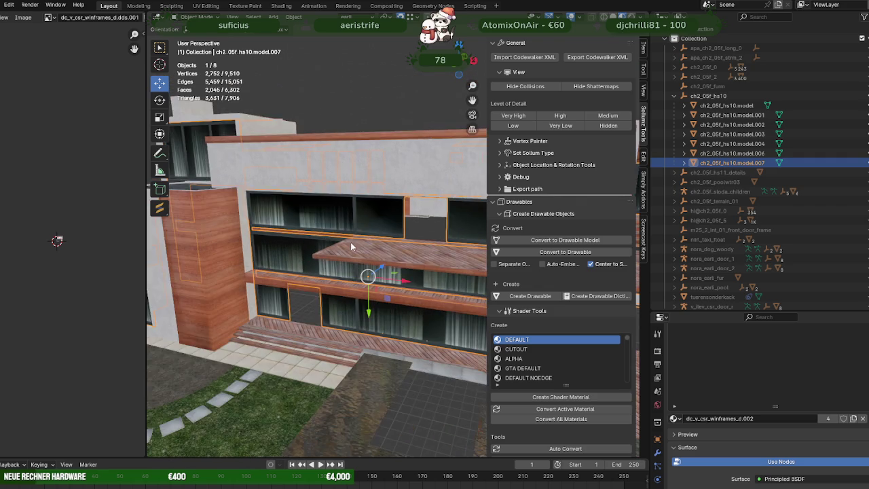
scroll("up", 3)
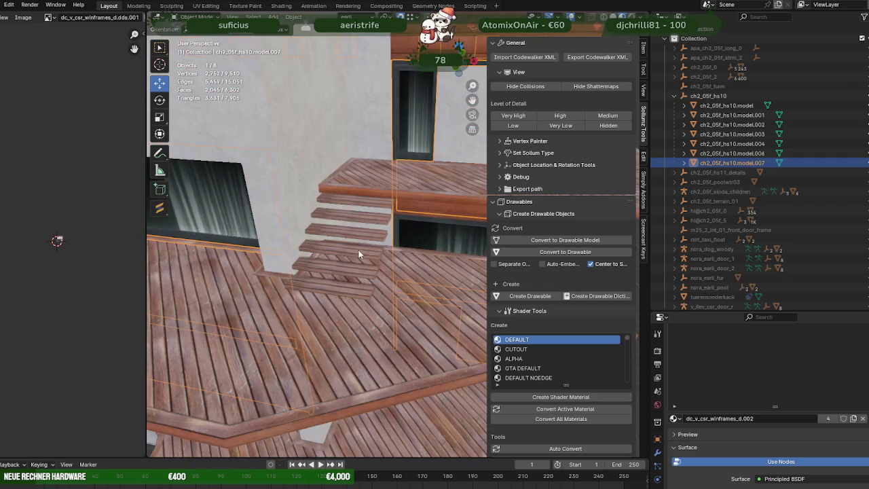
left_click(357, 214)
left_click_drag(345, 230, 366, 216)
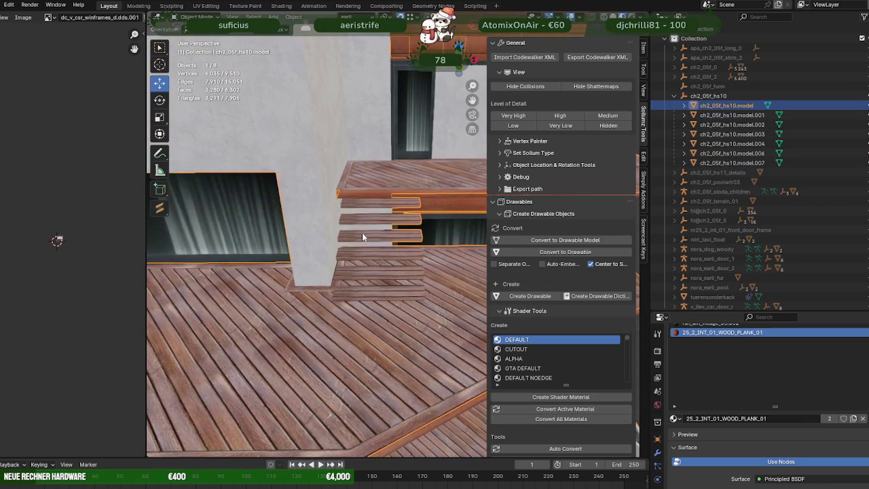
key("Tab")
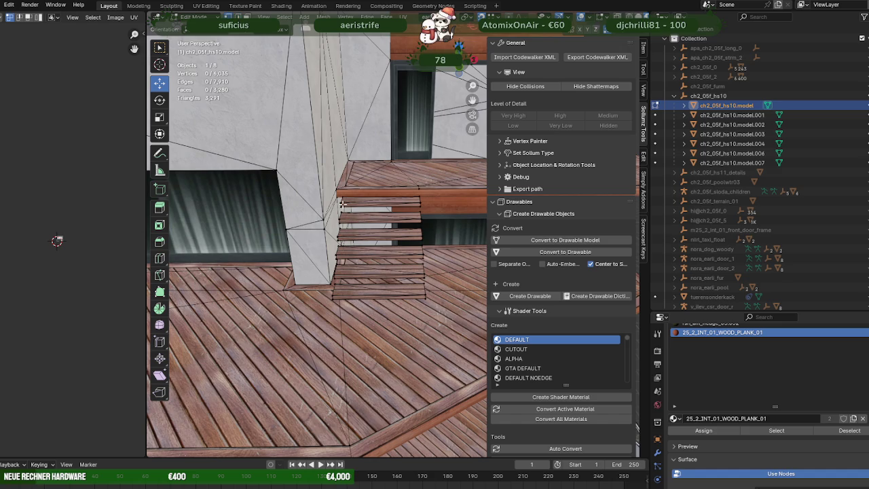
scroll("up", 3)
scroll("up", 3)
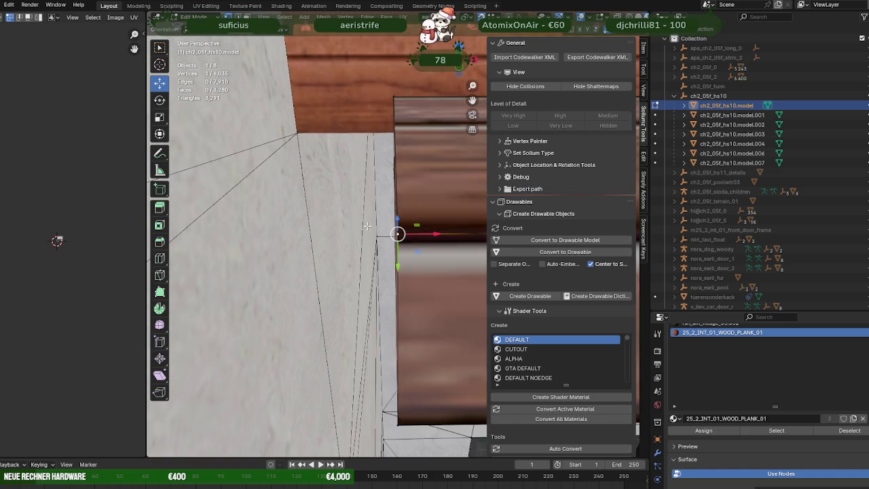
scroll("up", 3)
scroll("up", 3)
scroll("up", 3)
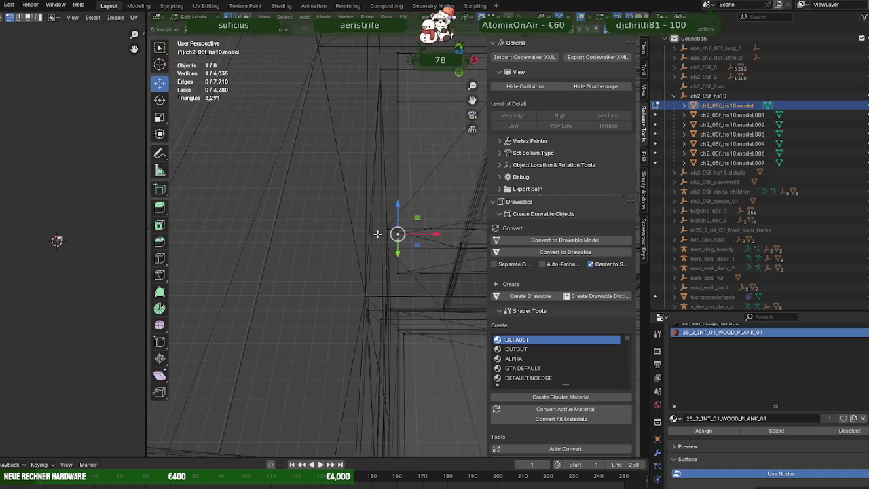
left_click_drag(383, 182, 411, 163)
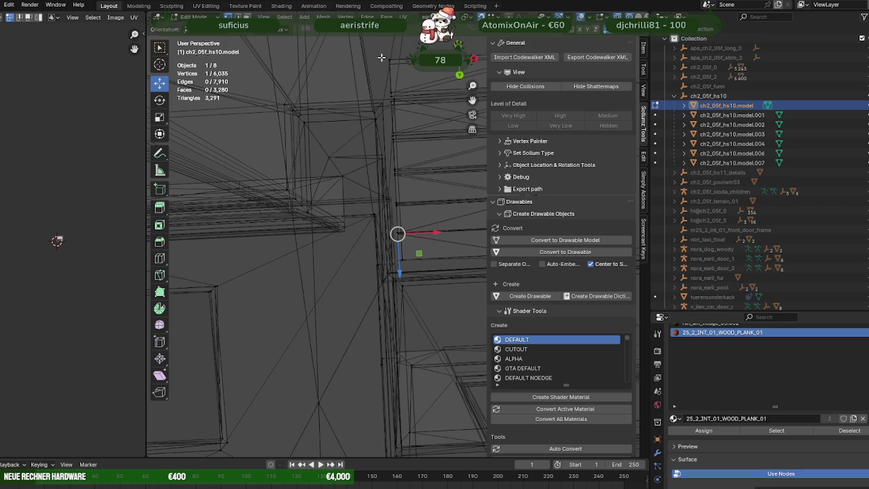
left_click_drag(429, 269, 429, 268)
left_click_drag(429, 268, 375, 129)
left_click_drag(409, 183, 409, 183)
key("shift+z")
scroll("up", 3)
left_click_drag(433, 231, 418, 239)
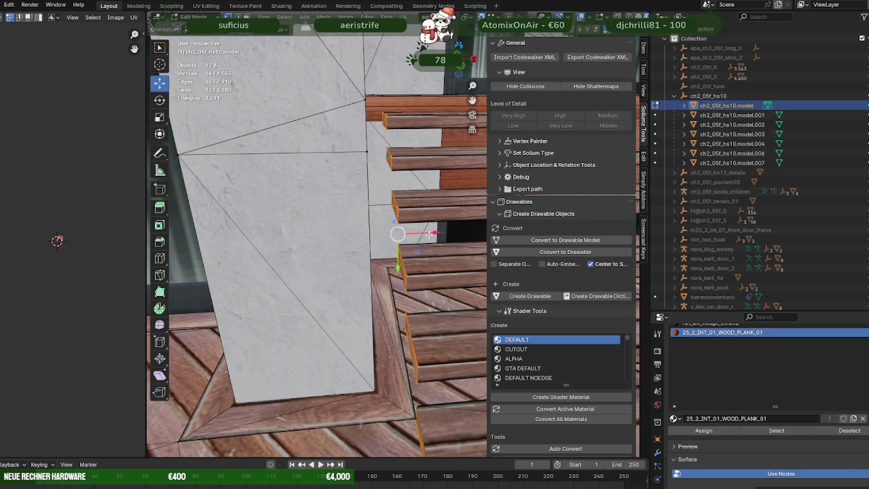
key("g")
key("x")
key("Escape")
left_click_drag(418, 234, 417, 214)
left_click_drag(379, 274, 440, 263)
key("Tab")
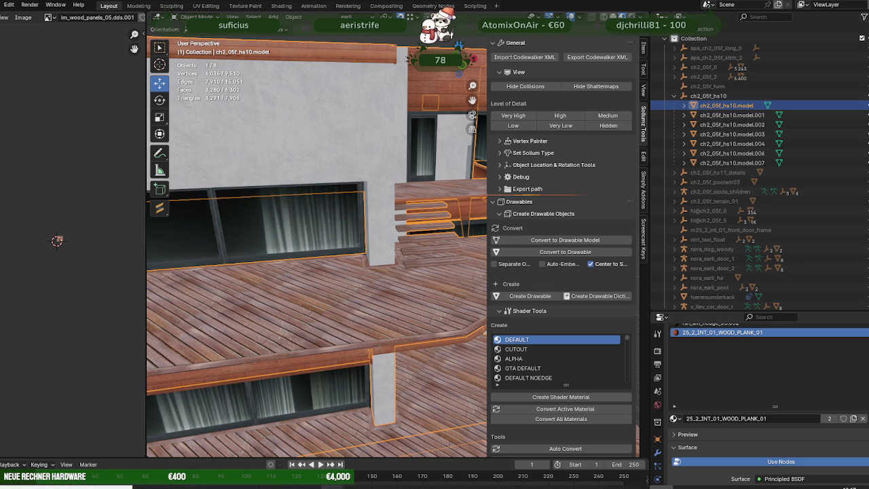
left_click(332, 445)
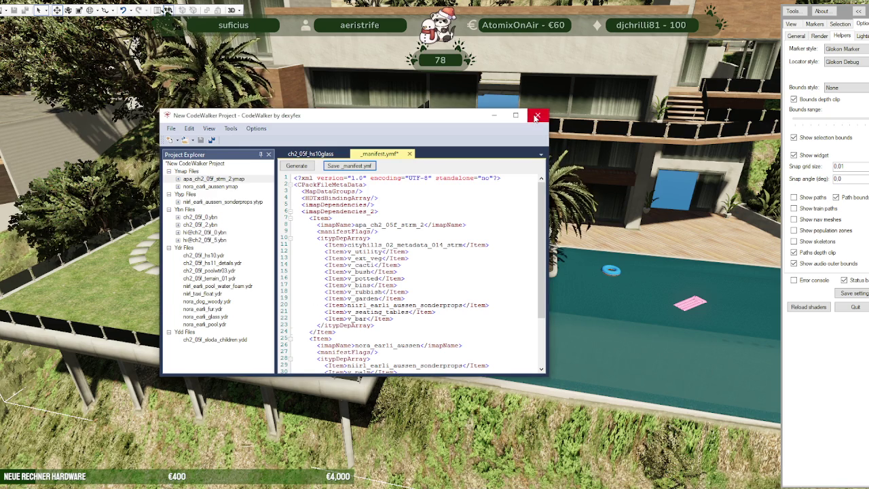
Step: Close the CodeWalker project at the save prompt and fly toward the house and deck
left_click(536, 117)
left_click(448, 285)
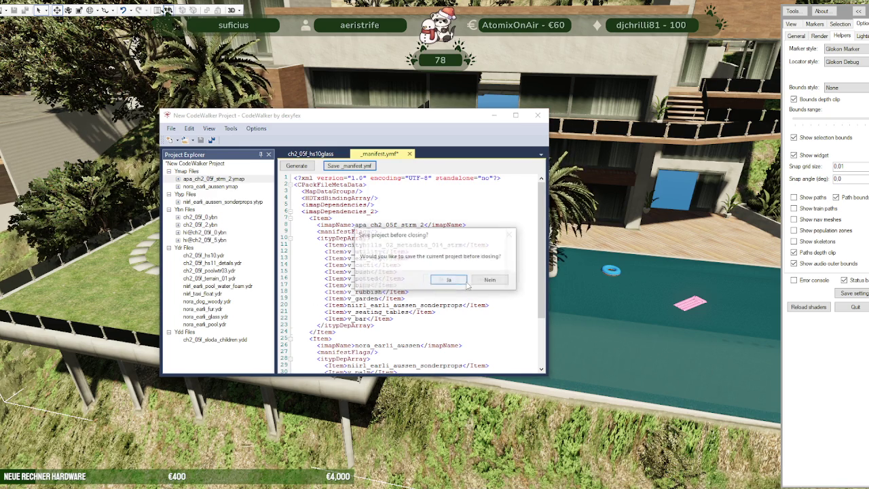
left_click_drag(518, 232, 493, 234)
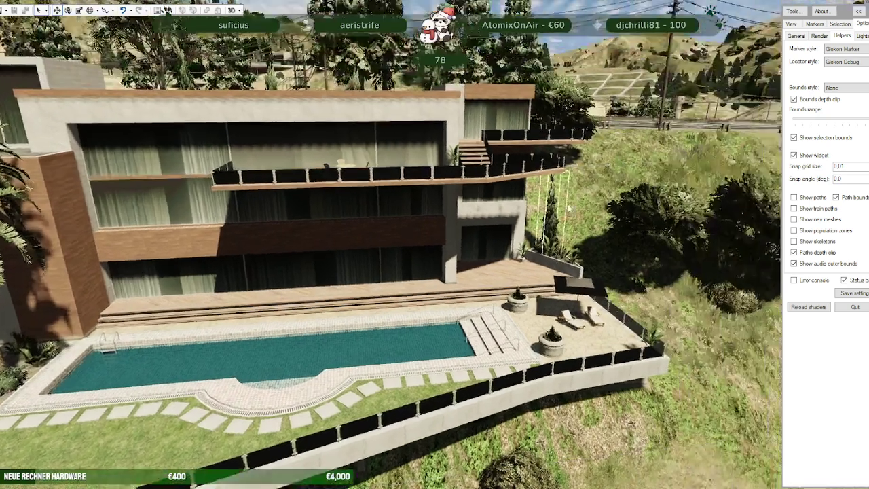
key("w")
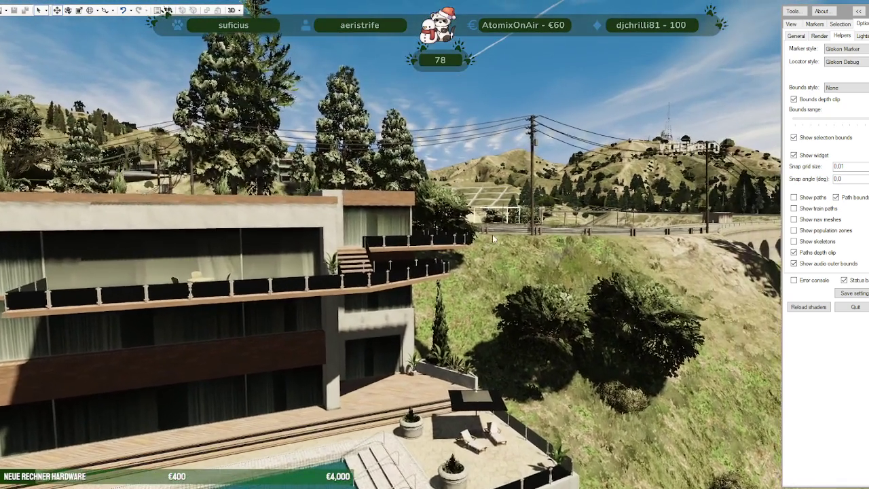
key("w")
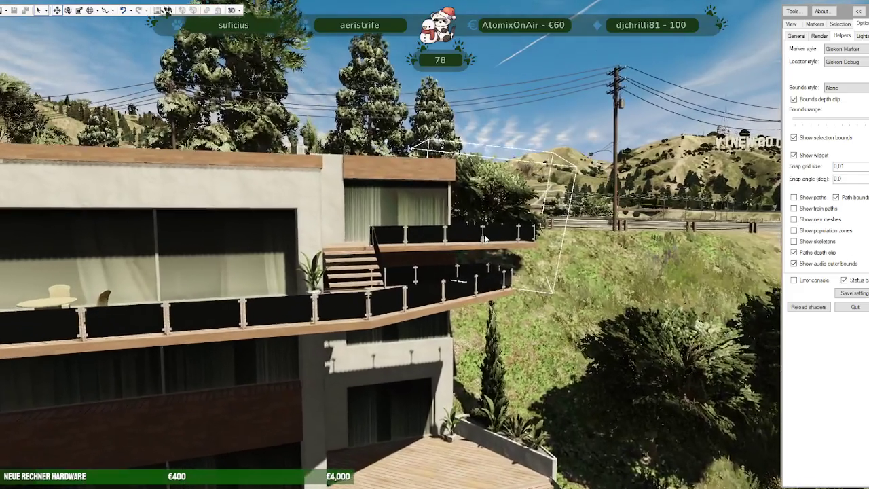
key("w")
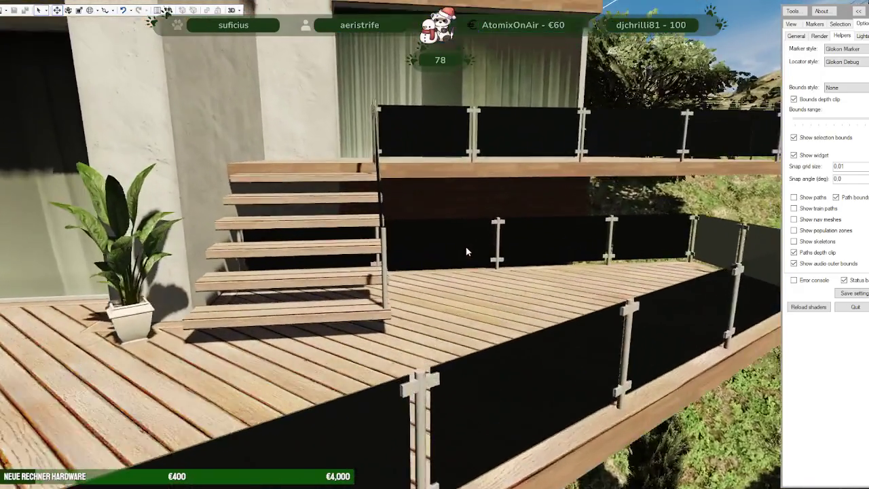
Step: Inspect the floating staircase, railing and balcony, then pull back to a wide terrace-and-pool view
left_click_drag(476, 238, 314, 229)
key("w")
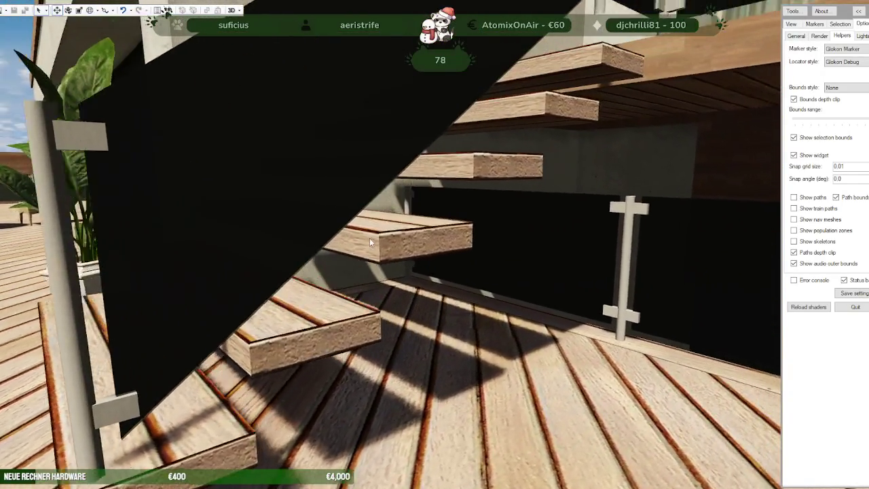
key("s")
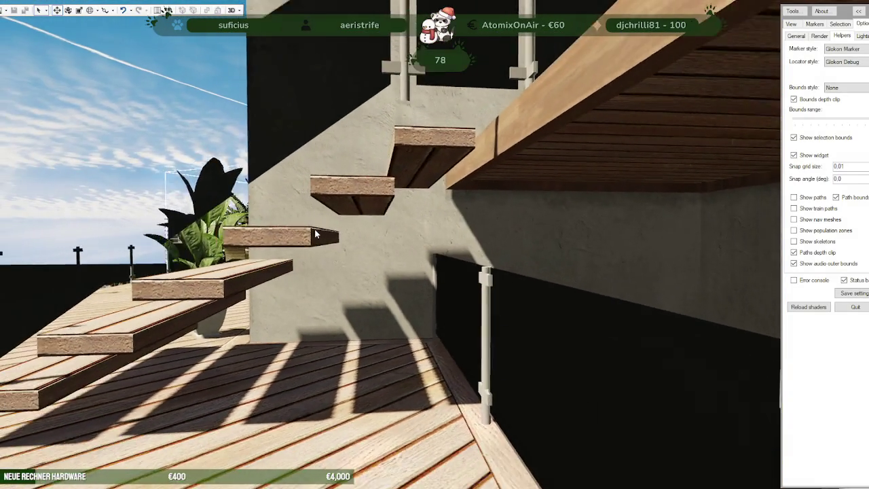
left_click_drag(315, 229, 469, 240)
key("w")
key("d")
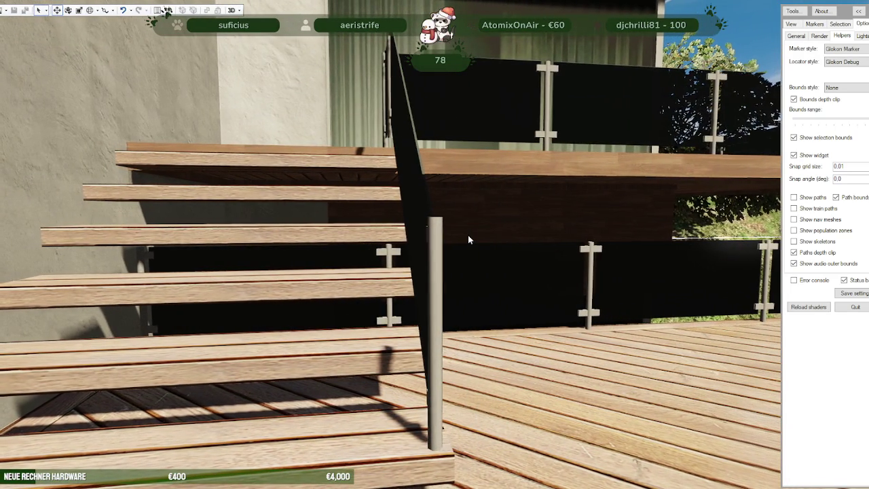
left_click_drag(468, 235, 466, 319)
key("w")
key("a")
key("s")
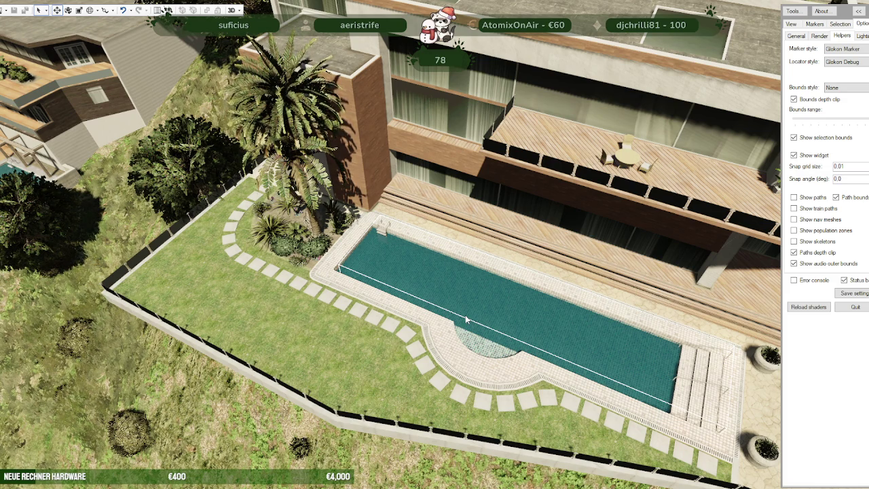
Step: Back in Blender, select ch2_05f_hs10.model.007 and show it alone in local view
key("Escape")
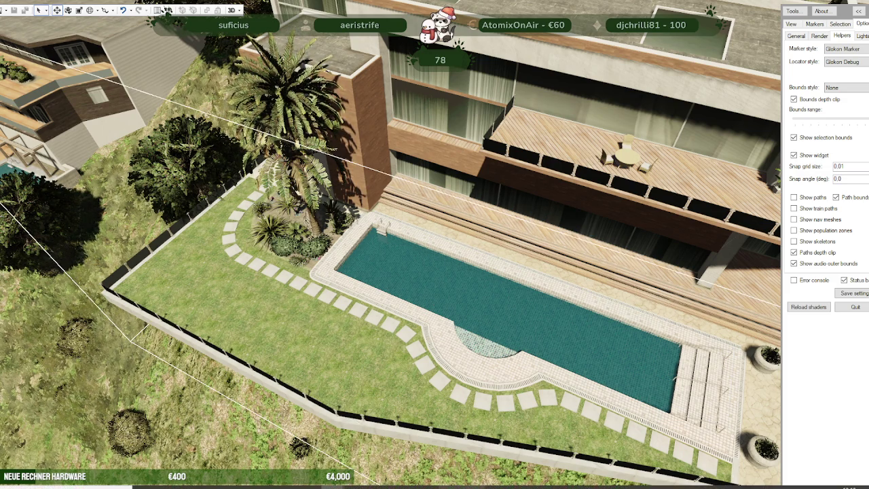
key("alt+Tab")
scroll("down", 3)
scroll("down", 3)
scroll("up", 3)
scroll("up", 3)
scroll("up", 3)
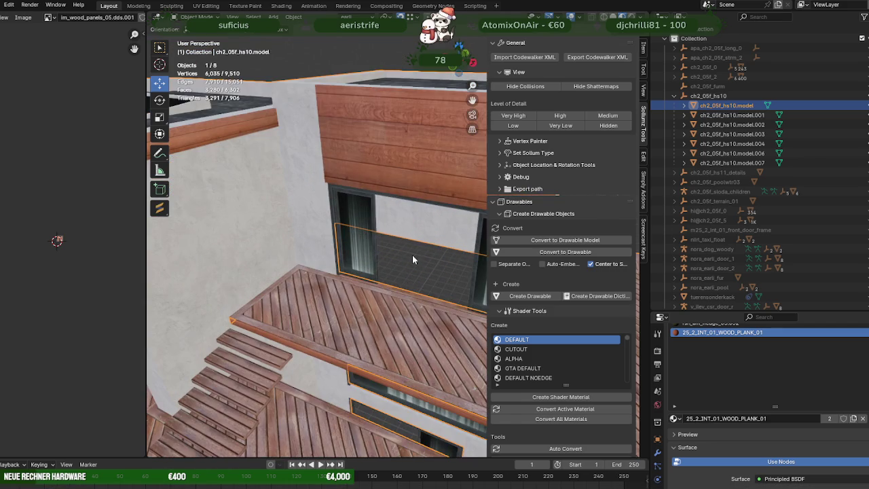
left_click(358, 206)
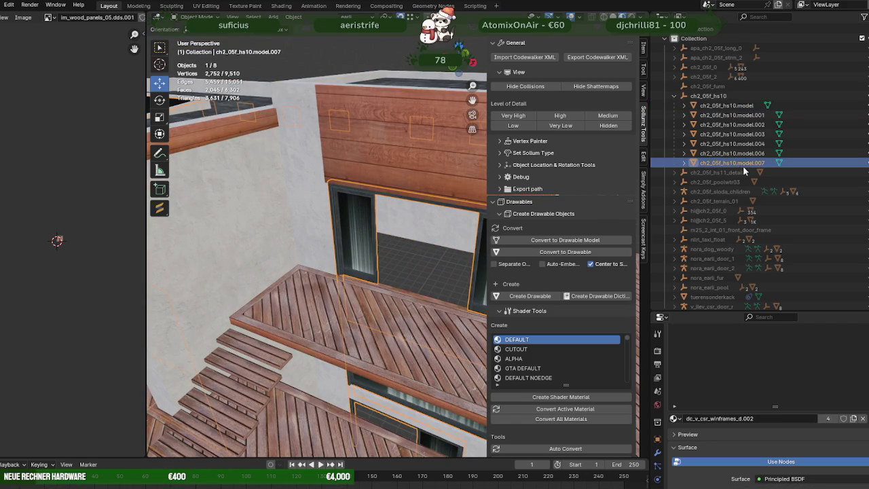
key("KP_Divide")
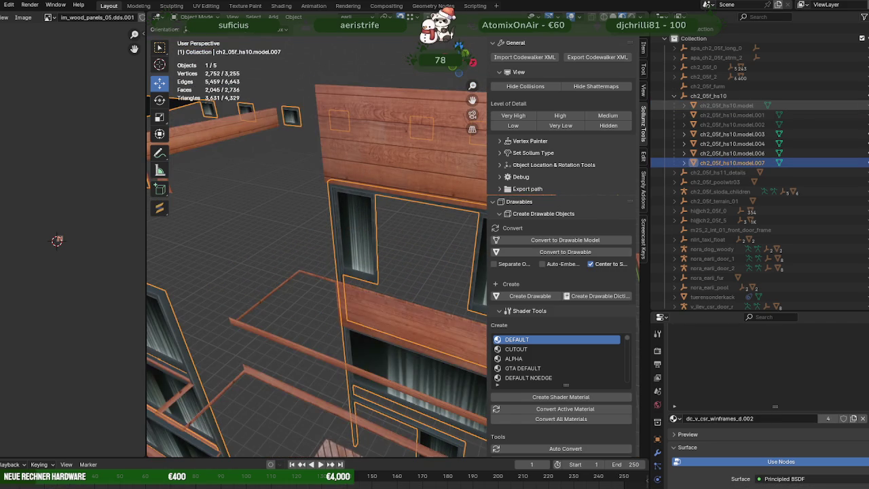
Step: Enter Edit Mode on the window frame and dissolve the first redundant edge
scroll("up", 3)
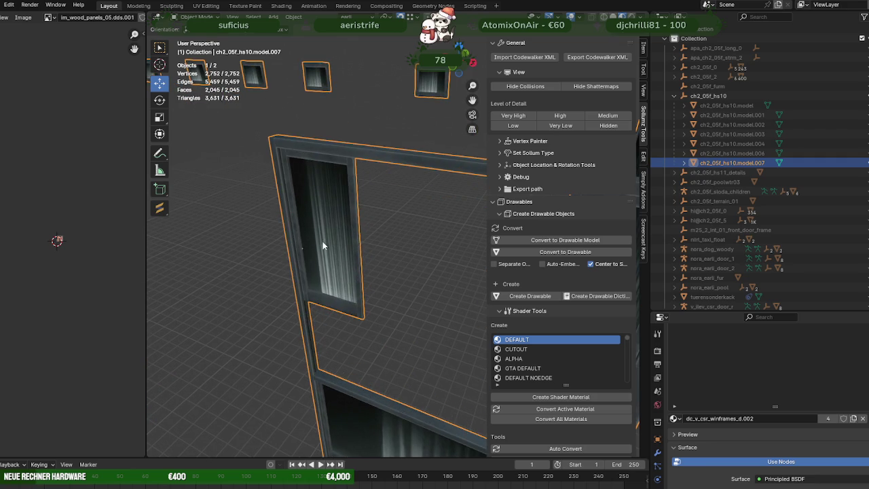
key("Tab")
left_click_drag(348, 237, 396, 164)
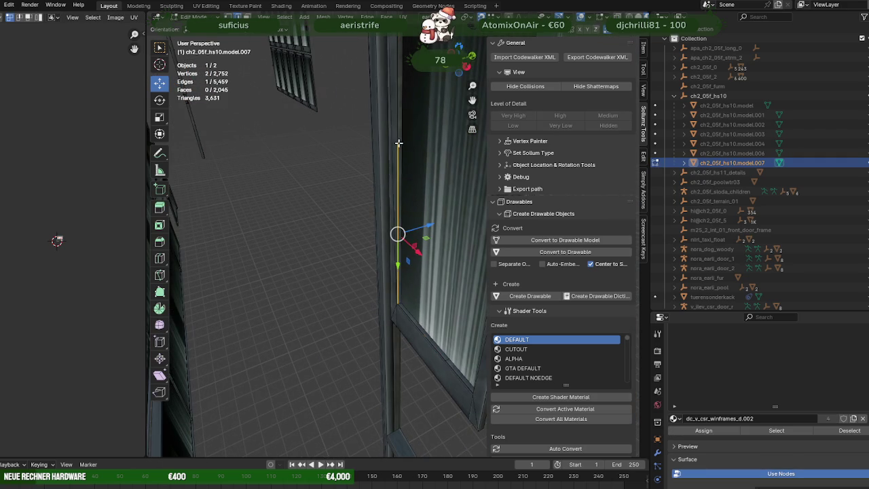
key("KP_Decimal")
left_click_drag(411, 159, 398, 188)
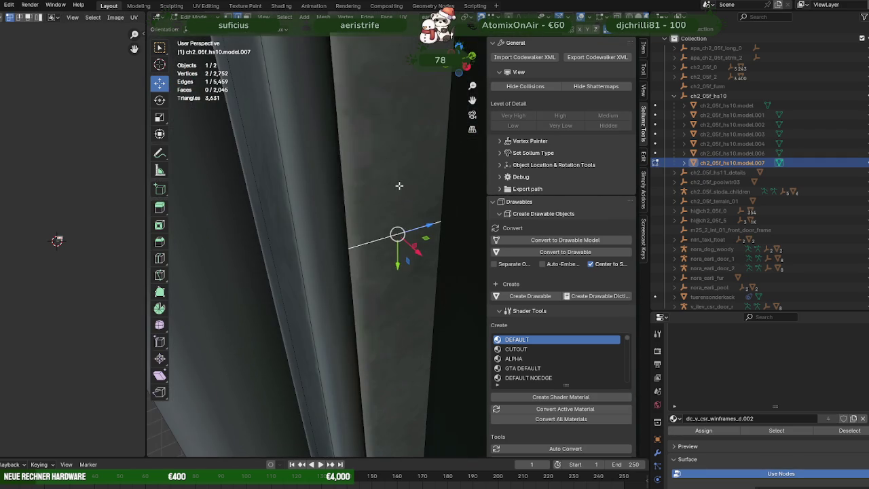
key("ctrl+e")
left_click(367, 273)
Step: Dissolve the next redundant frame edge
left_click_drag(373, 256, 327, 182)
scroll("down", 3)
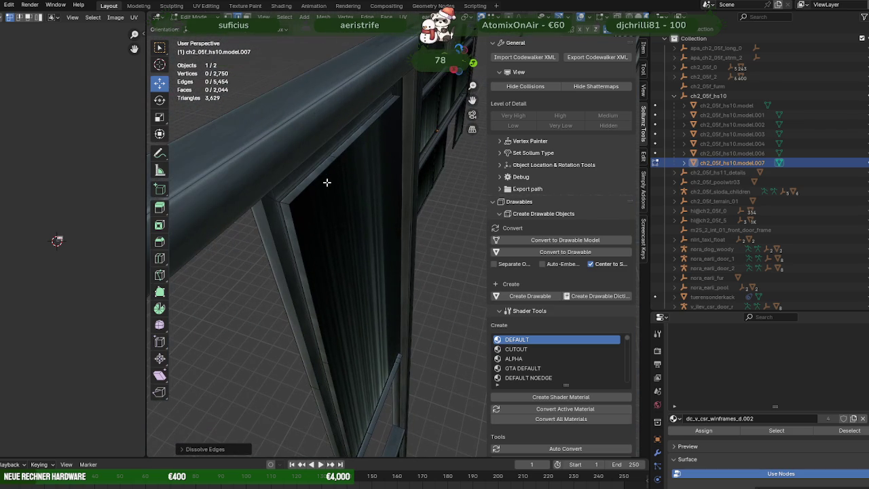
left_click(333, 157)
key("ctrl+e")
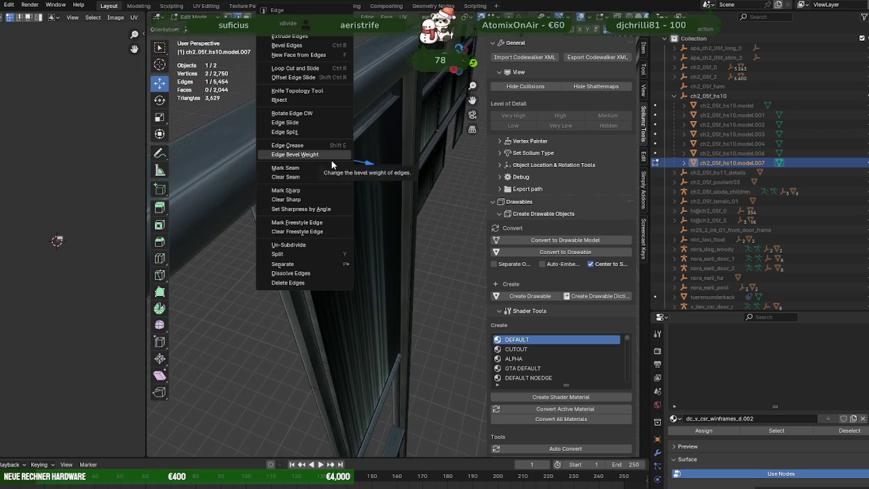
left_click(291, 273)
Step: Dissolve two more frame edges, reaching 5,435 edges, then select the whole mesh
left_click_drag(392, 288, 370, 229)
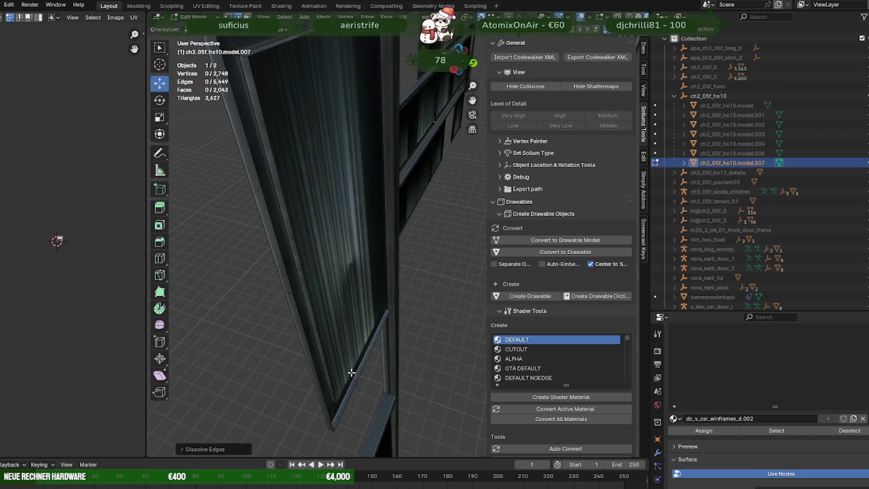
key("ctrl+e")
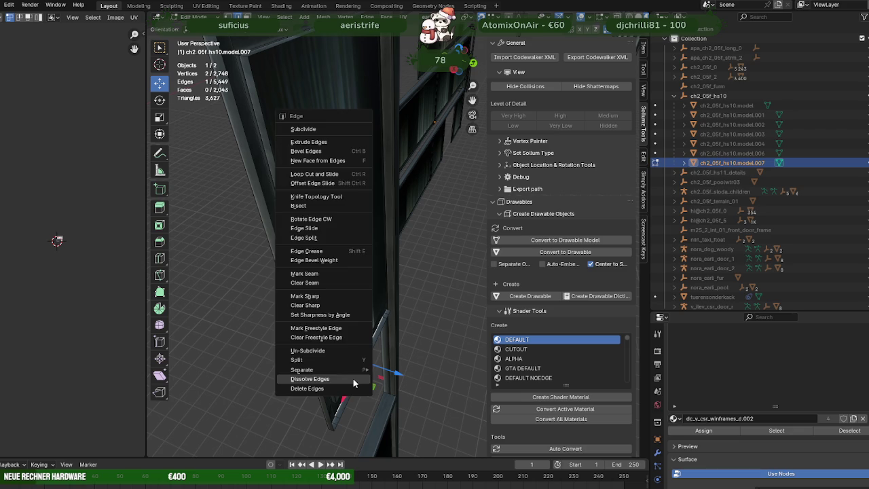
key("Escape")
scroll("up", 3)
left_click_drag(369, 388, 436, 245)
key("ctrl+e")
left_click(369, 281)
key("ctrl+e")
left_click(402, 168)
left_click_drag(403, 169, 416, 241)
key("a")
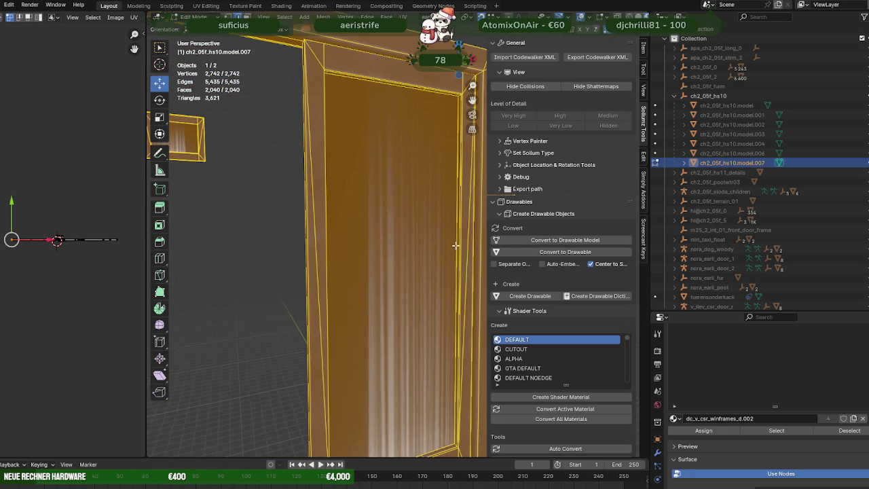
Step: Dissolve a redundant edge on the door frame, then check the whole mesh
left_click(457, 244)
key("x")
left_click(446, 264)
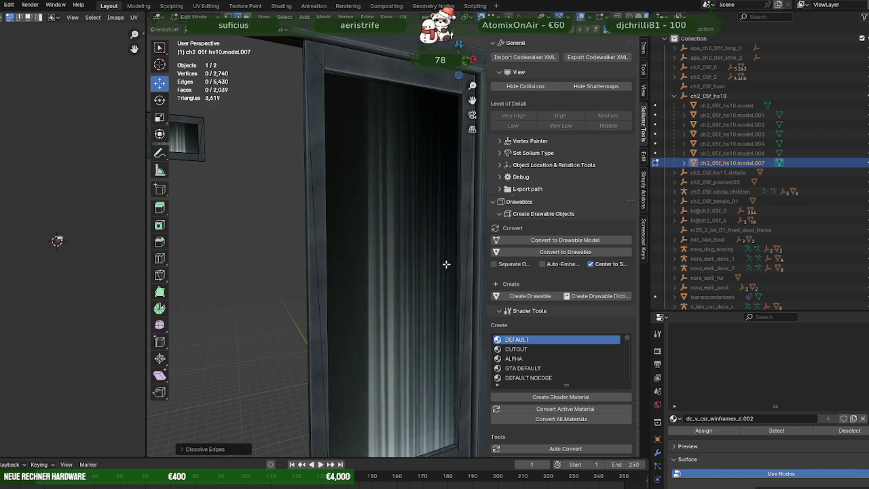
key("a")
left_click_drag(417, 223, 403, 201)
key("alt+a")
Step: Inspect the door's top inner frame and dissolve a redundant frame edge from the side
scroll("up", 3)
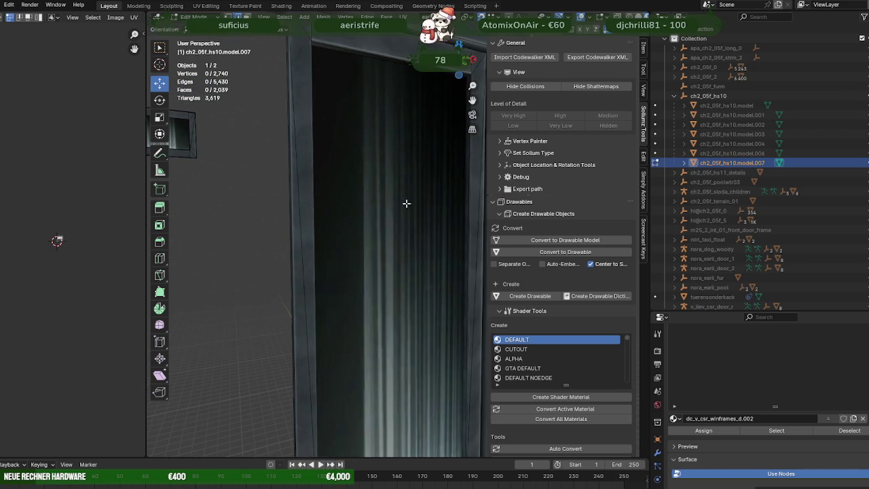
key("a")
left_click_drag(388, 163, 396, 138)
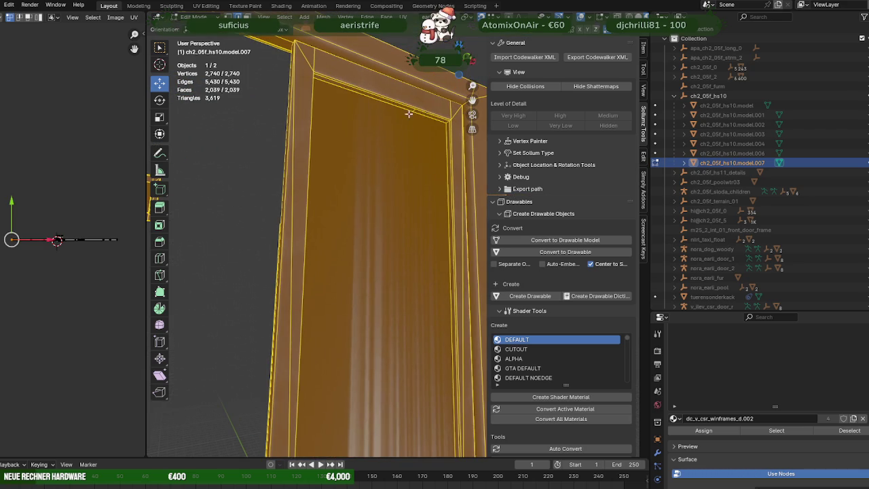
left_click(413, 110)
left_click_drag(414, 110, 430, 327)
key("a")
left_click(362, 226)
key("ctrl+x")
scroll("down", 3)
key("a")
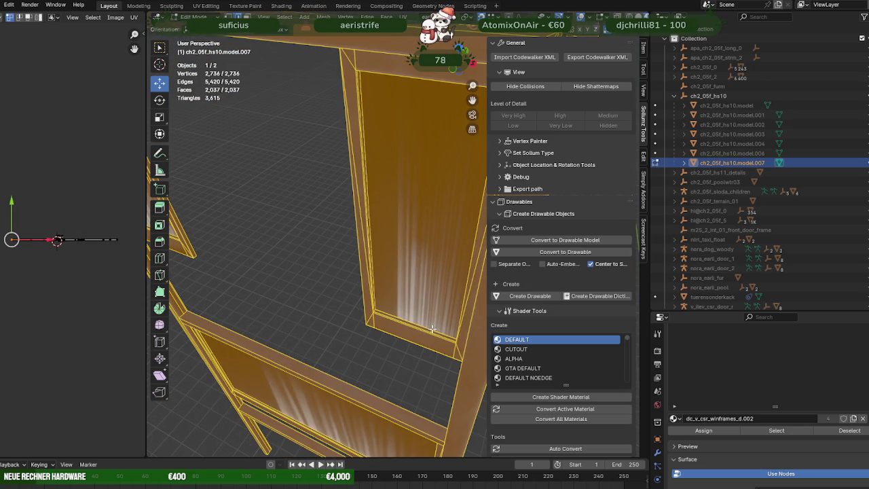
Step: Dissolve another redundant frame edge below the door opening
left_click(431, 330)
right_click(422, 295)
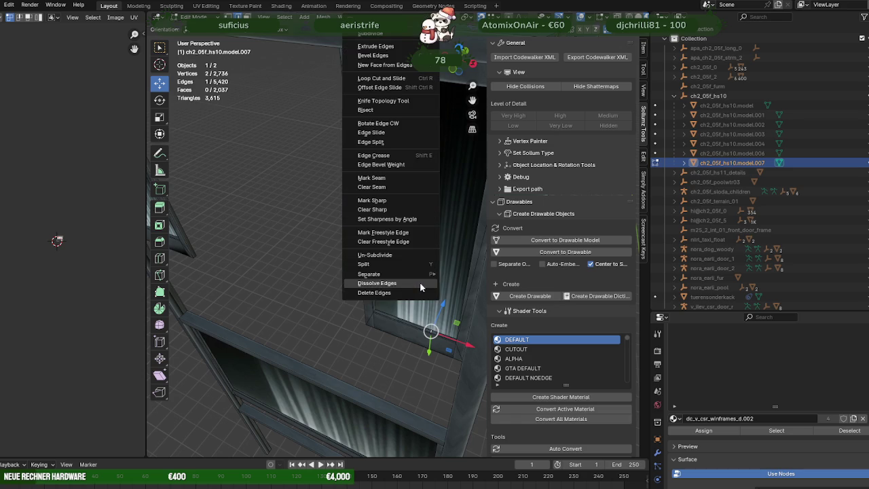
left_click(420, 282)
scroll("down", 3)
left_click_drag(420, 282, 318, 229)
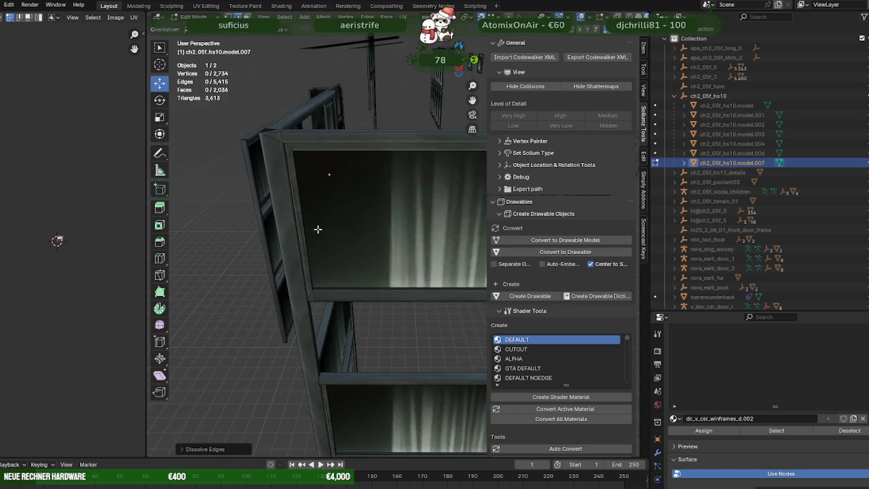
Step: Zoom in on the next window frame and dissolve one of its redundant edges
key("a")
left_click_drag(366, 243, 285, 177)
scroll("up", 3)
scroll("up", 3)
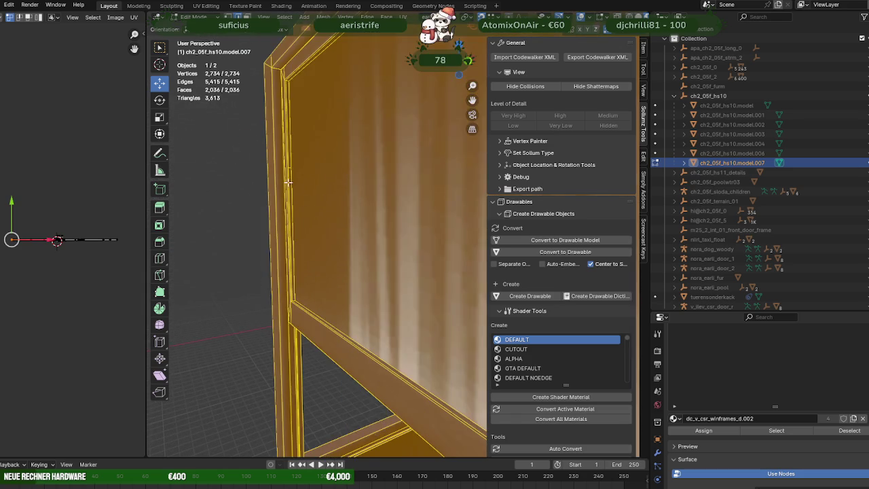
scroll("up", 3)
left_click(257, 148)
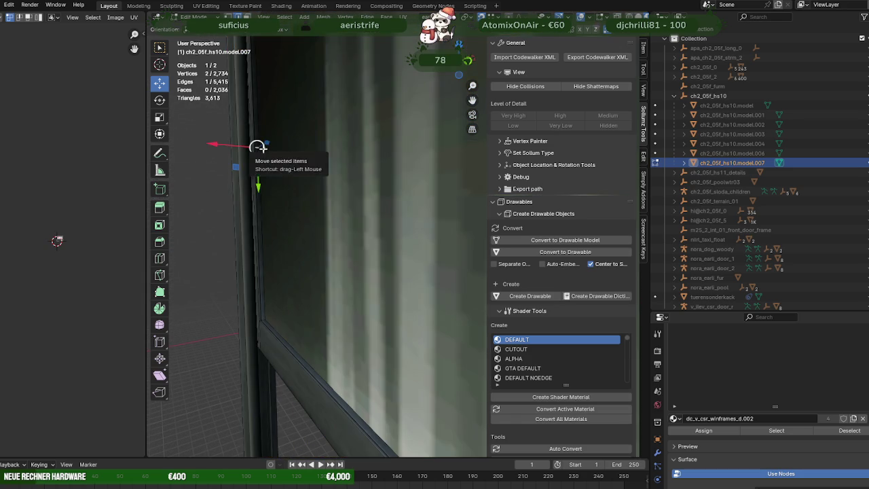
key("ctrl+x")
scroll("down", 3)
key("a")
Step: Dissolve a redundant edge on the shelf frame
left_click_drag(310, 169, 362, 153)
scroll("up", 3)
left_click_drag(250, 183, 411, 82)
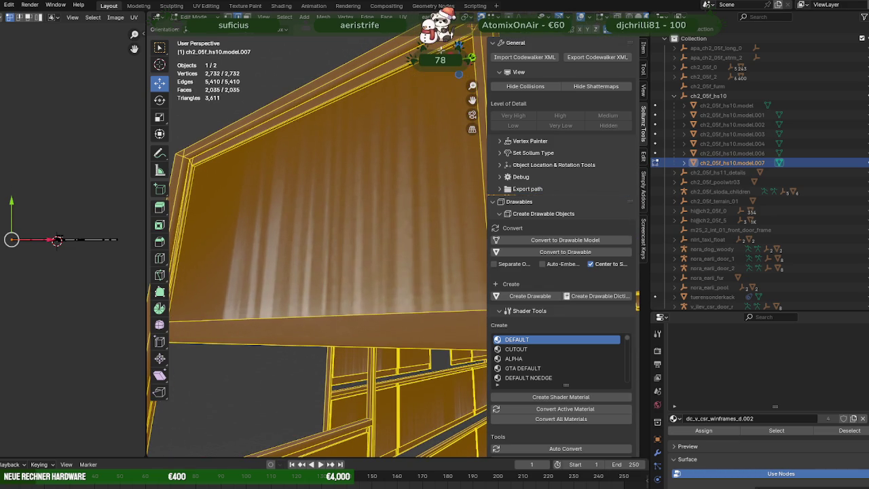
left_click(441, 49)
key("ctrl+x")
key("a")
left_click_drag(377, 116, 455, 160)
Step: Dissolve another frame edge, then move in close to the curtain inside the window
left_click(453, 151)
right_click(453, 151)
left_click(453, 151)
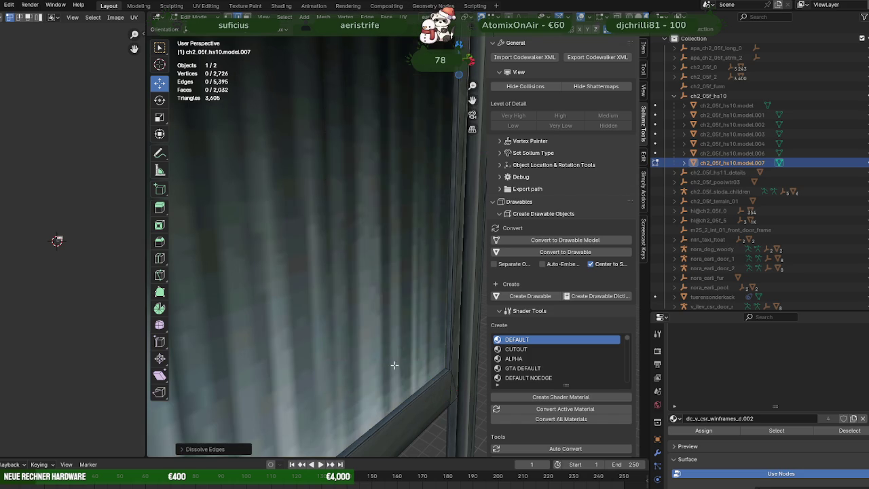
scroll("down", 3)
left_click_drag(398, 363, 388, 210)
left_click_drag(401, 325, 391, 265)
Step: Dissolve the vertical frame edge beside the curtain
left_click(394, 274)
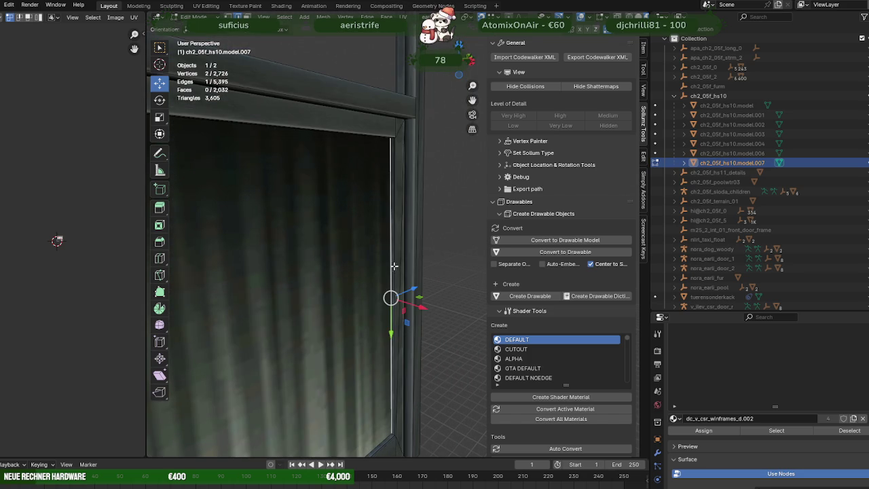
right_click(367, 257)
left_click(367, 256)
left_click_drag(369, 254, 388, 234)
key("a")
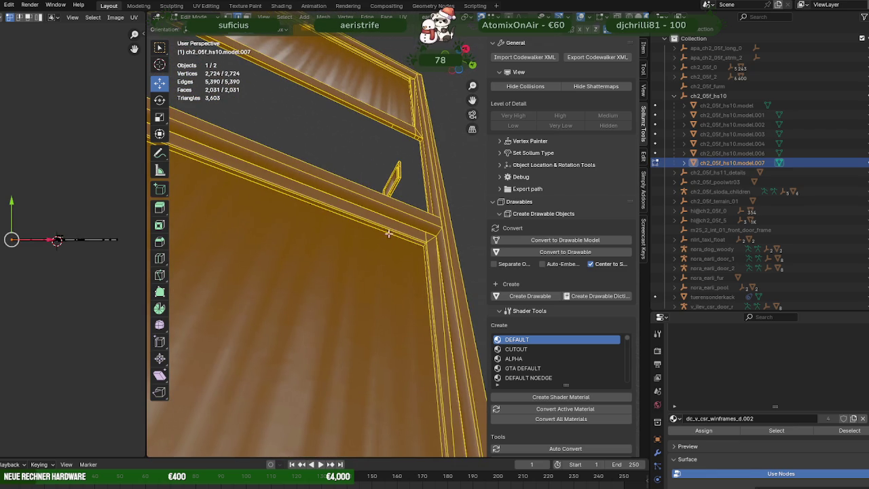
Step: Dissolve one more redundant edge on the same window frame
left_click(389, 231)
right_click(370, 216)
left_click(370, 216)
key("a")
left_click_drag(387, 240, 345, 240)
Step: Dissolve the edge near the lower-left frame, leaving 2,720 vertices
left_click(192, 397)
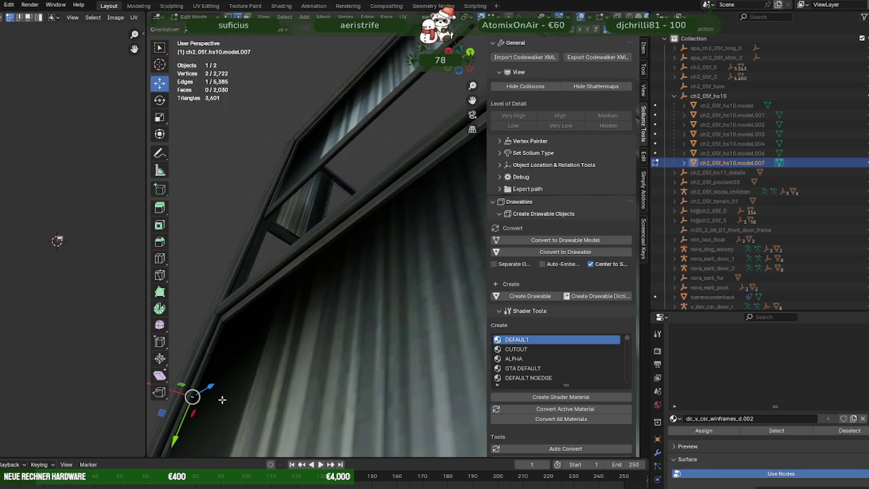
right_click(237, 375)
left_click(249, 345)
left_click_drag(249, 345, 334, 301)
Step: Dissolve a redundant edge on the shelf frame's bottom rail
key("a")
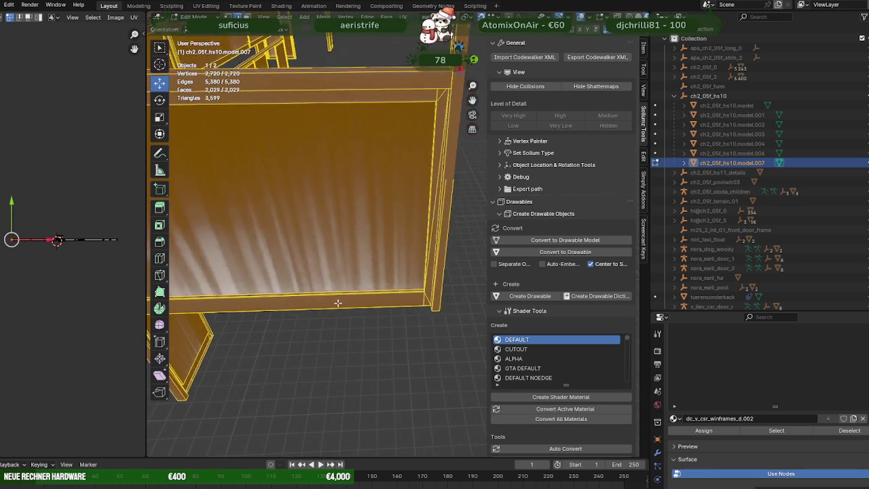
scroll("up", 3)
left_click(402, 349)
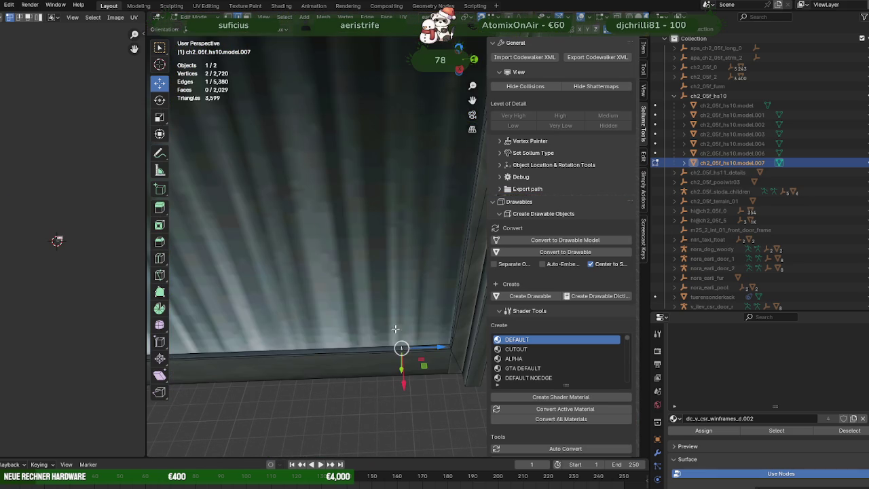
right_click(383, 301)
left_click(382, 301)
scroll("down", 3)
left_click_drag(346, 296, 374, 297)
Step: Dissolve the next redundant edge on the shelf frame
key("a")
scroll("up", 3)
scroll("up", 3)
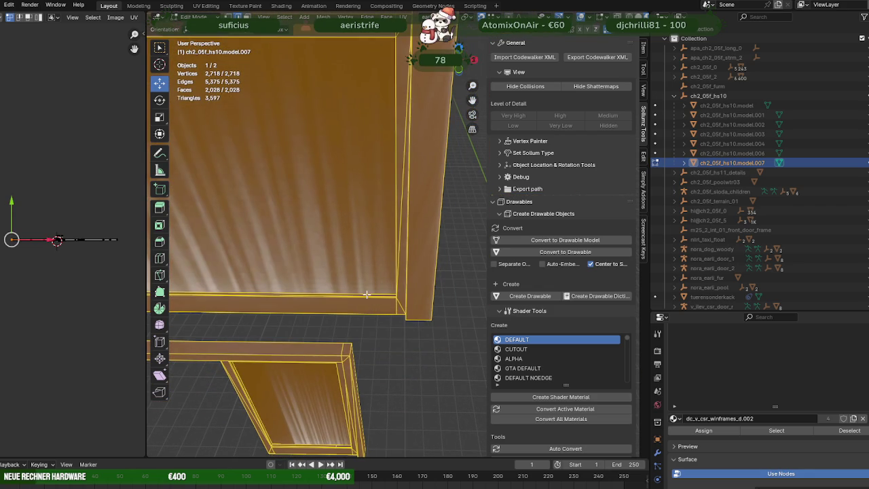
left_click(366, 295)
right_click(351, 232)
left_click(350, 235)
key("a")
left_click_drag(351, 234, 372, 173)
Step: Dissolve another frame edge and a redundant edge along the top rail
left_click(460, 253)
key("ctrl+x")
key("a")
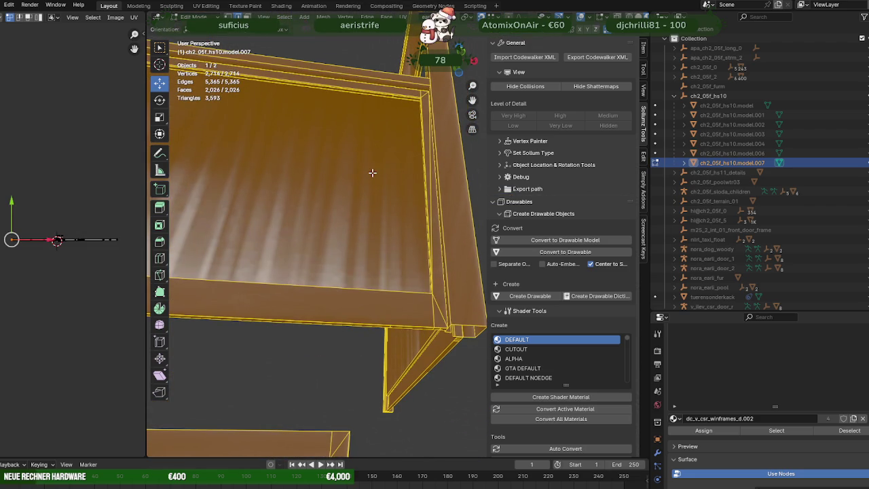
left_click(392, 95)
left_click_drag(392, 100, 347, 255)
right_click(368, 216)
left_click(369, 224)
Step: Check the window frame up close at 2,710 vertices and select an edge on the lower frame's bottom
scroll("down", 3)
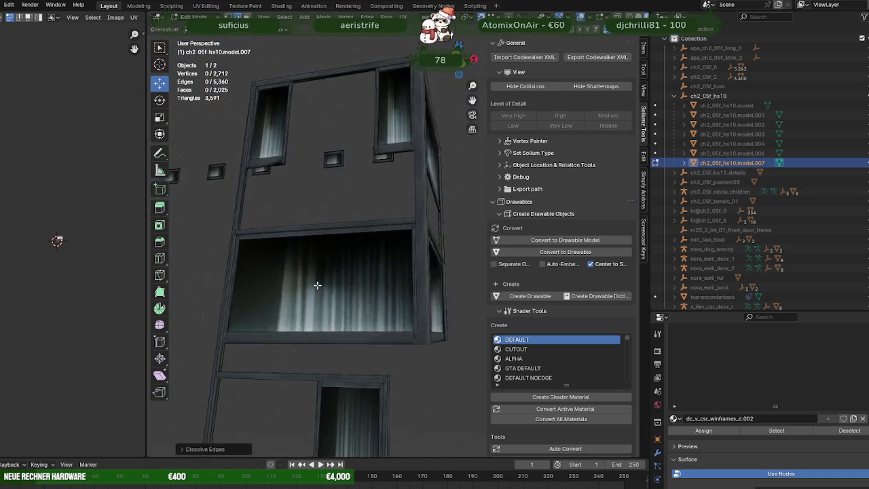
key("a")
left_click_drag(316, 287, 351, 226)
scroll("up", 3)
left_click_drag(368, 180, 414, 364)
key("alt+a")
key("a")
scroll("down", 3)
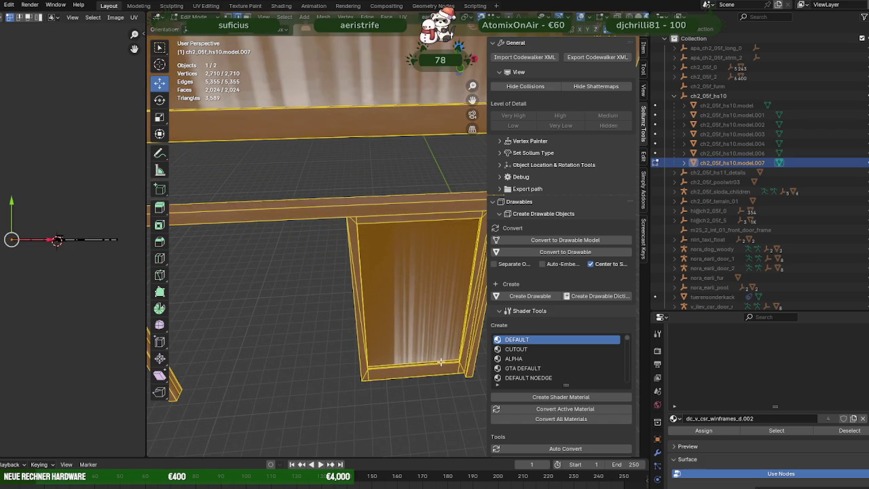
left_click(440, 362)
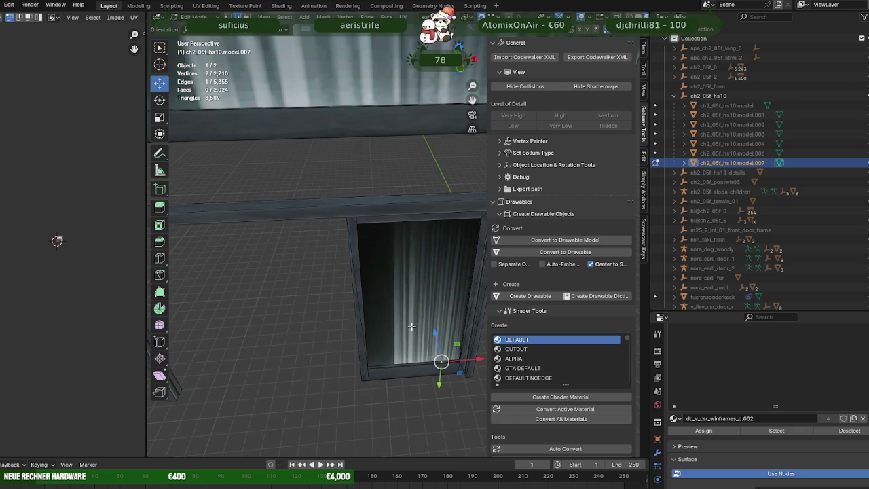
Step: Frame the selected edge and dissolve it with the Ctrl+E edge menu
key("KP_Decimal")
left_click_drag(407, 312, 384, 269)
key("ctrl+e")
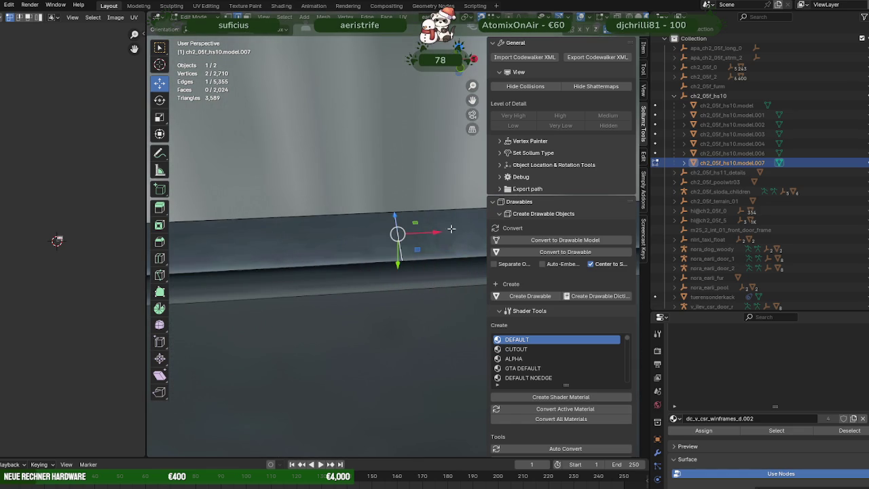
key("ctrl+e")
left_click(397, 234)
Step: Dissolve a redundant edge on the door frame
scroll("down", 3)
left_click_drag(397, 235, 330, 213)
scroll("up", 3)
left_click_drag(388, 246, 357, 148)
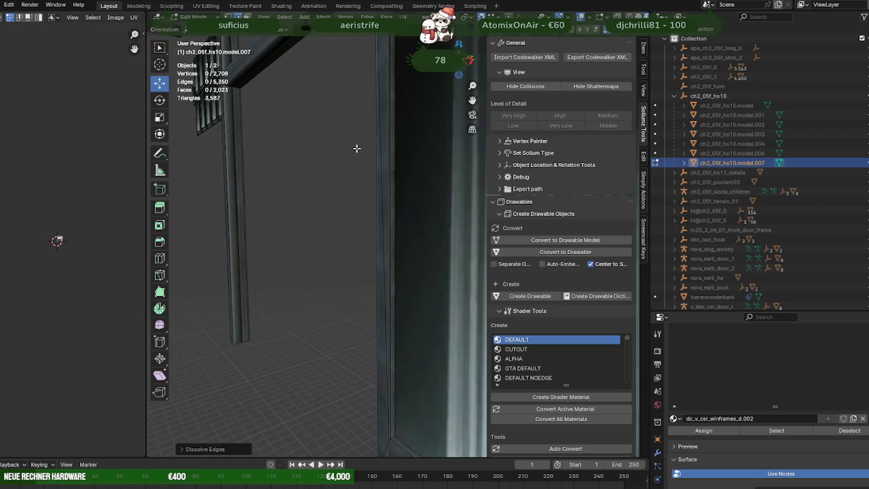
left_click(392, 172)
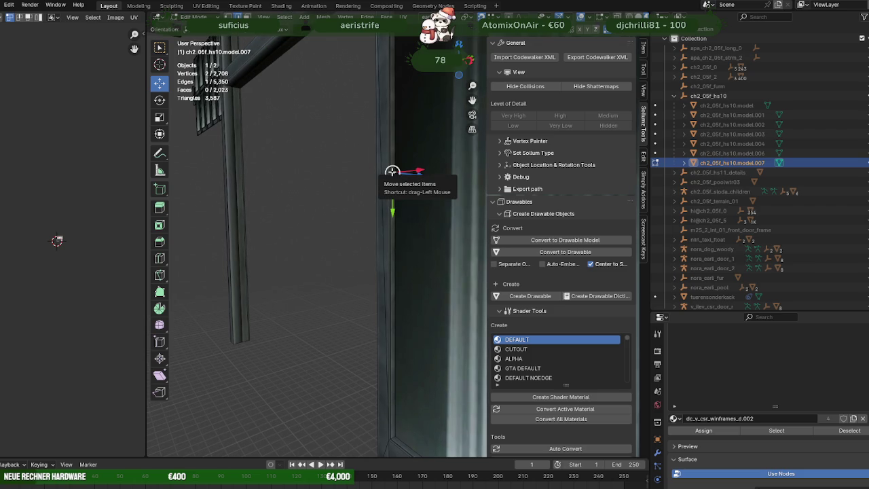
key("ctrl+e")
left_click(392, 171)
left_click_drag(394, 169, 412, 156)
Step: Dissolve two redundant edges near the door-frame corner using X
left_click(436, 140)
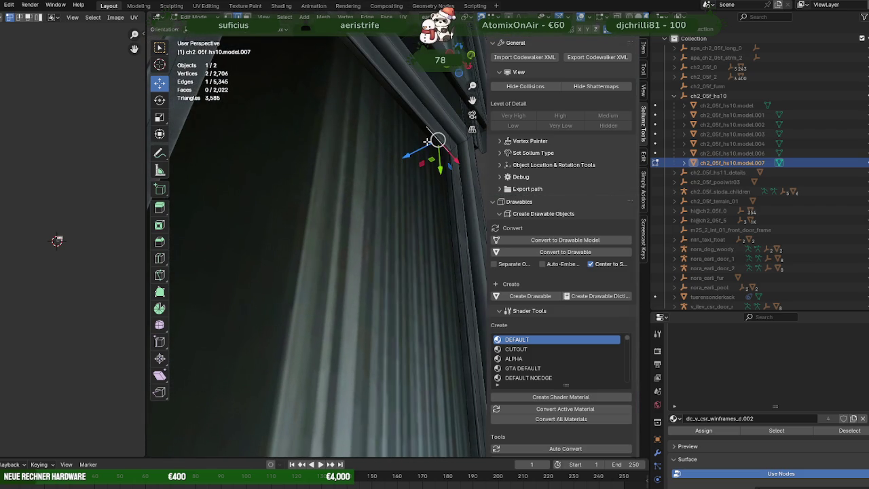
key("a")
key("ctrl+z")
key("x")
left_click(424, 129)
left_click(400, 217)
key("x")
left_click(394, 188)
left_click_drag(394, 188, 416, 263)
key("a")
scroll("down", 3)
Step: Switch briefly to Object Mode and return to Edit Mode on the mesh
key("Tab")
scroll("up", 3)
scroll("up", 3)
key("Tab")
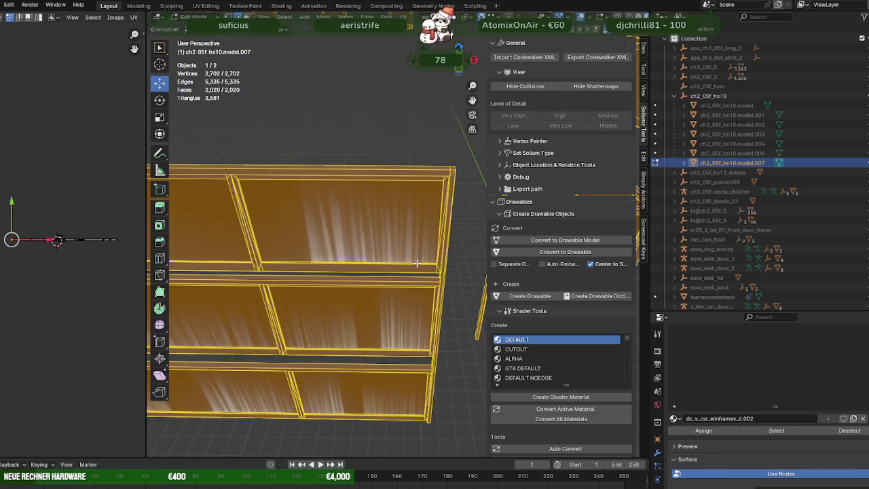
scroll("up", 3)
Step: Dissolve a redundant edge on the shelf rail
left_click(466, 312)
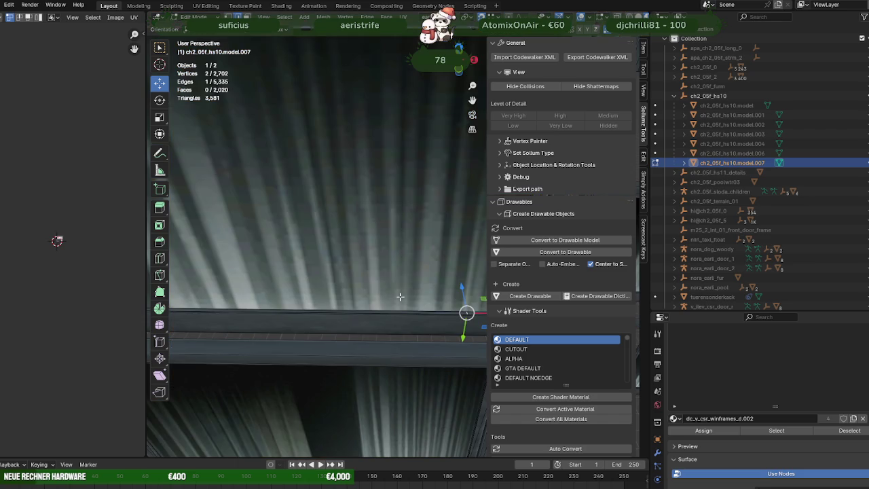
key("KP_Decimal")
right_click(375, 273)
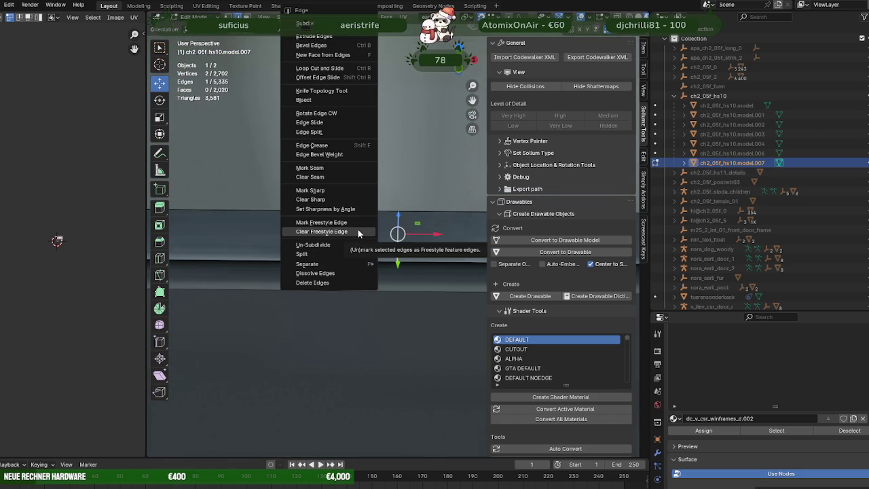
left_click(358, 229)
scroll("down", 3)
key("a")
left_click_drag(358, 230, 411, 240)
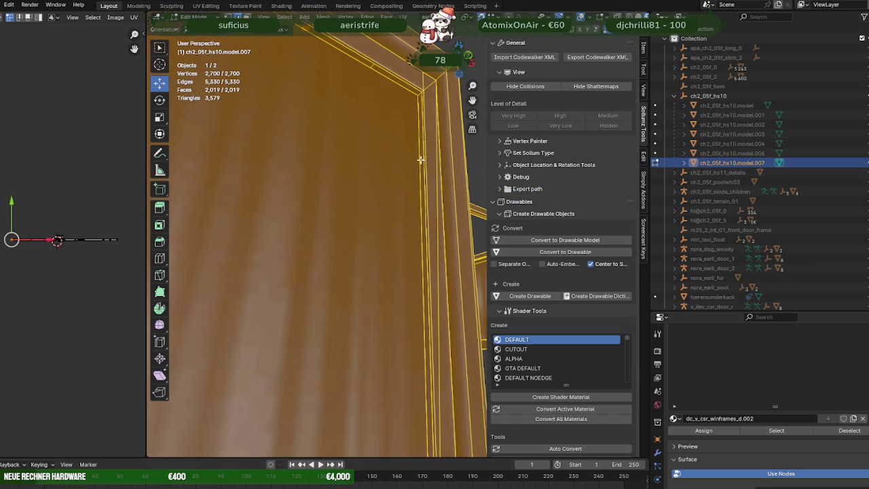
Step: Dissolve two redundant frame edges above the shelf via right-click Dissolve Edges
left_click(422, 160)
right_click(421, 173)
left_click(353, 103)
key("a")
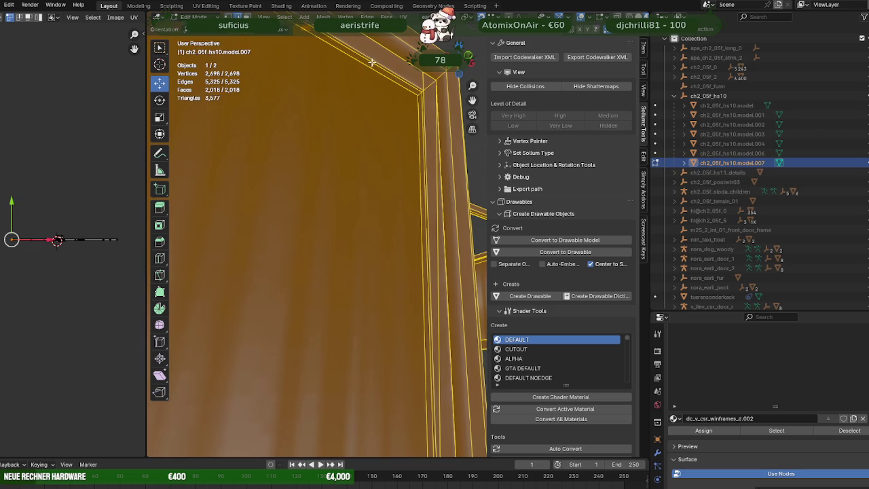
right_click(372, 66)
left_click(372, 66)
key("a")
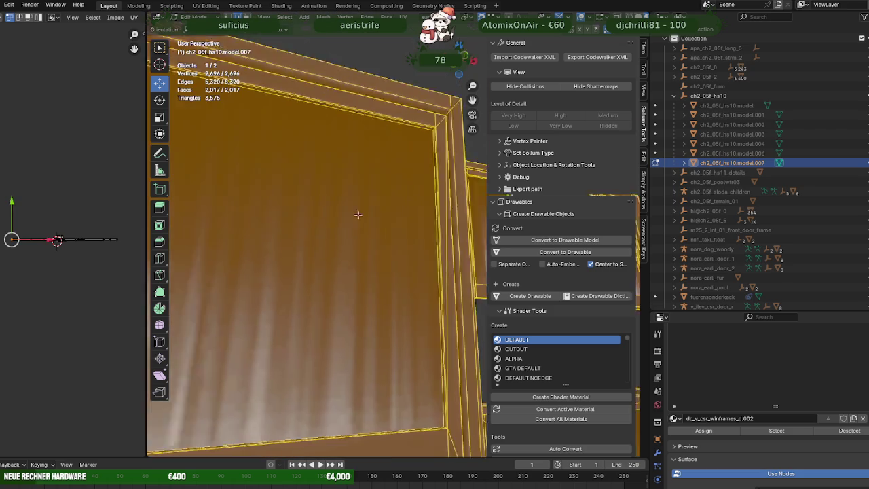
Step: From a new angle, dissolve two more redundant edges on the frame
left_click_drag(355, 317, 277, 230)
left_click(256, 183)
right_click(257, 187)
left_click(258, 188)
key("a")
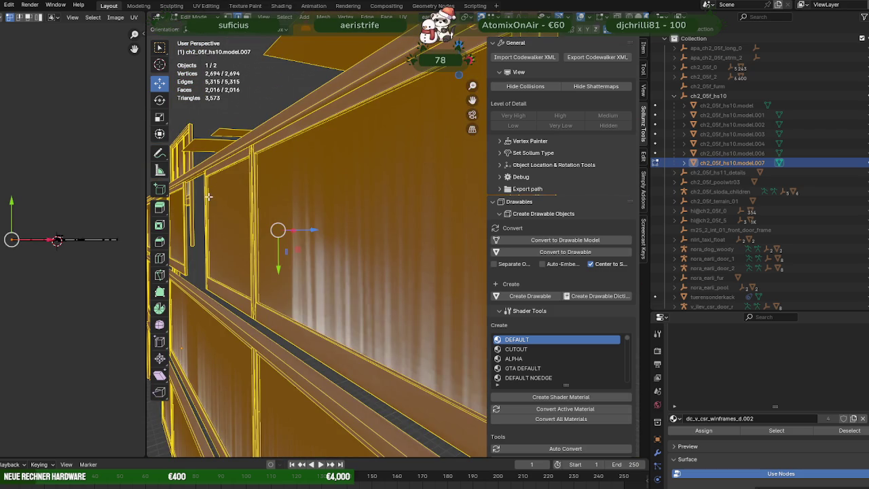
left_click(207, 197)
left_click_drag(240, 216, 372, 195)
right_click(363, 209)
left_click(367, 206)
key("a")
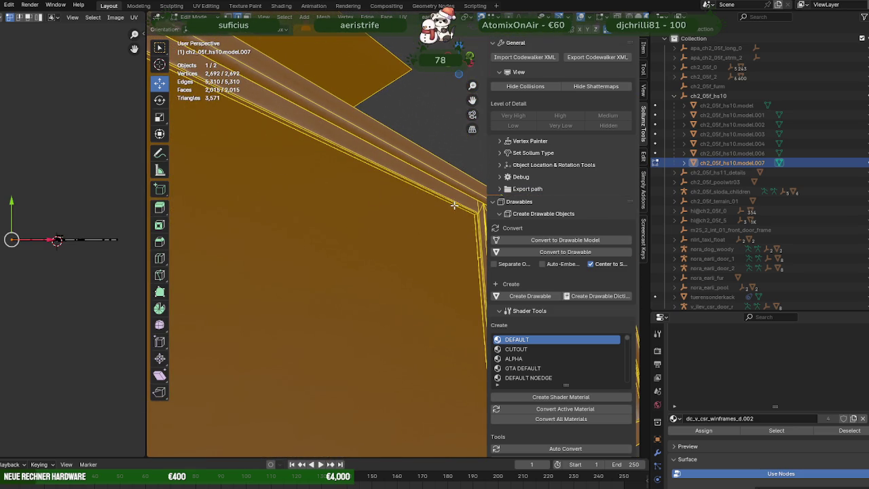
Step: Dissolve another pair of redundant frame edges
left_click(454, 206)
right_click(455, 204)
left_click(453, 212)
key("a")
left_click(480, 258)
right_click(480, 252)
left_click(423, 229)
scroll("down", 3)
key("a")
scroll("up", 3)
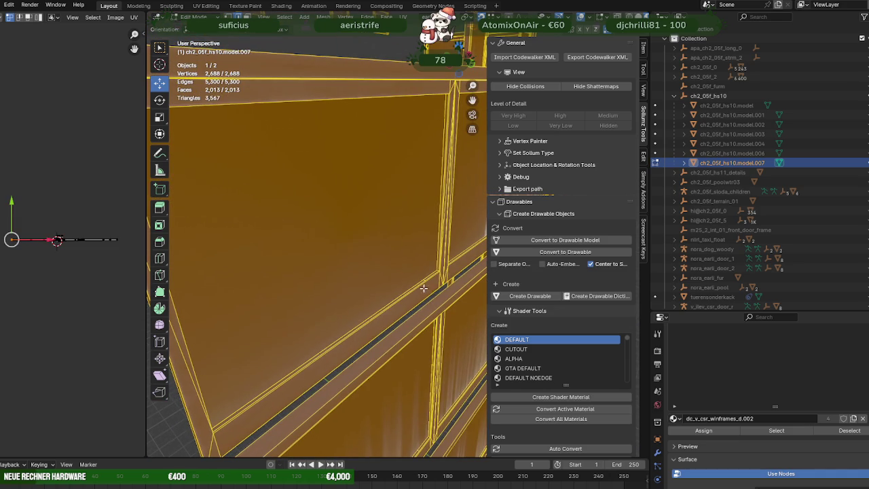
Step: Dissolve further redundant window-frame edges
left_click(425, 279)
right_click(404, 244)
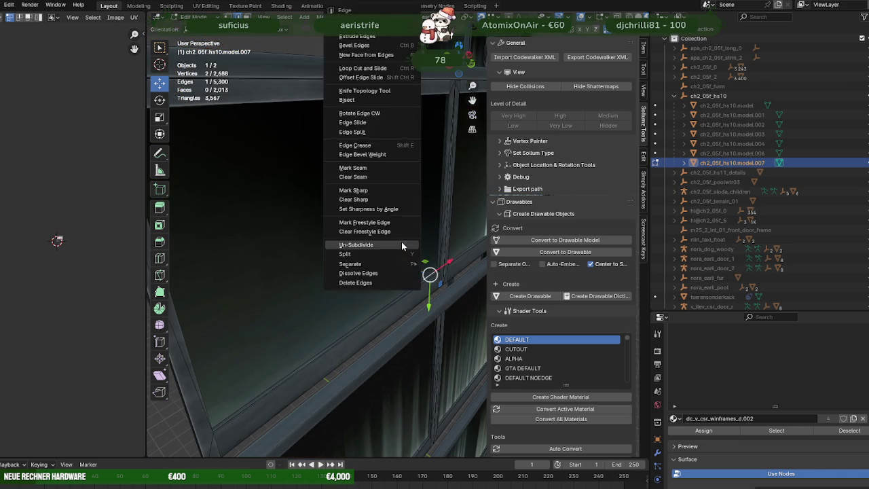
left_click(401, 242)
key("a")
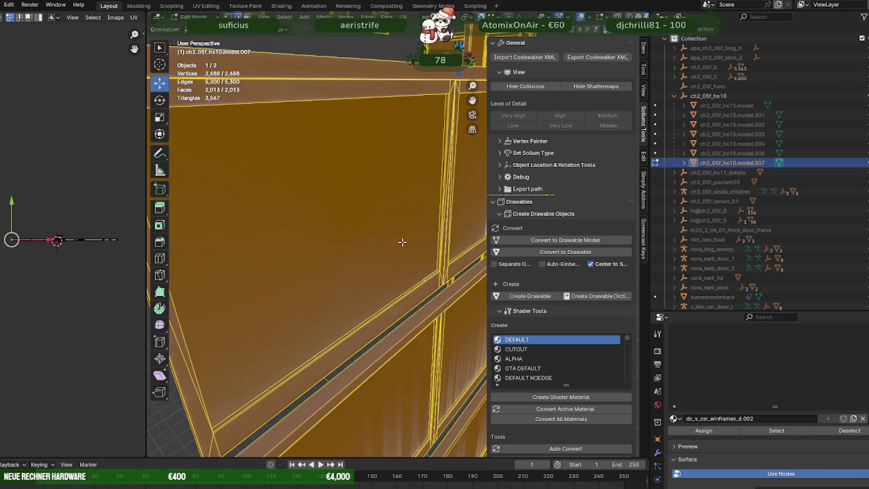
left_click(402, 242)
key("a")
left_click(430, 284)
right_click(423, 253)
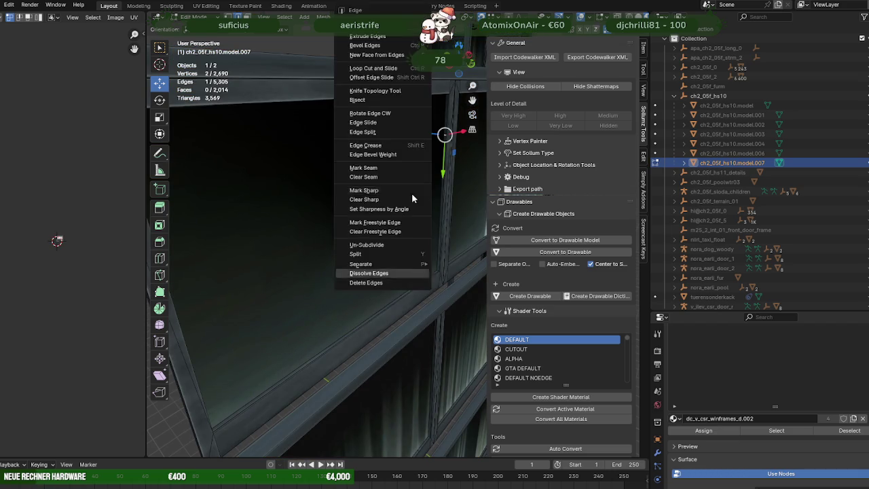
left_click(424, 269)
Step: Dissolve one last window-frame edge, leaving 2,686 vertices and 5,295 edges
left_click(424, 278)
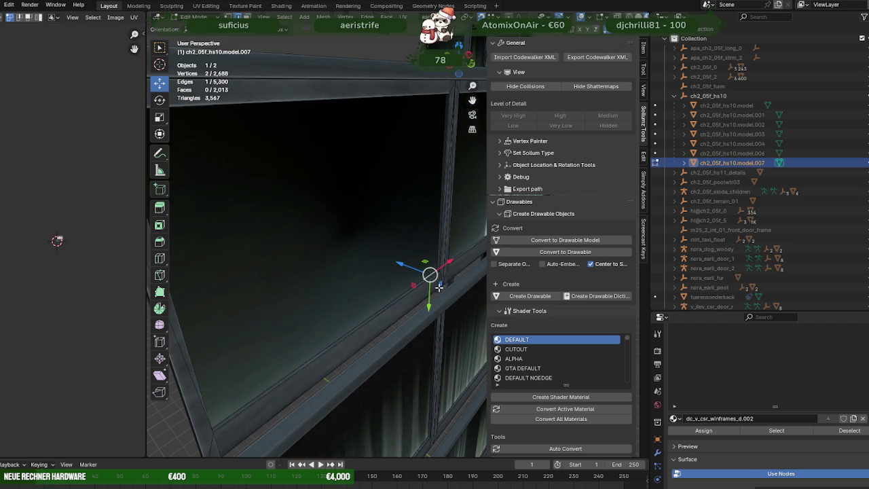
key("KP_Decimal")
right_click(319, 284)
left_click(318, 245)
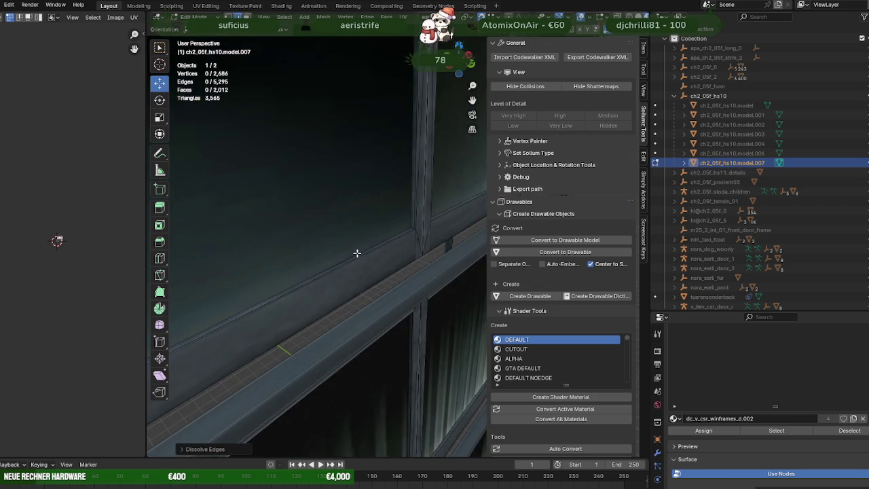
key("a")
left_click_drag(357, 253, 238, 239)
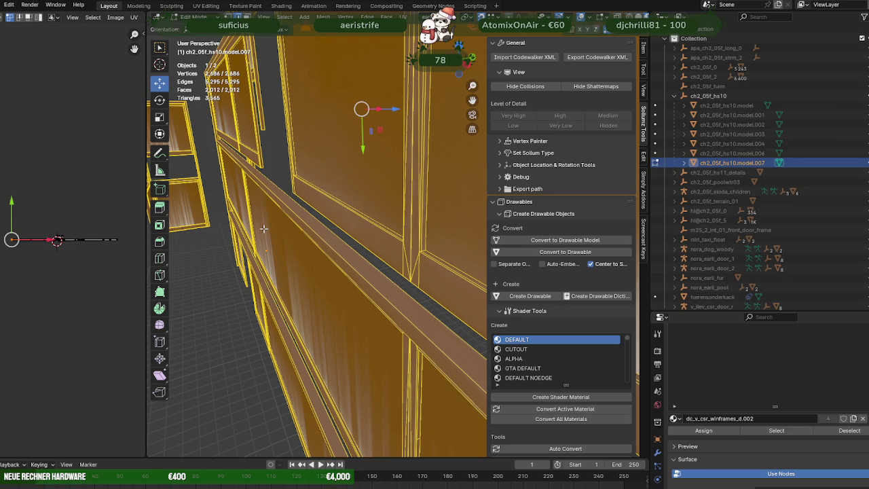
Step: Dissolve a redundant window-frame edge using the Ctrl+E edge menu
left_click_drag(263, 229, 250, 180)
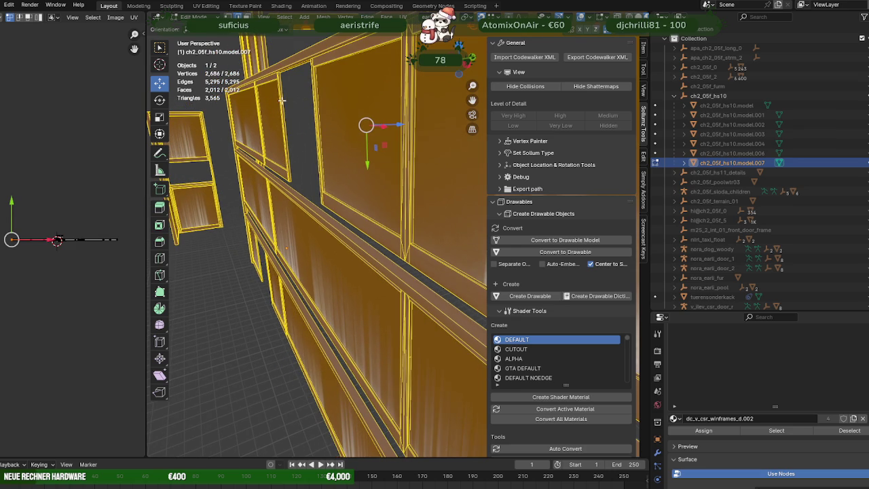
left_click(281, 100)
key("KP_Decimal")
left_click_drag(289, 157, 320, 161)
key("ctrl+e")
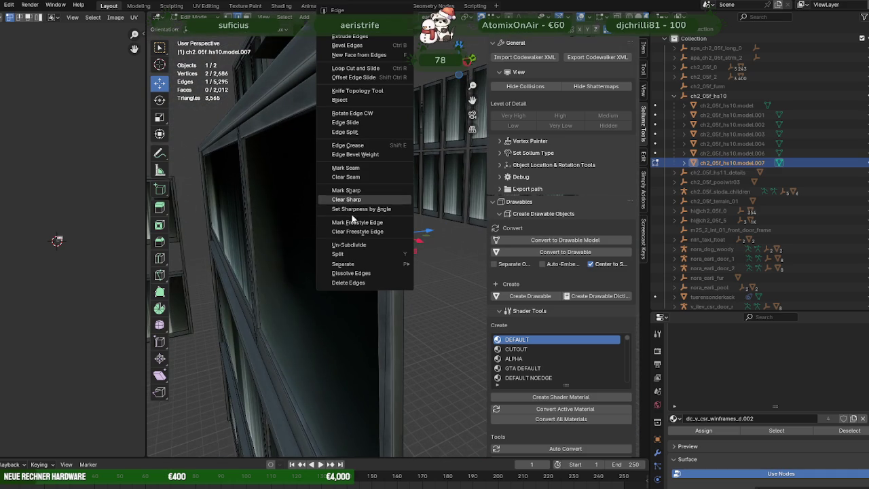
left_click(340, 273)
left_click_drag(340, 271, 454, 210)
left_click_drag(420, 252, 421, 225)
key("a")
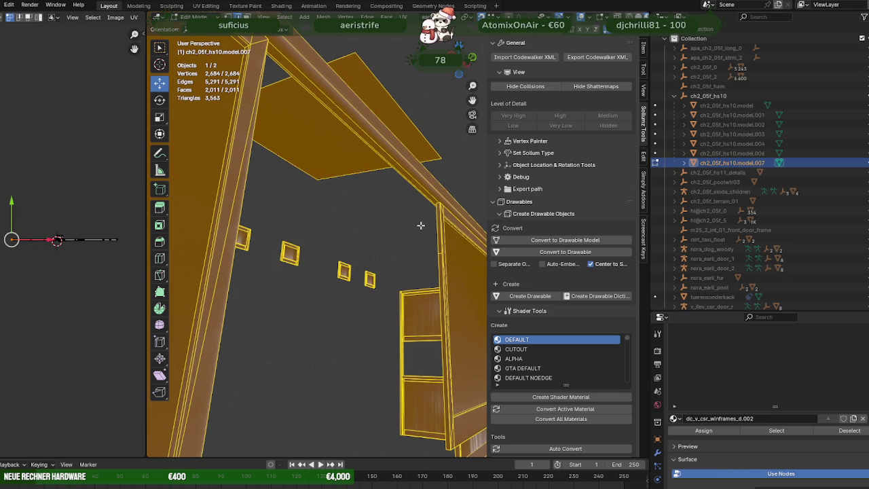
Step: Delete the stray edge near the small windows
left_click(440, 253)
key("Delete")
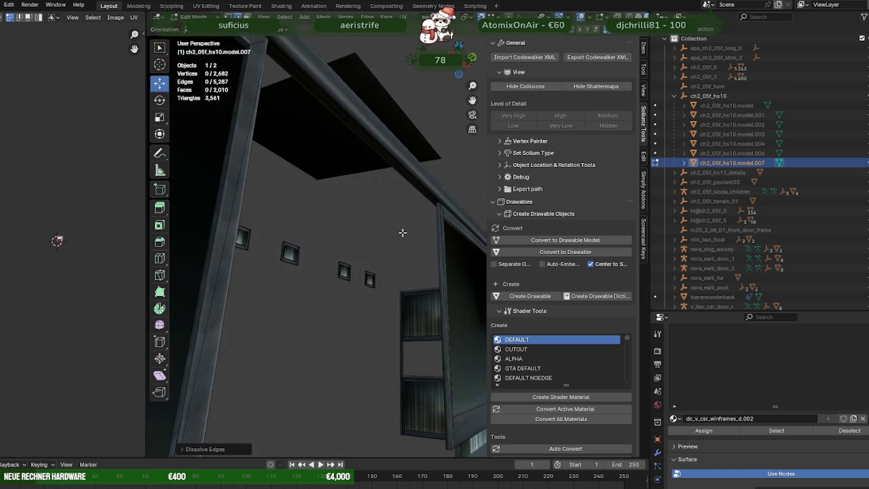
key("a")
left_click_drag(417, 232, 272, 204)
Step: Select an edge on the pole and remove it
scroll("down", 3)
scroll("down", 3)
scroll("down", 3)
scroll("down", 3)
scroll("up", 3)
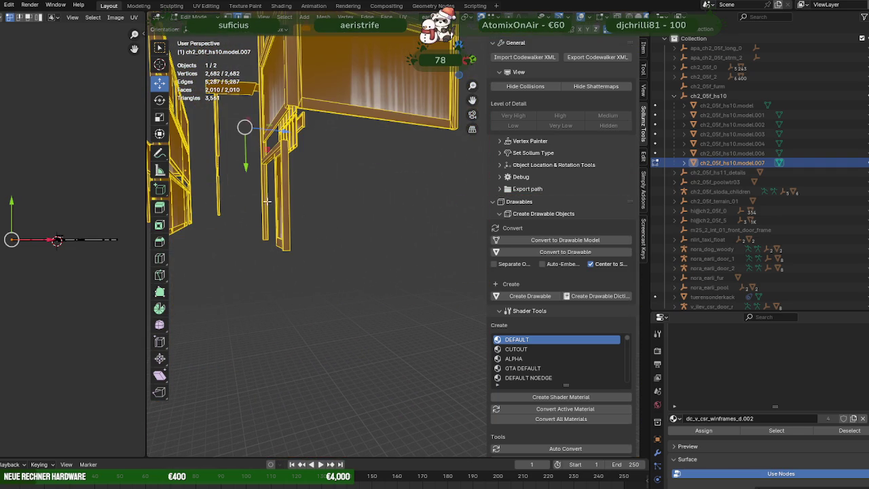
left_click(264, 193)
scroll("up", 3)
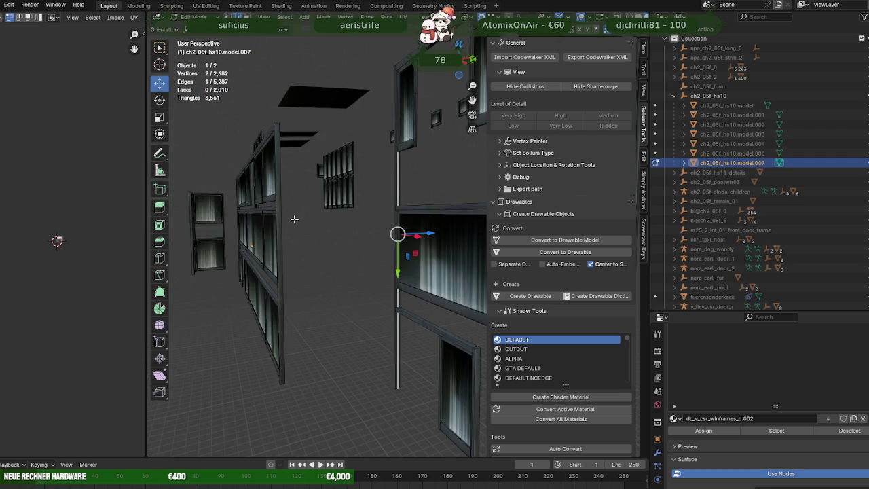
left_click_drag(293, 218, 310, 252)
key("ctrl+z")
scroll("down", 3)
key("a")
Step: Dissolve a redundant window-frame edge via right-click Dissolve Edges
scroll("up", 3)
scroll("up", 3)
left_click(333, 163)
right_click(335, 163)
left_click(328, 182)
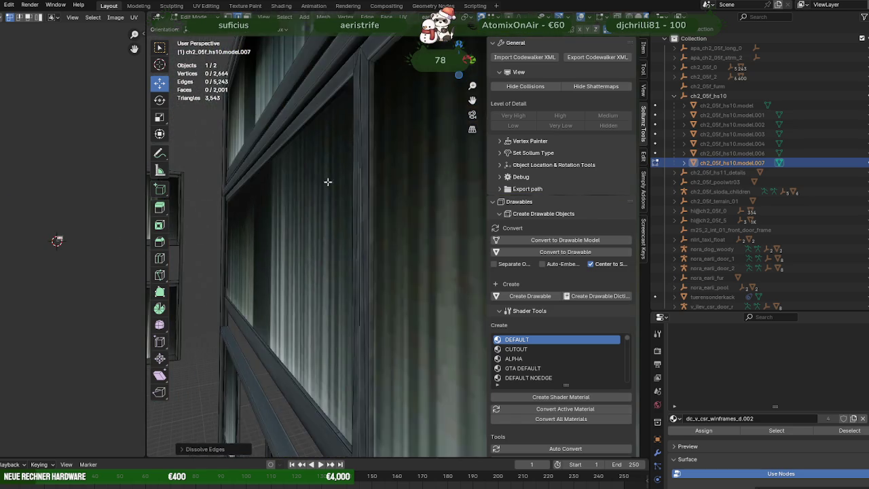
scroll("up", 3)
key("a")
Step: Dissolve another frame edge, bringing the mesh to 2,662 vertices and 5,238 edges
scroll("down", 3)
left_click(384, 201)
right_click(385, 202)
left_click(385, 202)
scroll("down", 3)
scroll("up", 3)
Step: Zoom onto a surplus window-frame edge on model.007 and dissolve it
key("a")
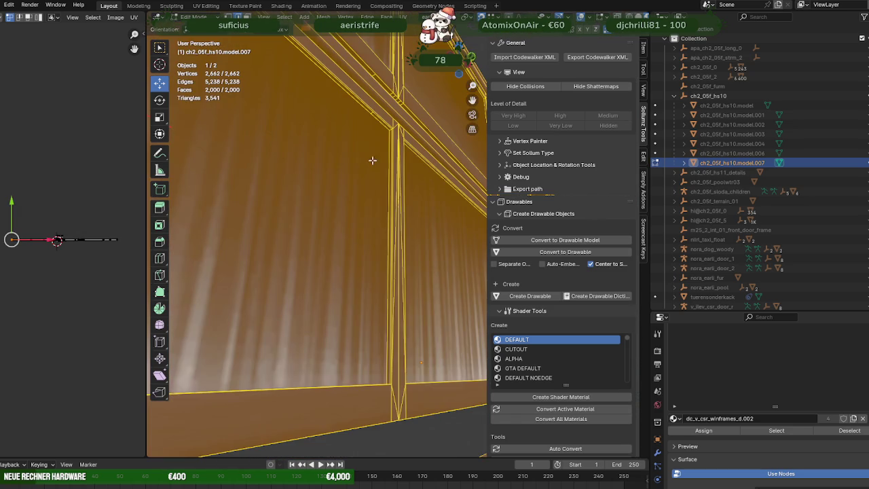
left_click(373, 117)
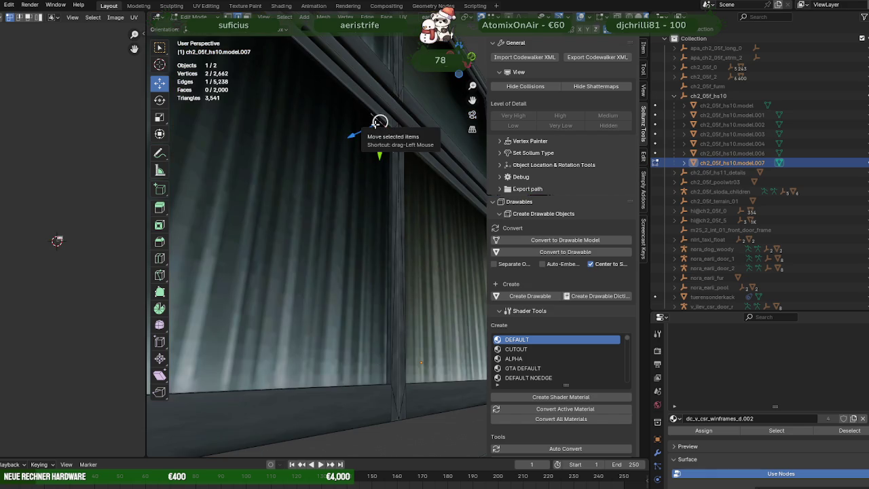
key("KP_Decimal")
key("a")
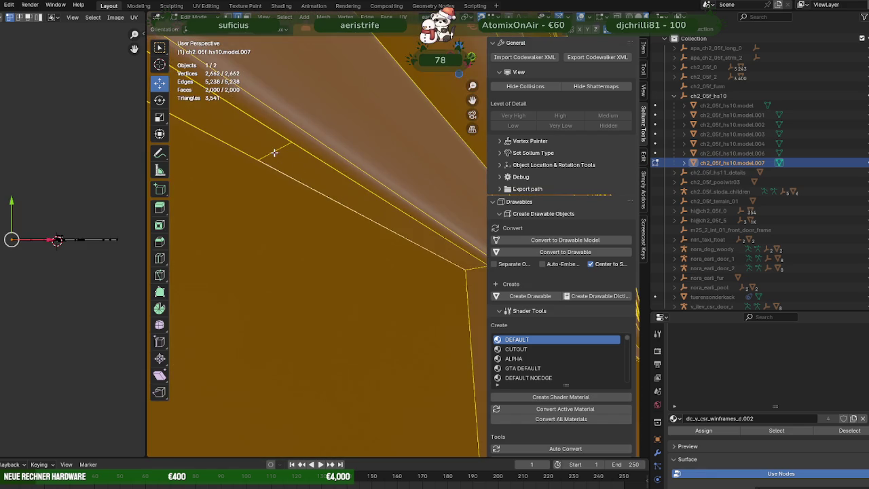
key("ctrl+z")
key("a")
left_click_drag(291, 179, 351, 332)
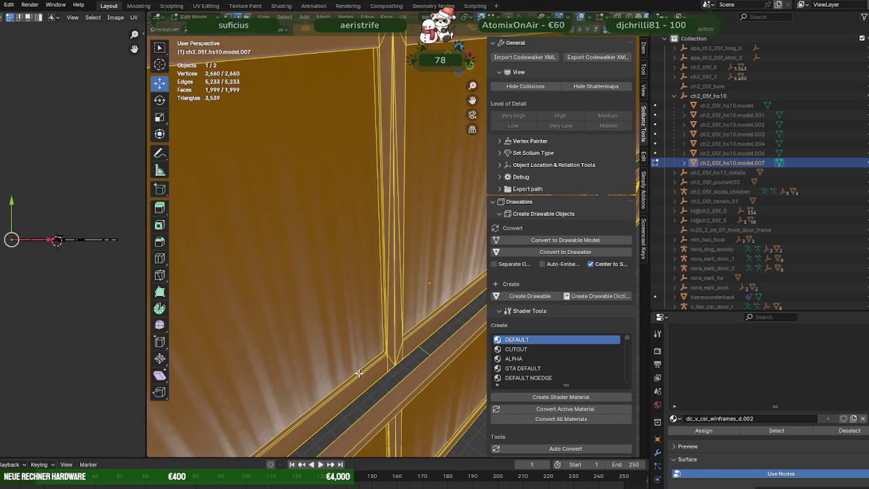
Step: Dissolve another frame edge, then the redundant edge at a window-panel vertex via Dissolve Edges
left_click(358, 373)
left_click(347, 308)
key("a")
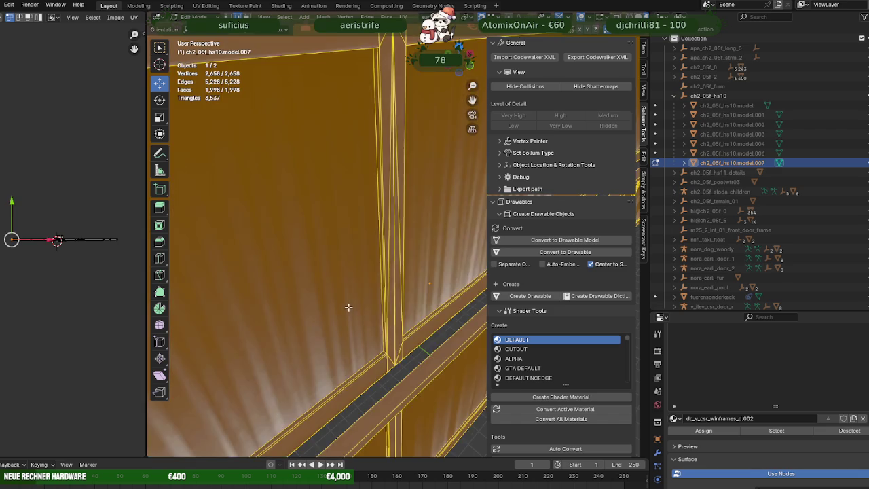
left_click_drag(347, 308, 189, 169)
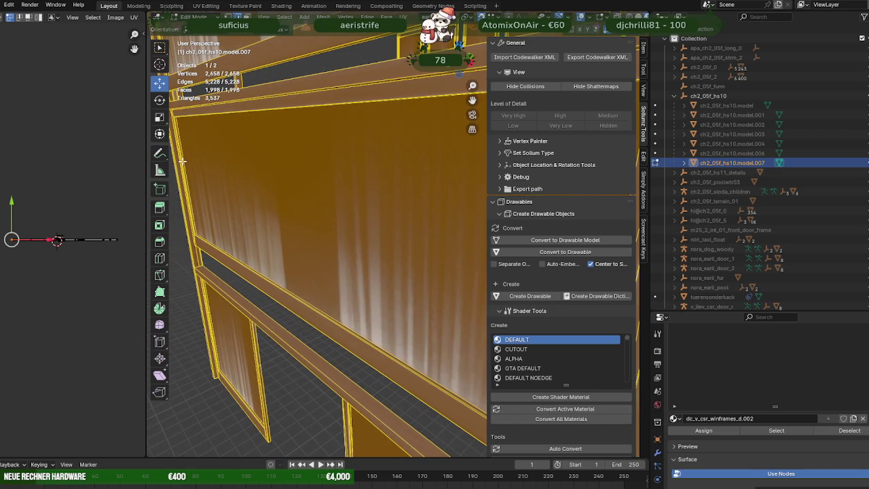
left_click(182, 162)
key("KP_Decimal")
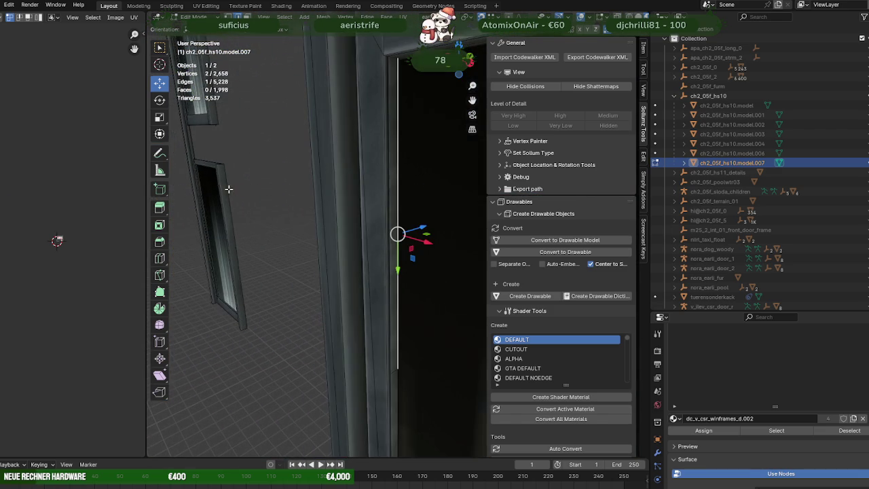
left_click_drag(407, 328, 311, 214)
key("ctrl+e")
left_click(390, 390)
Step: Remove two more redundant frame edges, reselecting the whole mesh between them
key("a")
left_click(372, 356)
key("Delete")
key("a")
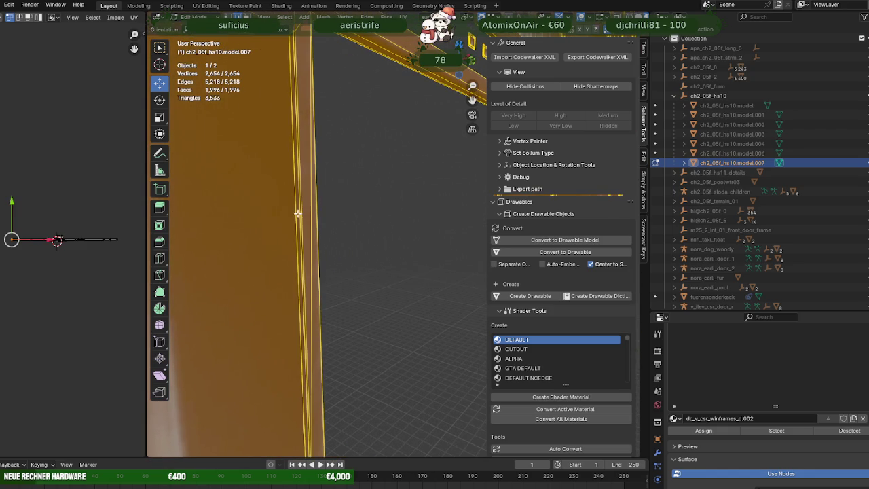
right_click(296, 212)
left_click(296, 212)
left_click_drag(296, 226, 298, 326)
left_click(320, 199)
key("a")
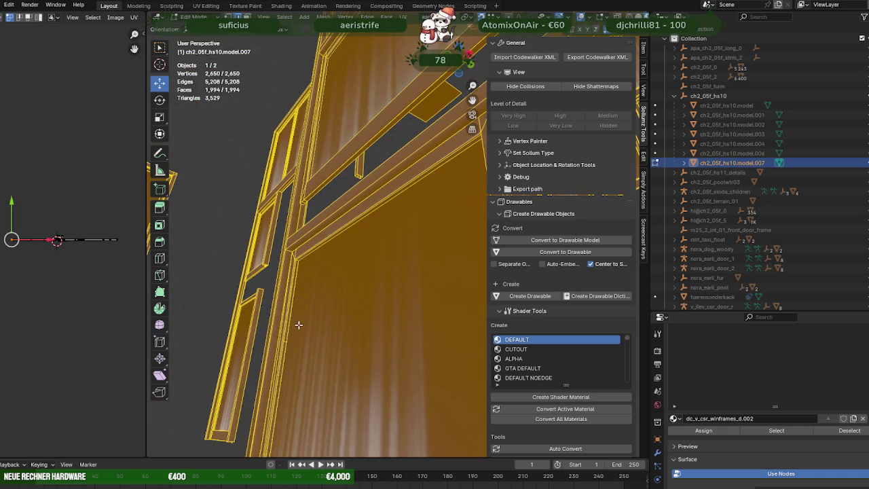
Step: Dissolve two further frame edges, leaving model.007 at 2,646 vertices and 5,199 edges
left_click(286, 341)
right_click(311, 309)
left_click(311, 309)
key("a")
left_click_drag(310, 306, 333, 215)
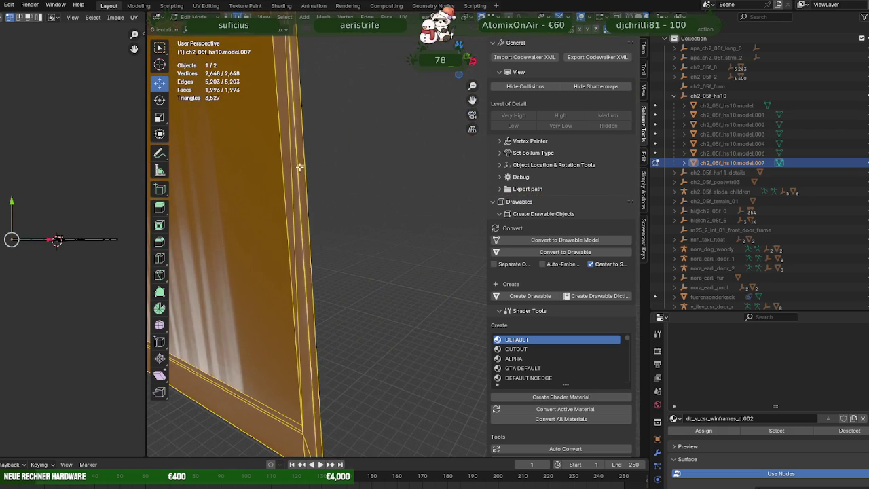
left_click(299, 166)
right_click(300, 165)
left_click(300, 167)
key("a")
left_click_drag(301, 176, 322, 186)
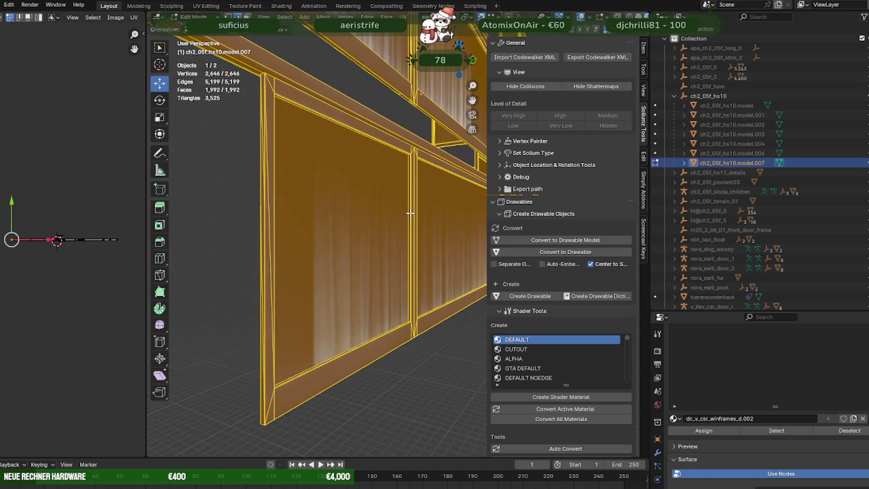
Step: Dissolve a redundant edge at the top of the window frame via the right-click menu
left_click(410, 213)
scroll("up", 3)
key("a")
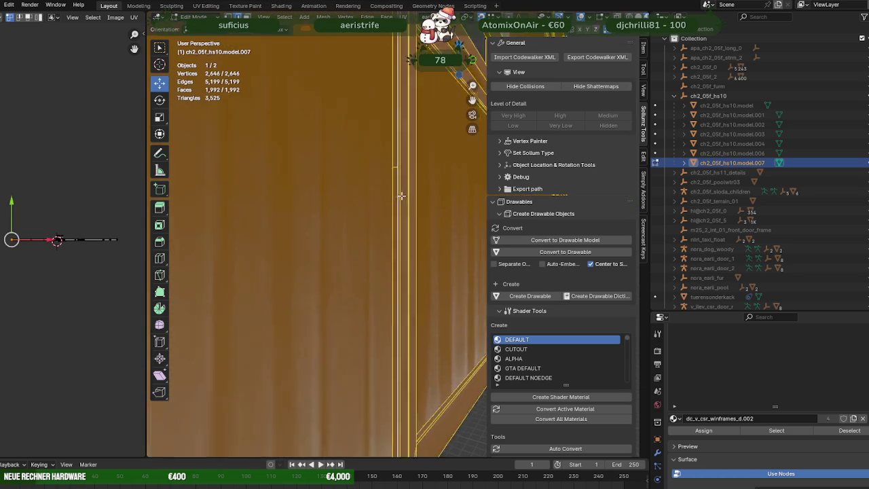
scroll("up", 3)
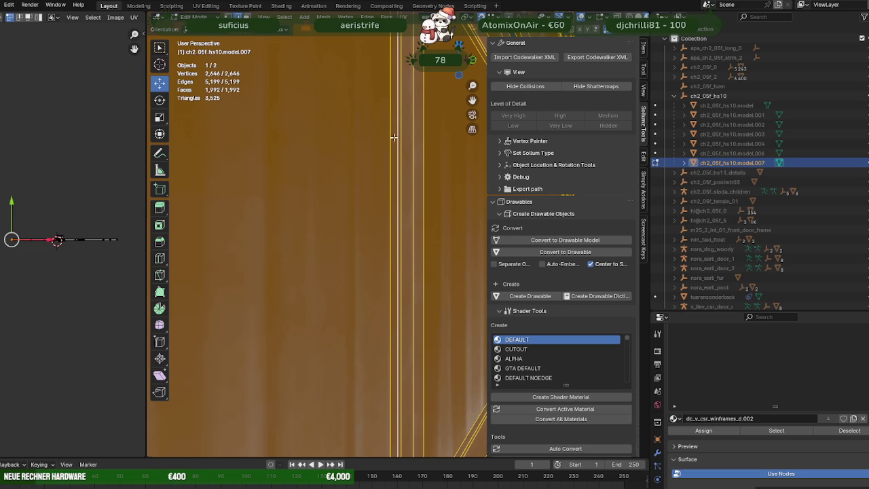
left_click_drag(394, 138, 375, 72)
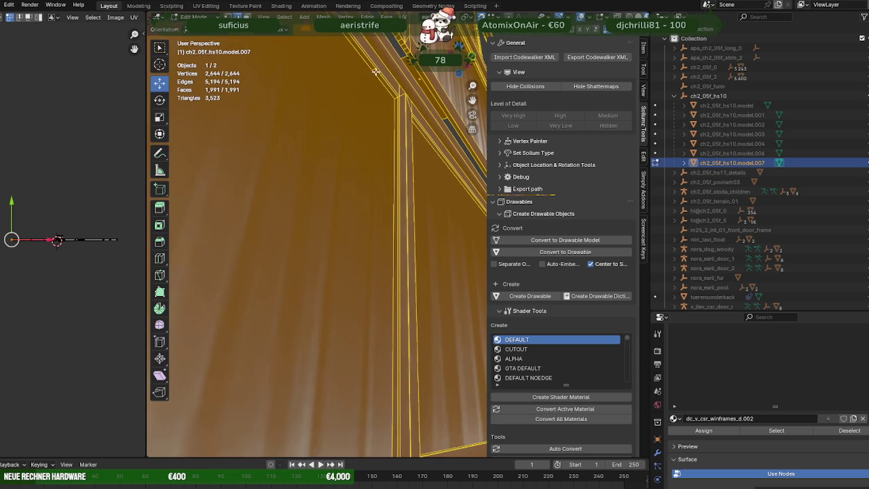
left_click(373, 71)
right_click(370, 79)
left_click(387, 90)
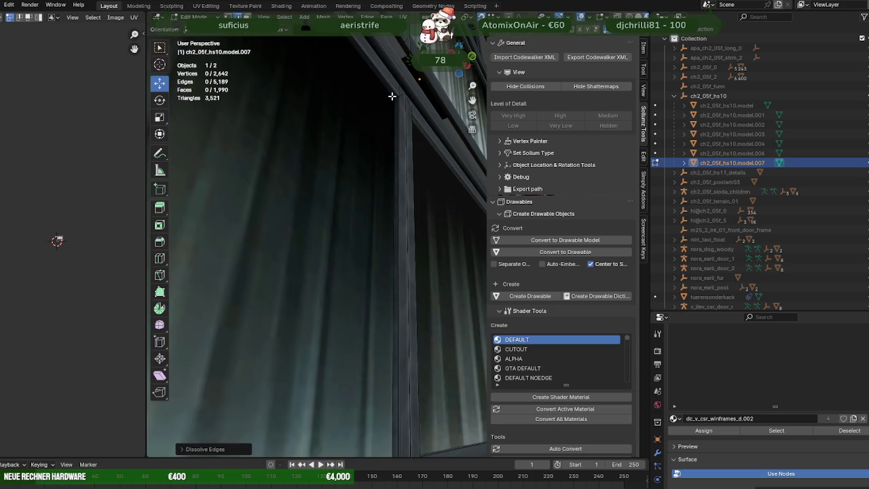
key("a")
left_click_drag(346, 153, 398, 242)
Step: Try dissolving the edge along the wall's bottom, cancelling the menu instead
left_click(378, 313)
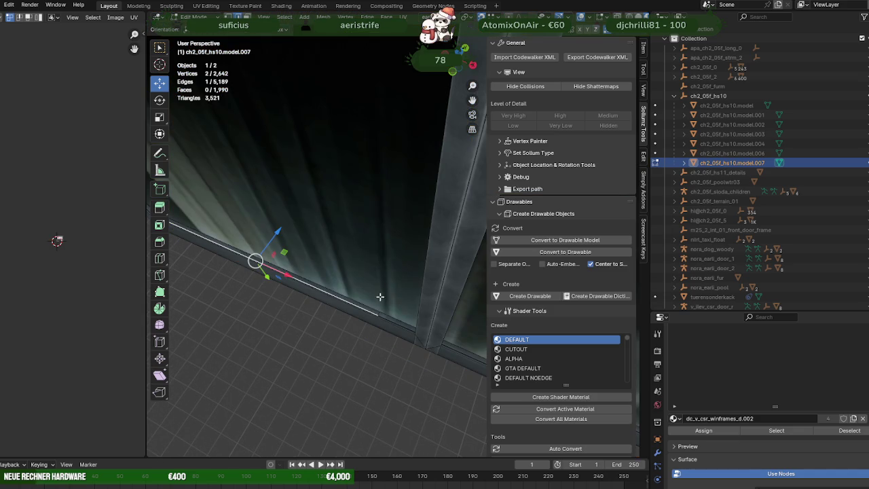
right_click(374, 245)
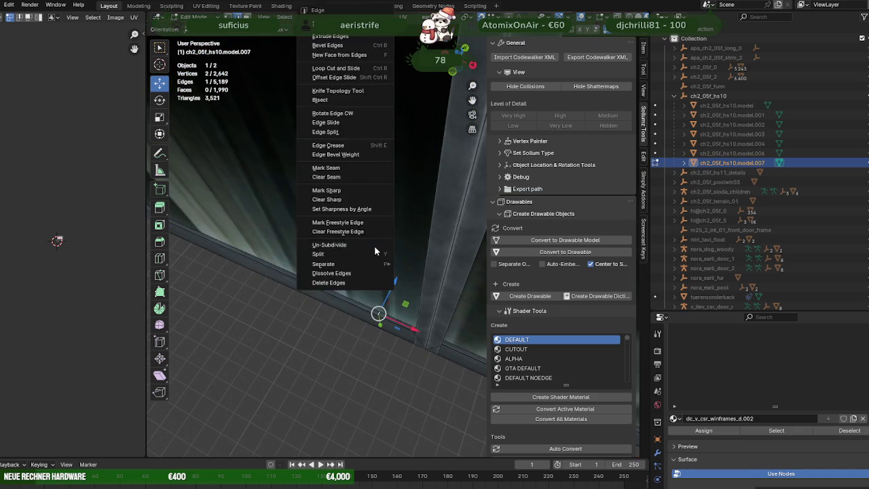
key("Escape")
key("a")
left_click_drag(374, 247, 302, 177)
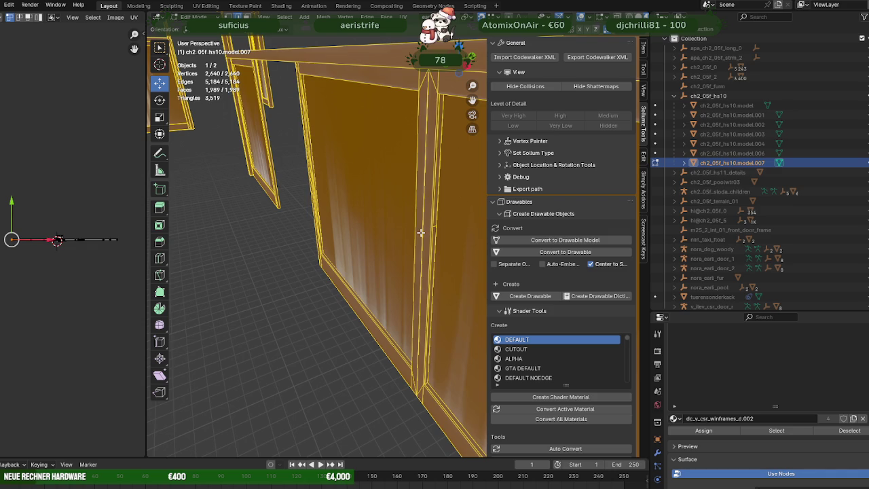
Step: Zoom in close to the wall frame and remove a redundant frame edge
scroll("up", 3)
scroll("up", 3)
scroll("up", 3)
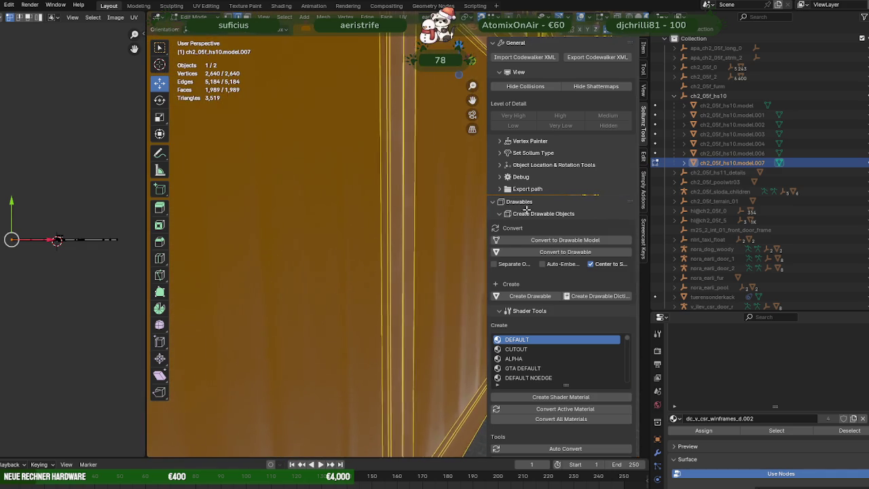
scroll("down", 3)
scroll("down", 3)
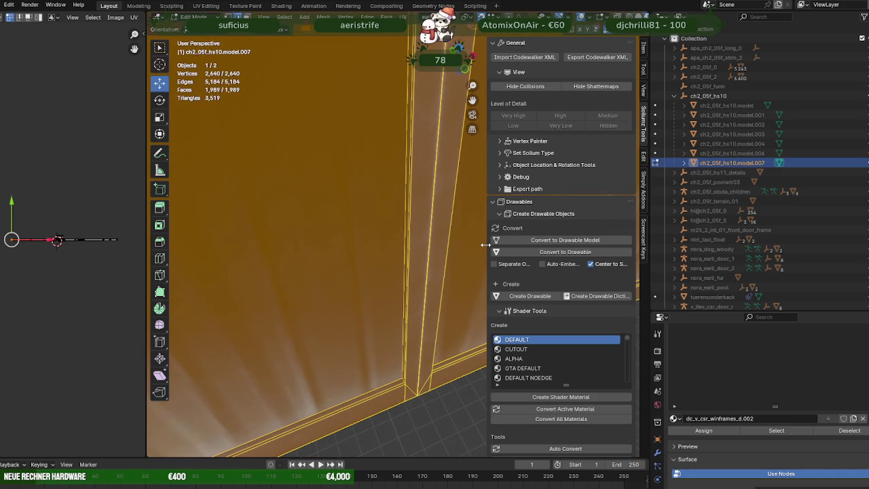
left_click_drag(460, 218, 351, 224)
left_click(379, 196)
key("ctrl+x")
left_click_drag(378, 196, 356, 198)
key("a")
left_click_drag(429, 254, 393, 233)
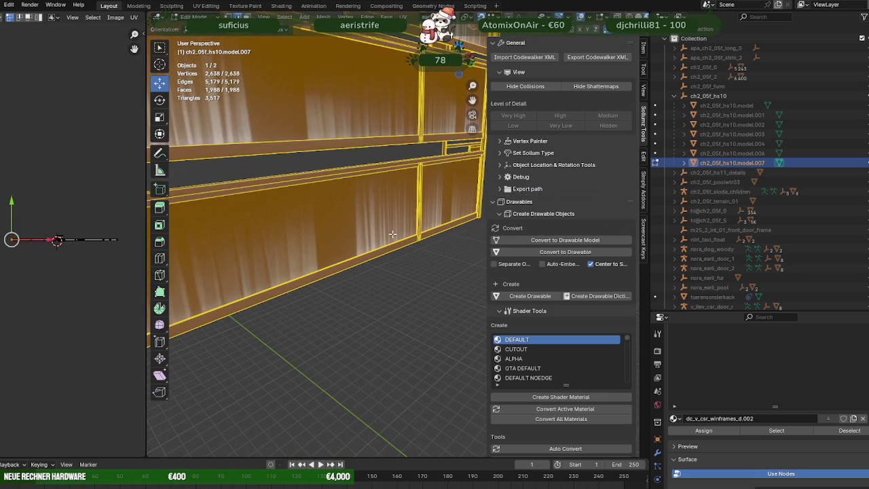
Step: Dissolve a vertical frame edge and the next redundant edge with X > Dissolve Edges
left_click(418, 200)
scroll("up", 3)
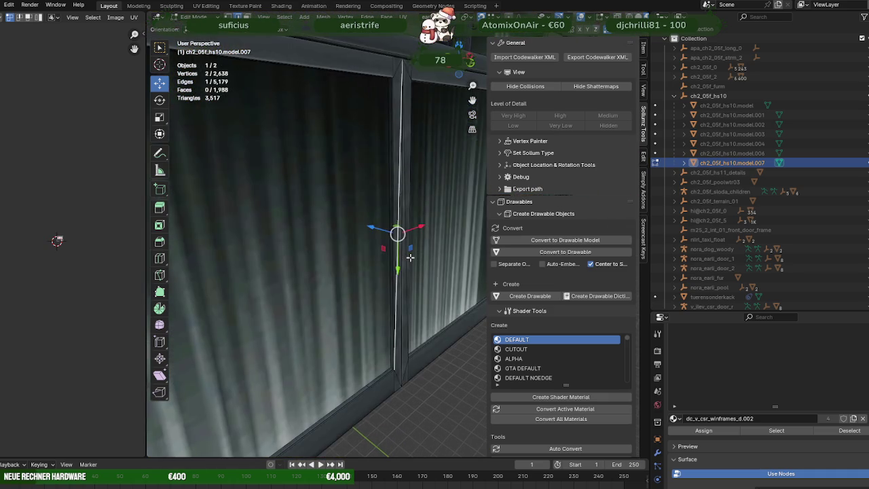
scroll("up", 3)
scroll("down", 3)
key("x")
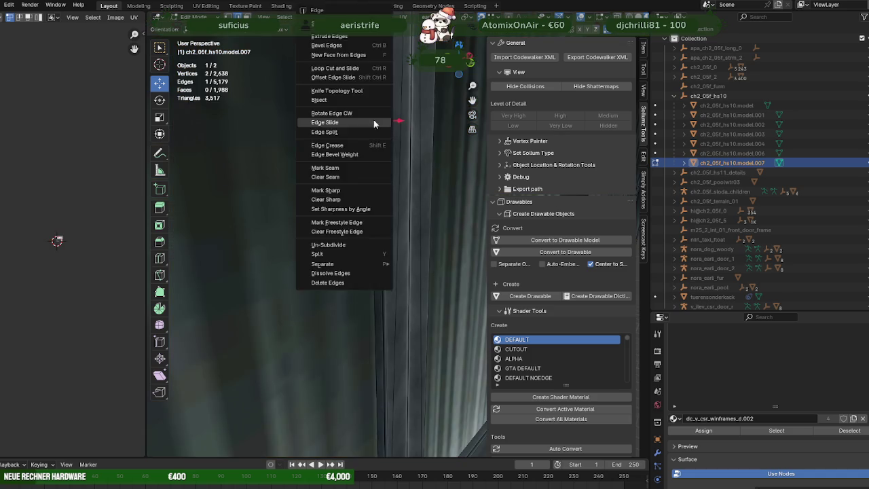
left_click(373, 120)
scroll("down", 3)
left_click_drag(340, 242, 369, 349)
left_click(361, 385)
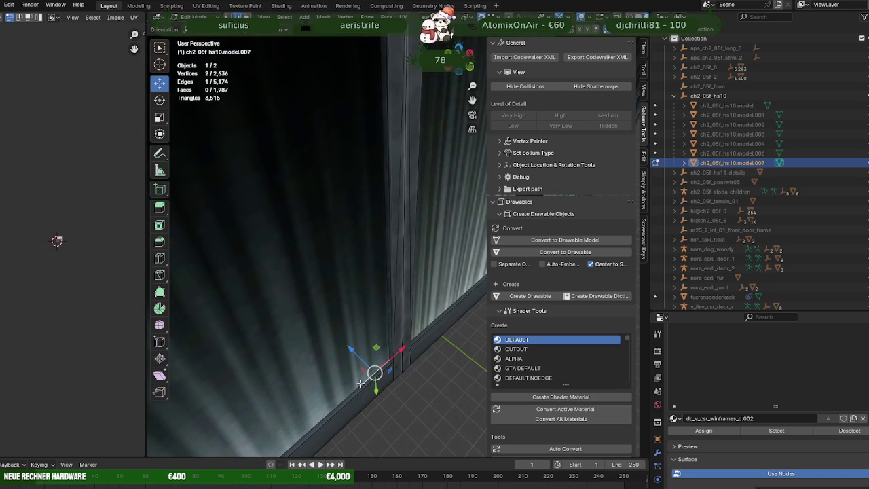
key("x")
left_click(354, 320)
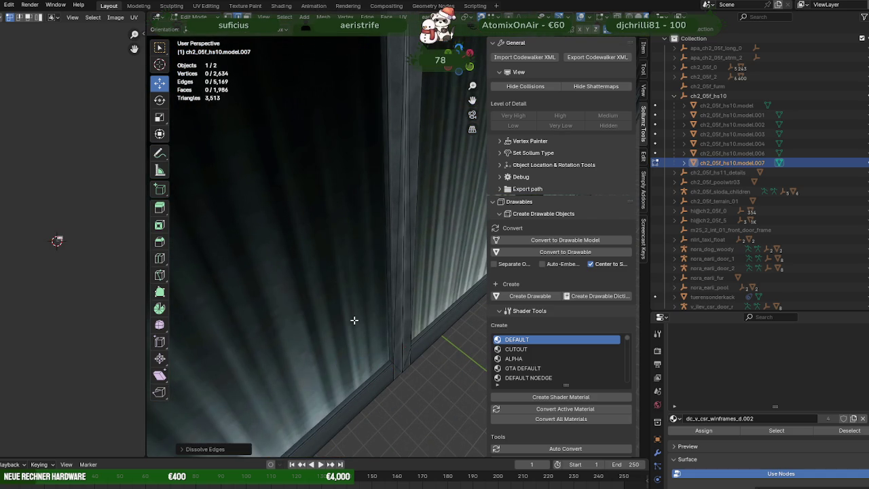
key("a")
left_click_drag(350, 266, 344, 130)
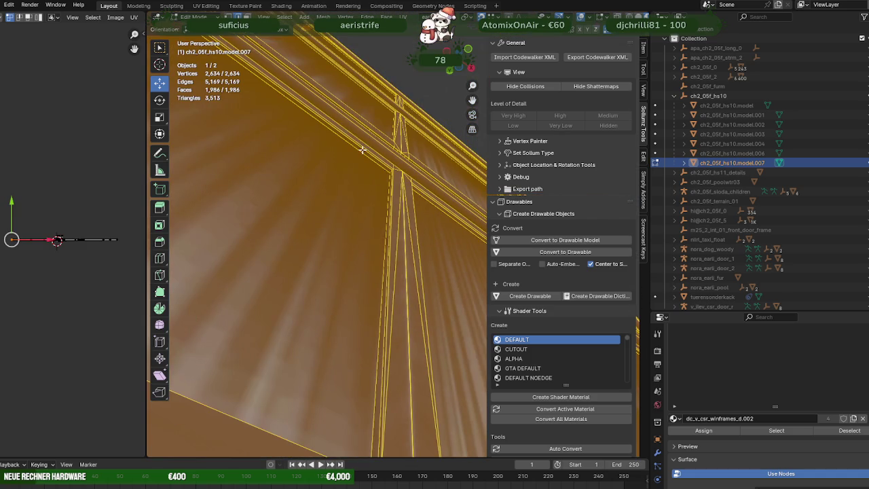
Step: Dissolve a surplus edge on the frame beam and one on the wall frame
left_click(362, 150)
key("x")
left_click(365, 161)
left_click_drag(364, 161, 426, 345)
key("a")
left_click(427, 344)
key("x")
left_click(404, 275)
key("a")
Step: Dissolve two more redundant frame edges higher up the wall
left_click_drag(403, 272, 424, 156)
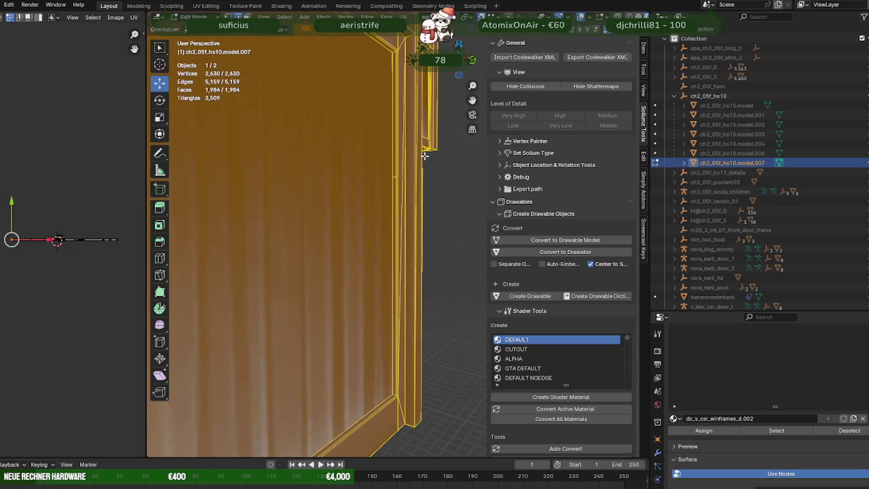
left_click(393, 177)
key("x")
left_click(361, 142)
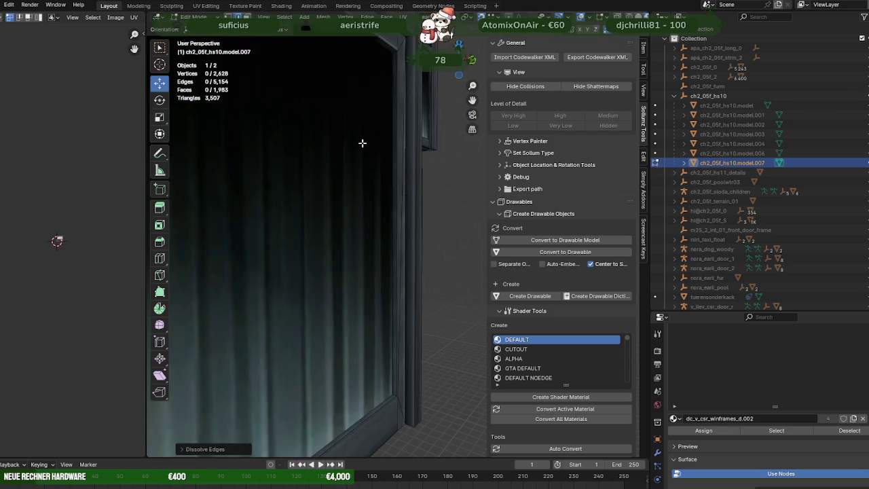
key("a")
left_click(365, 87)
key("x")
key("a")
Step: Dissolve one last frame edge, bringing the mesh to 2,624 vertices and 5,144 edges
left_click_drag(369, 111, 317, 194)
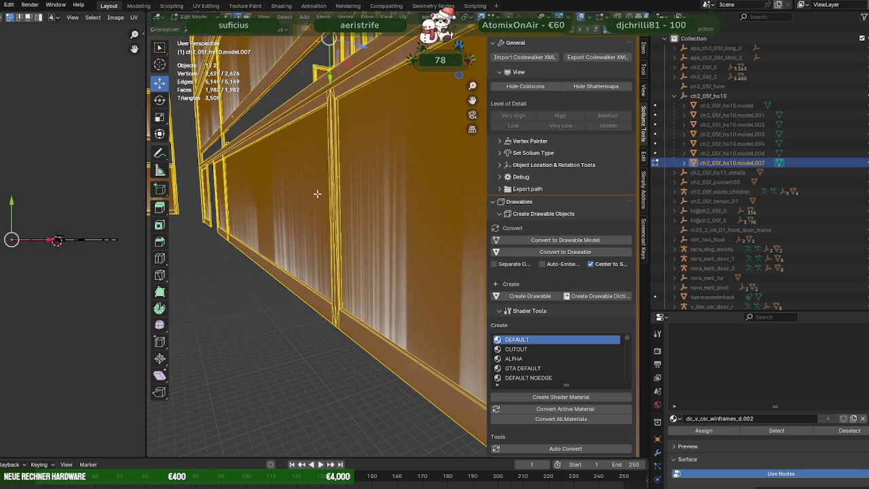
left_click(338, 178)
scroll("up", 3)
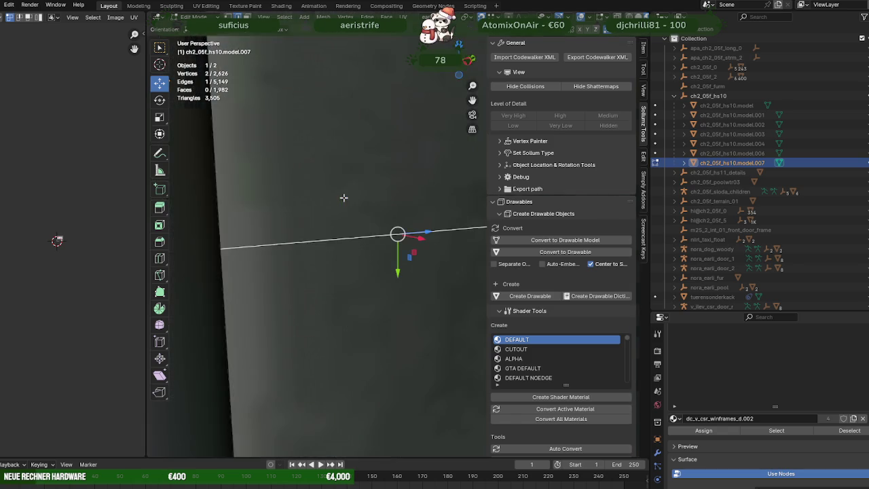
key("x")
left_click(390, 196)
left_click_drag(390, 197, 395, 275)
key("a")
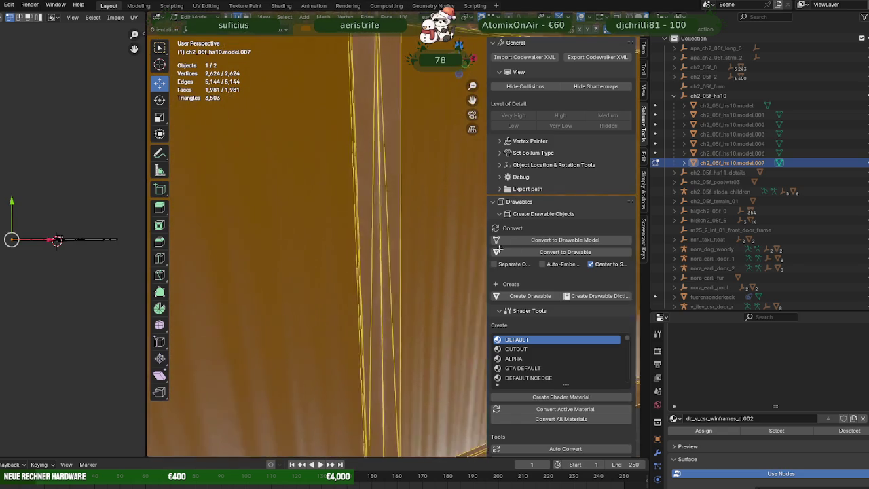
scroll("down", 3)
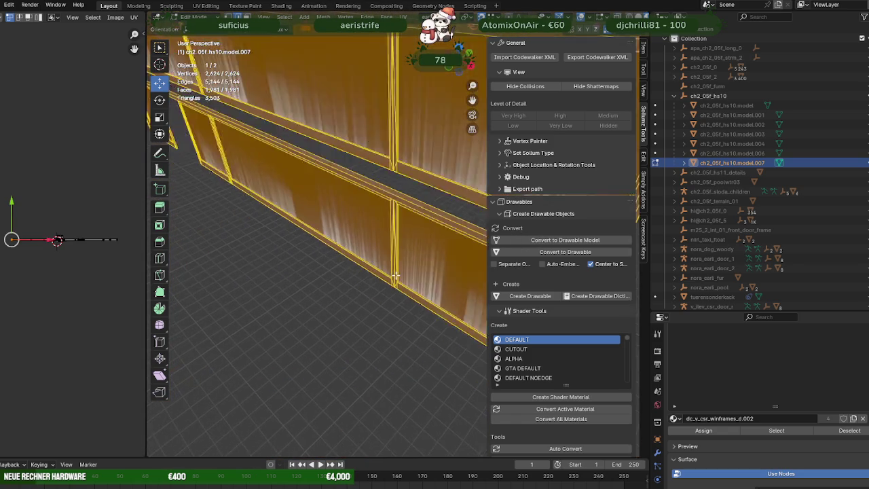
scroll("down", 3)
left_click_drag(379, 268, 377, 252)
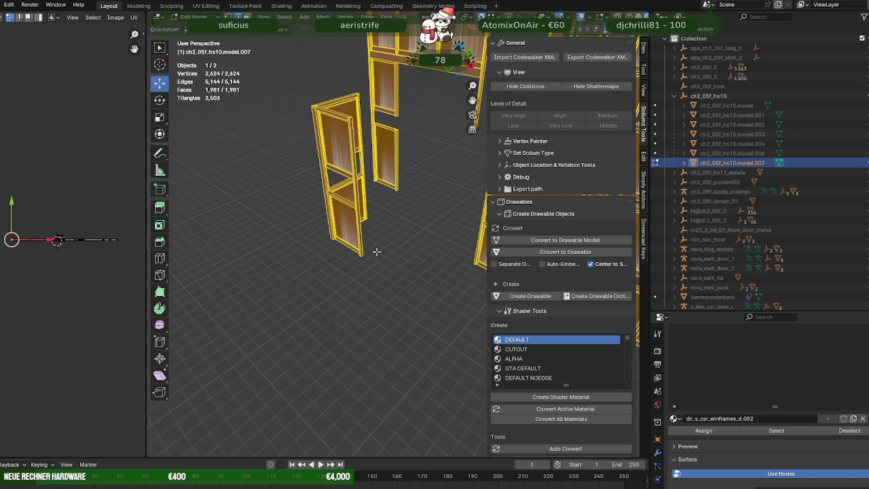
Step: Dissolve two extra window-frame edges using Ctrl+E > Dissolve Edges
scroll("up", 3)
left_click(323, 216)
key("ctrl+e")
left_click(324, 220)
key("a")
left_click_drag(324, 222, 338, 253)
left_click(360, 259)
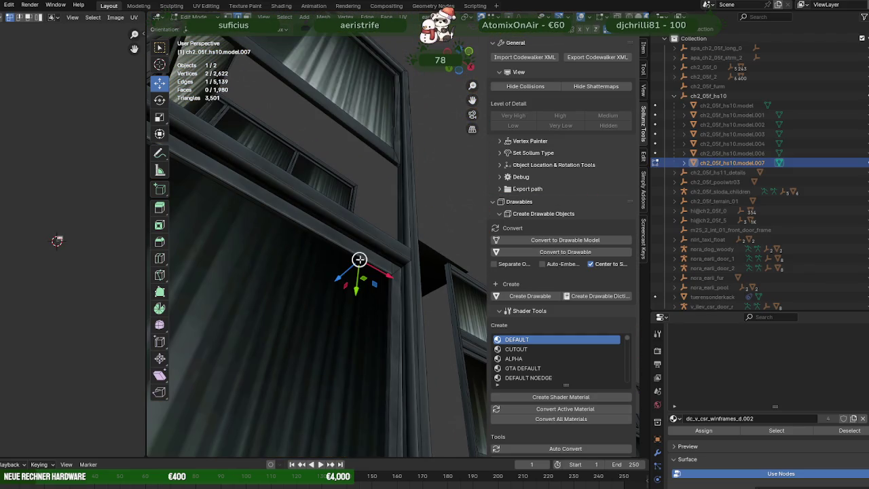
key("ctrl+e")
left_click(374, 241)
key("a")
Step: From a steeper upward view, dissolve a vertical edge of the frame
left_click_drag(373, 242, 314, 301)
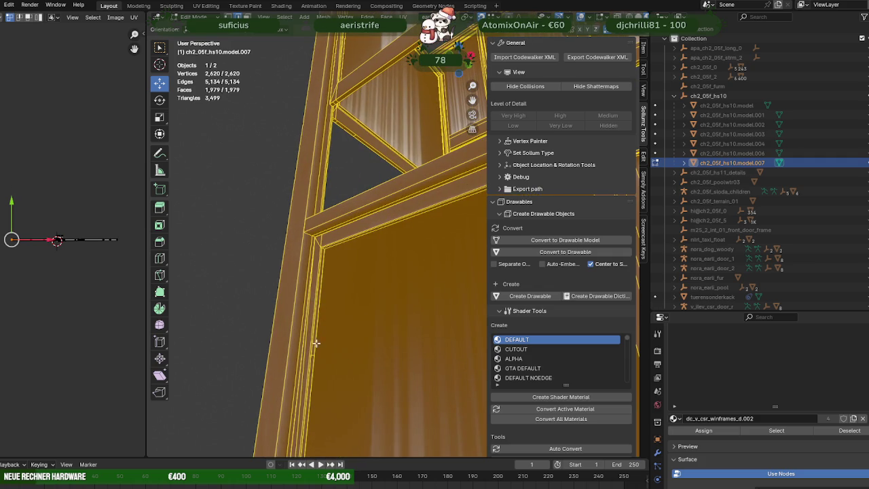
left_click(321, 351)
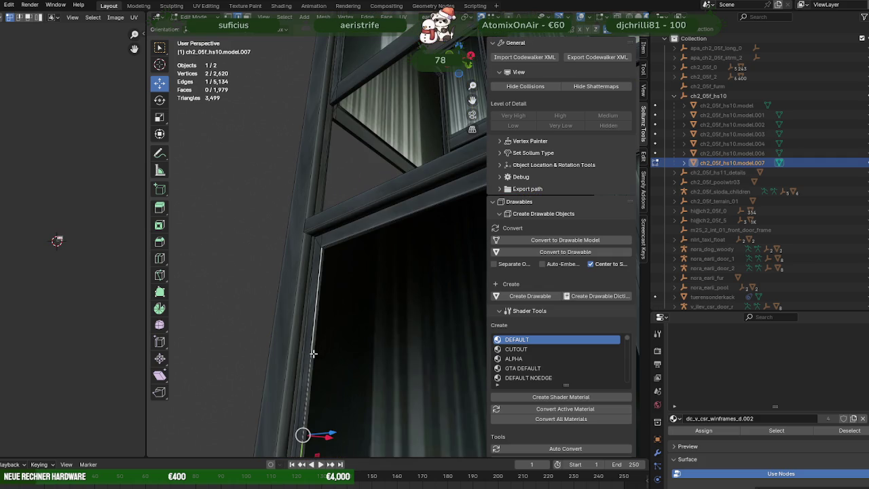
left_click(313, 353)
key("ctrl+e")
left_click(349, 302)
left_click_drag(349, 301, 416, 372)
key("a")
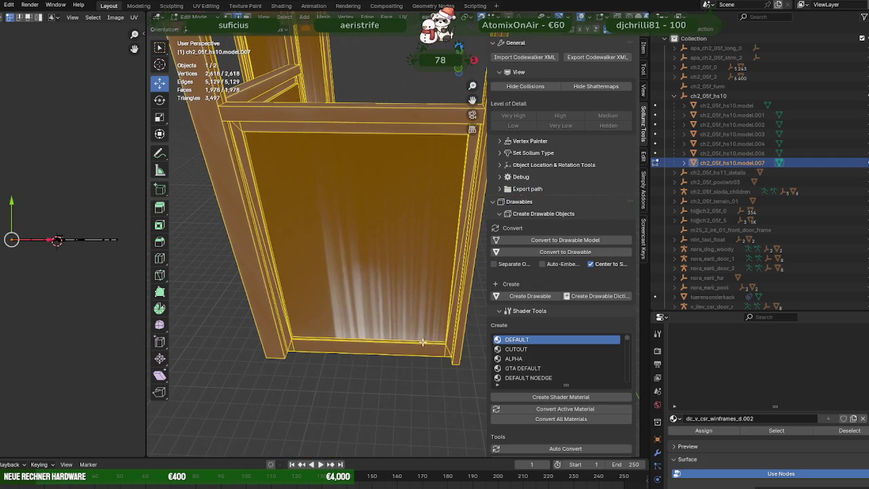
Step: Dissolve the frame's bottom edge, leaving 2,616 vertices and 5,124 edges
left_click(422, 342)
scroll("up", 3)
left_click_drag(406, 279, 426, 286)
right_click(421, 307)
left_click(402, 256)
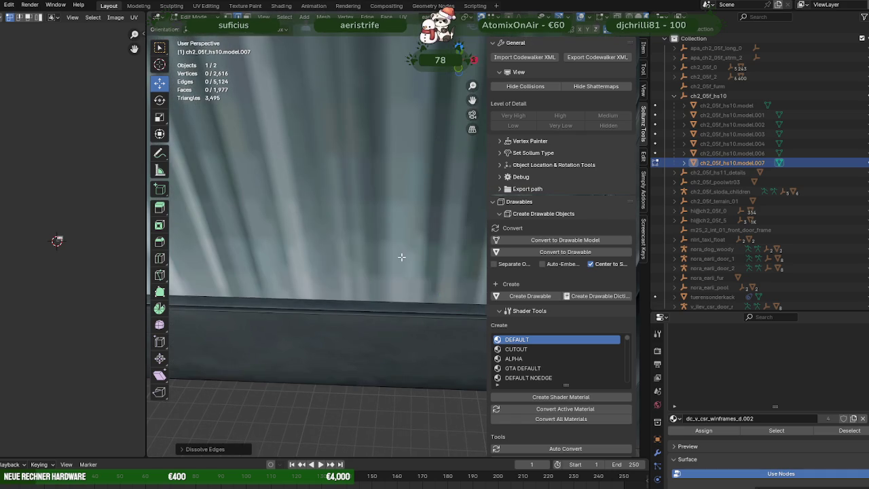
left_click_drag(401, 256, 387, 249)
key("a")
scroll("down", 3)
scroll("down", 3)
left_click_drag(364, 353, 339, 289)
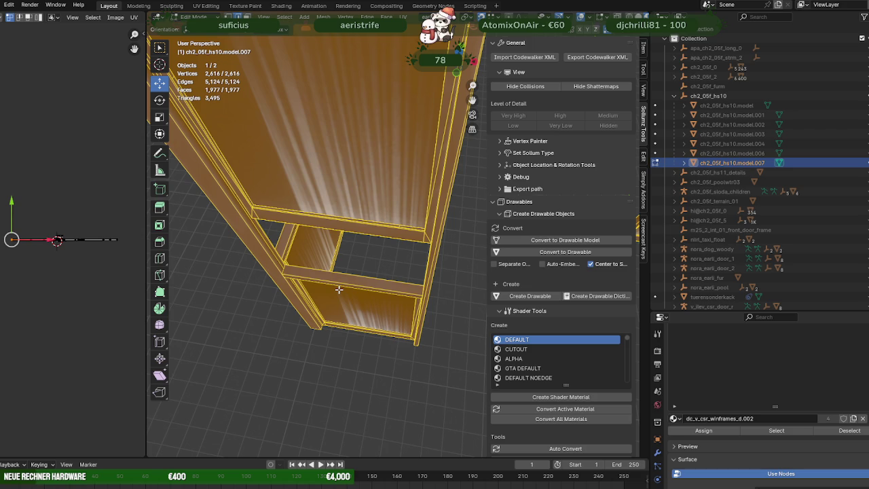
Step: Dissolve a redundant edge on the window shelf
scroll("up", 3)
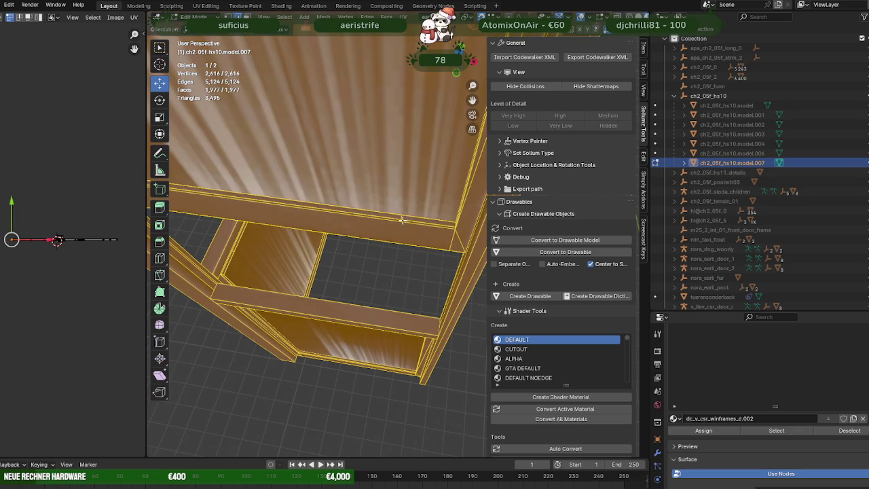
left_click_drag(401, 217, 397, 219)
key("m")
left_click(398, 219)
Step: Dissolve an edge on the vertical window frame and reselect the whole mesh
scroll("down", 3)
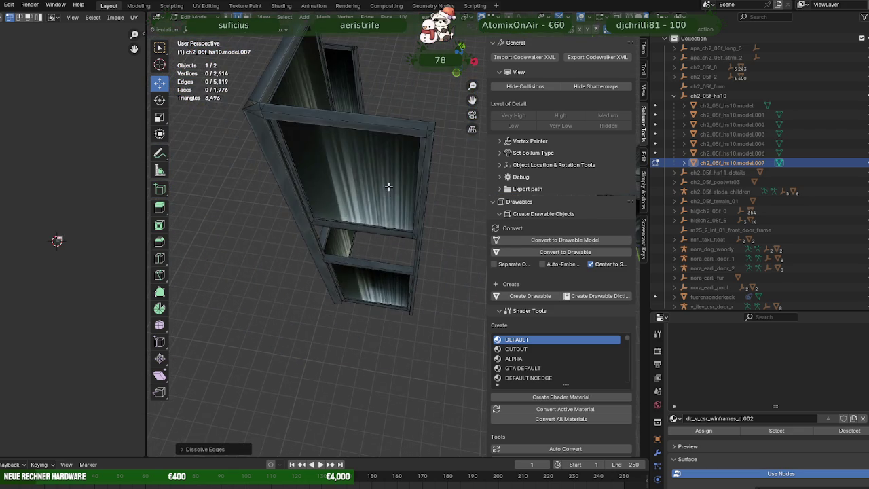
left_click_drag(387, 186, 402, 182)
scroll("up", 3)
left_click_drag(443, 140, 334, 171)
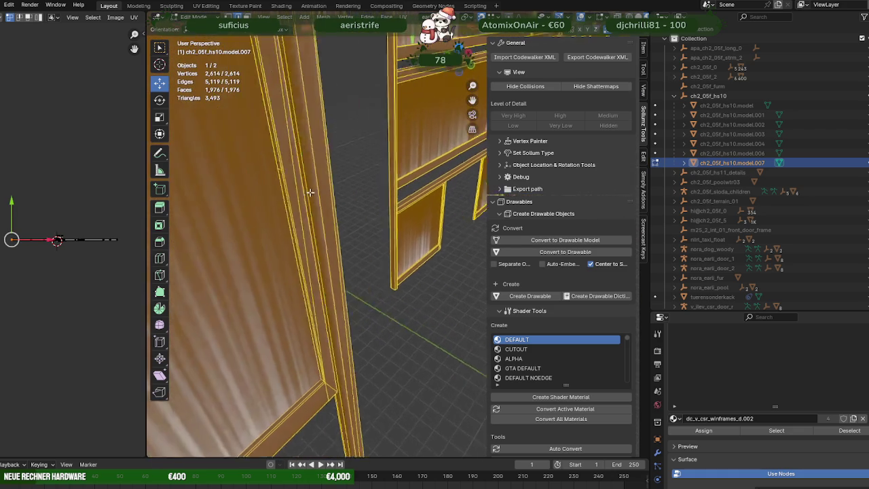
left_click(351, 152)
right_click(290, 115)
left_click(291, 125)
key("a")
Step: Centre the view on a frame edge and inspect the neighbouring frame edges
left_click_drag(291, 127, 327, 160)
scroll("down", 3)
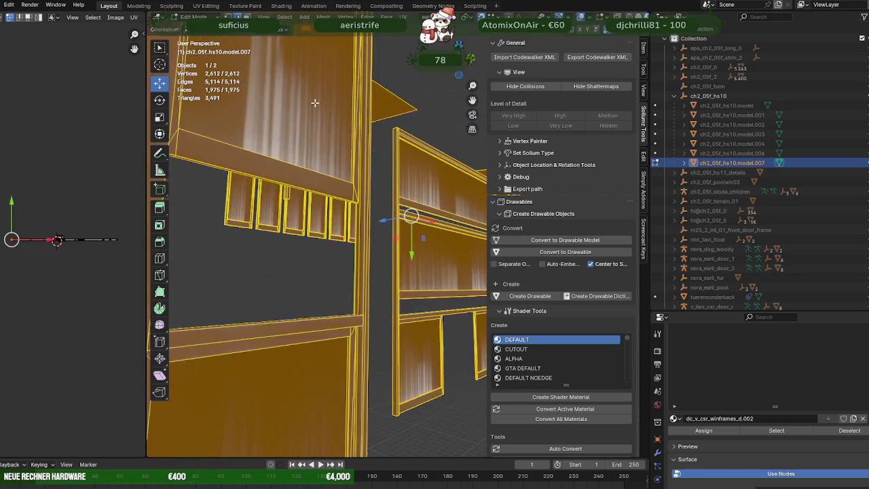
left_click_drag(367, 217, 339, 239)
scroll("up", 3)
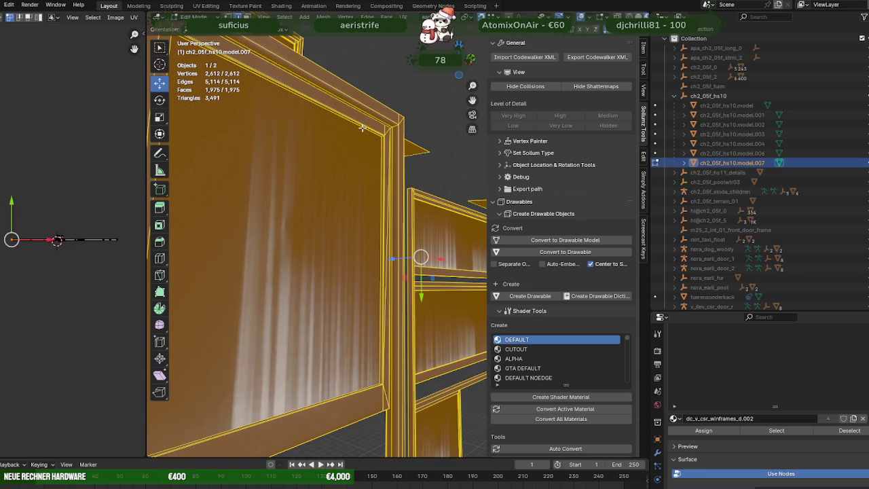
left_click(362, 127)
key("KP_Decimal")
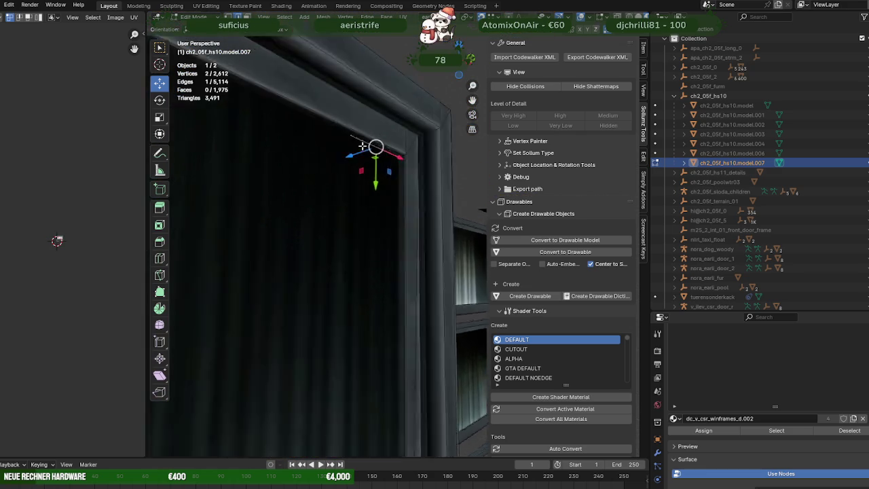
left_click_drag(329, 222, 353, 197)
left_click(356, 95)
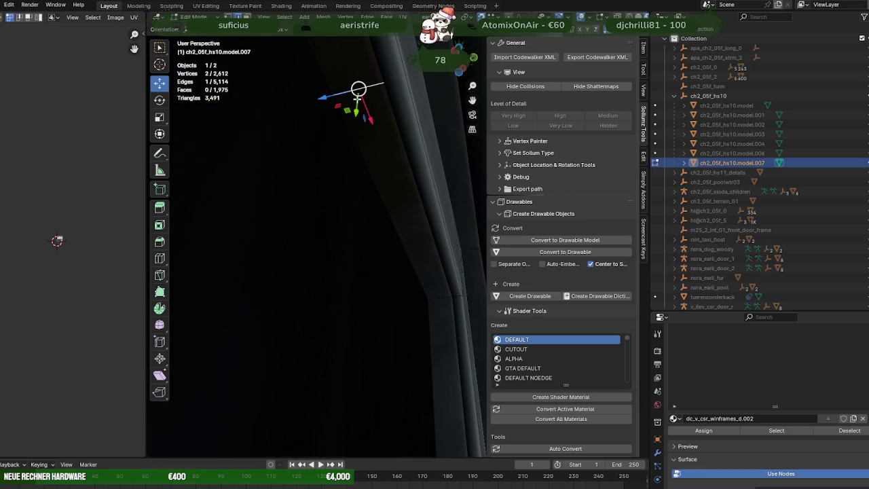
key("a")
Step: Dissolve a redundant shelf edge through the X menu
left_click_drag(373, 233, 278, 357)
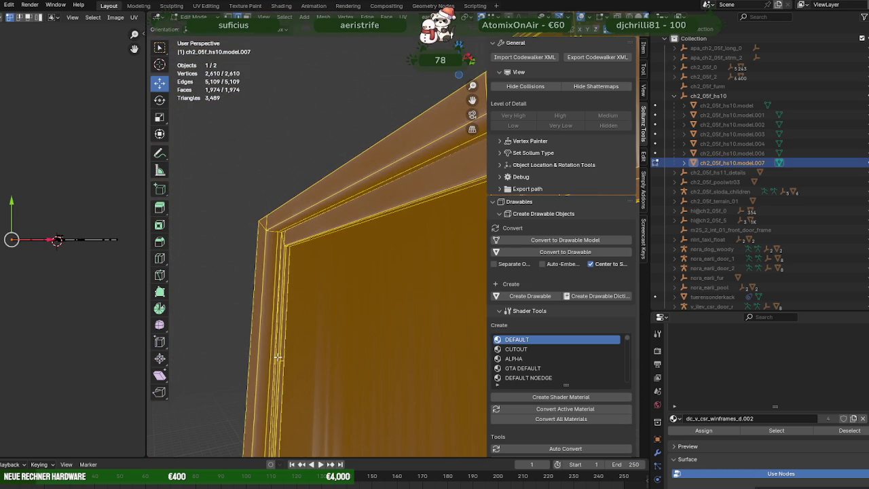
left_click(281, 362)
key("x")
left_click(330, 310)
key("a")
Step: Dissolve a redundant frame edge inside the shelf, then review the whole mesh
scroll("down", 3)
left_click_drag(330, 345, 307, 375)
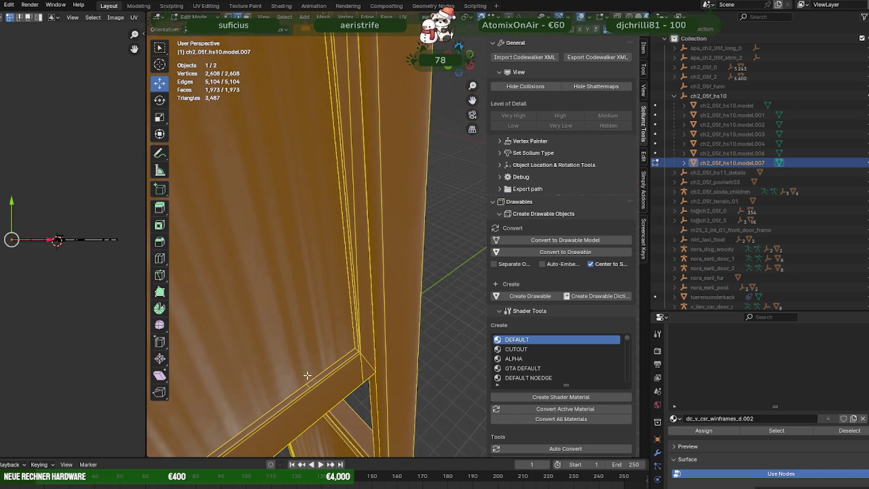
left_click(307, 385)
key("x")
left_click(289, 315)
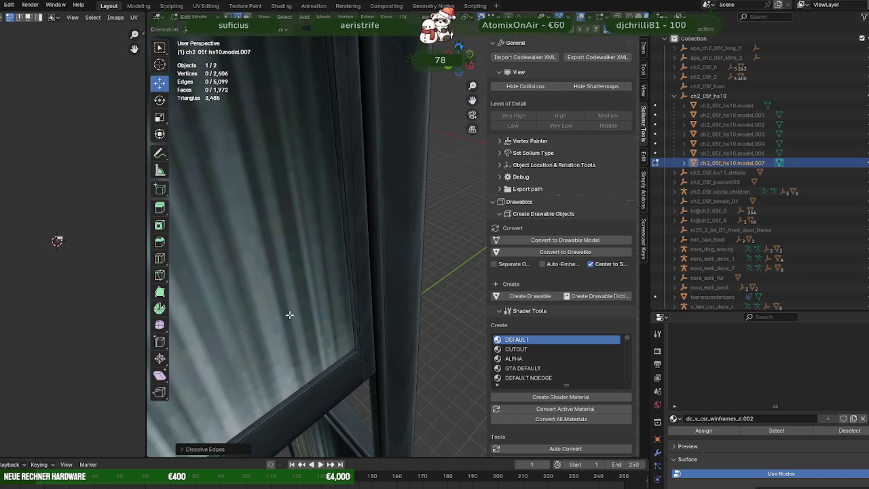
key("a")
Step: Zoom in and dissolve another chosen edge from the edge operations menu
scroll("up", 3)
scroll("up", 3)
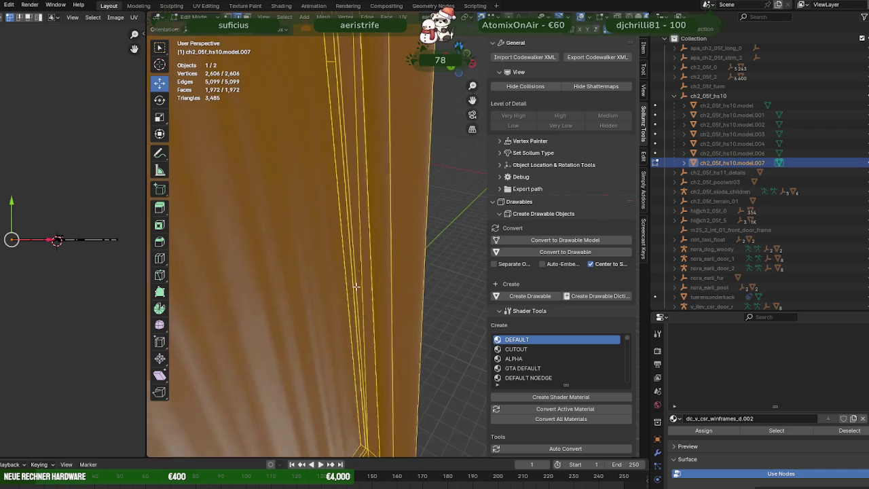
scroll("up", 3)
right_click(367, 191)
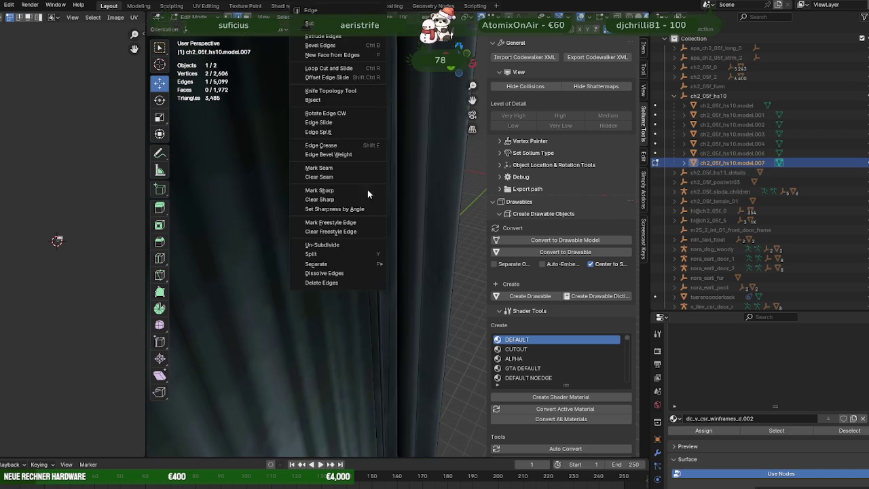
key("a")
Step: Pick the short redundant edge at the frame corner, then select the next edge to dissolve
scroll("down", 3)
left_click_drag(352, 143, 311, 210)
left_click(370, 101)
left_click_drag(349, 260, 352, 274)
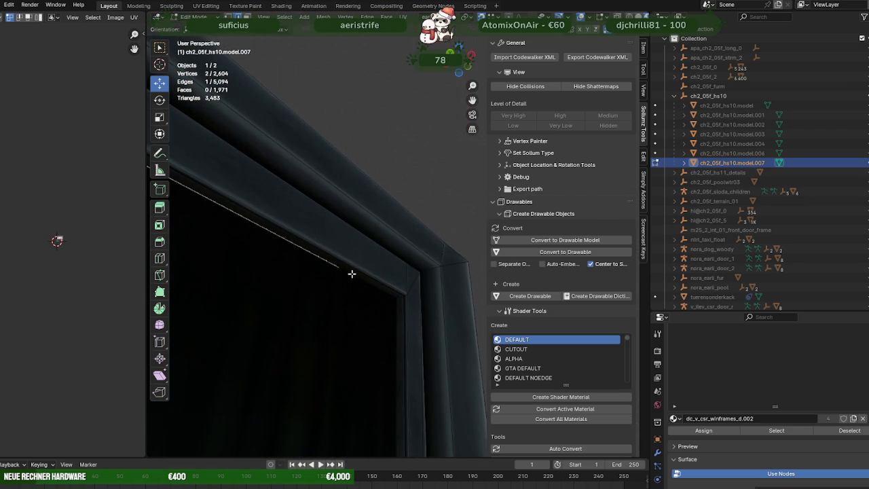
left_click(345, 270)
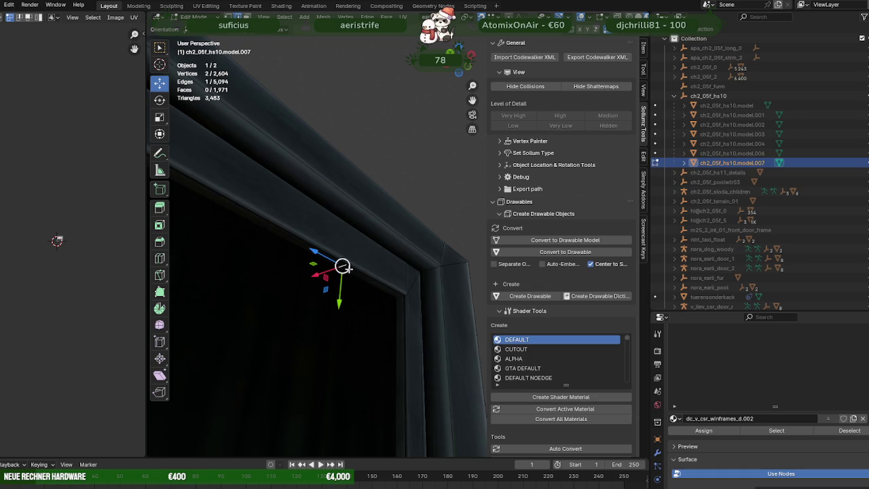
key("a")
left_click_drag(377, 281, 261, 317)
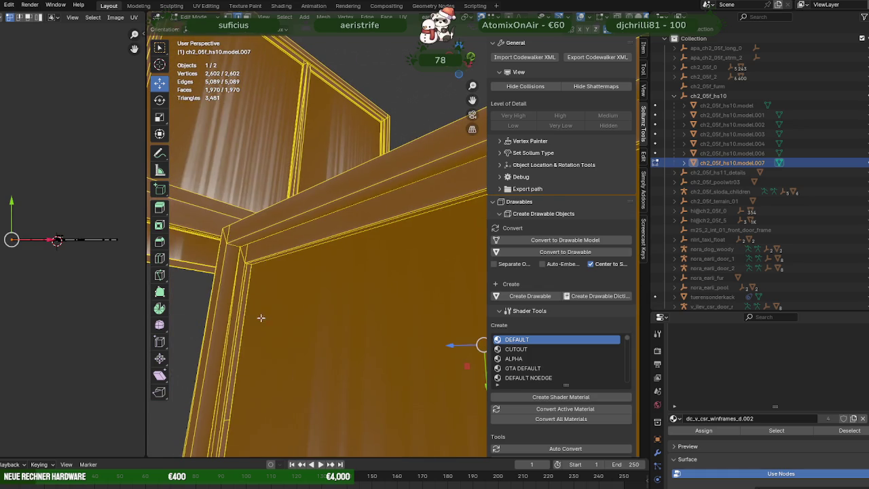
left_click(227, 419)
right_click(224, 417)
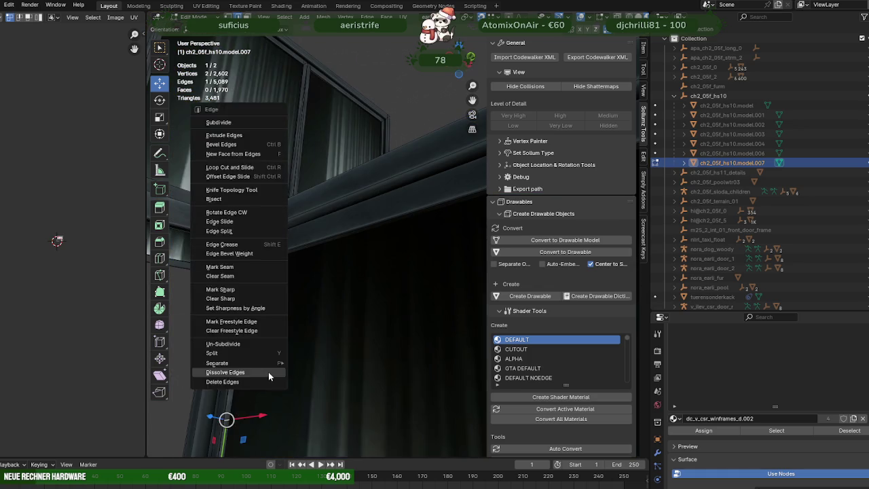
Step: Dissolve the selected window-frame edge and the next redundant one
left_click(268, 372)
key("a")
left_click_drag(268, 372, 333, 299)
scroll("up", 3)
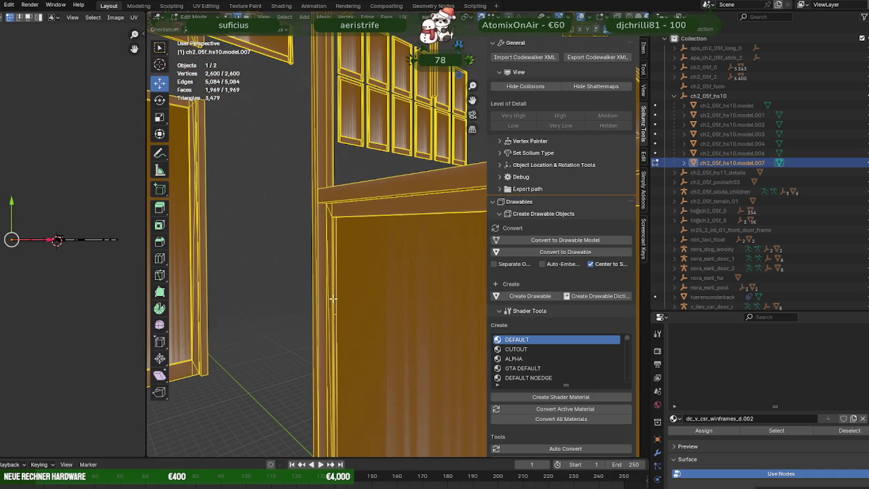
left_click(335, 314)
right_click(333, 314)
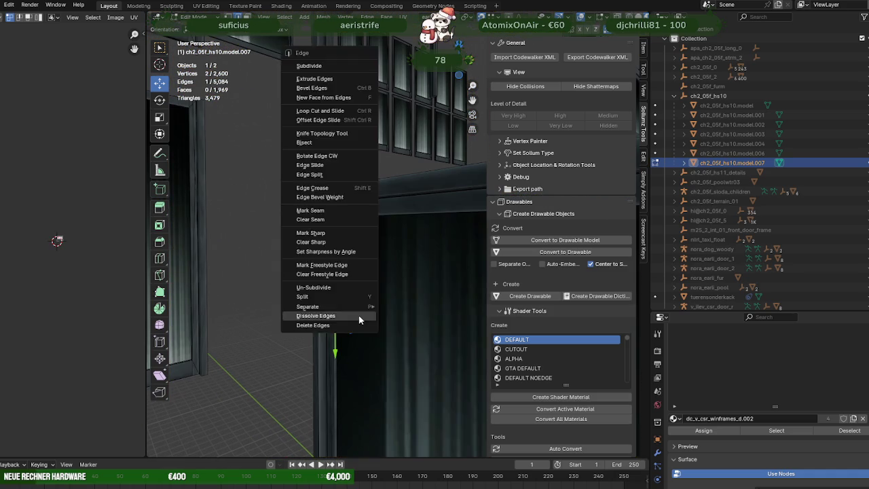
left_click(334, 314)
key("a")
left_click_drag(334, 314, 378, 356)
Step: Dissolve two more redundant edges, one of them on the door frame
left_click(420, 293)
right_click(417, 293)
left_click(416, 294)
key("a")
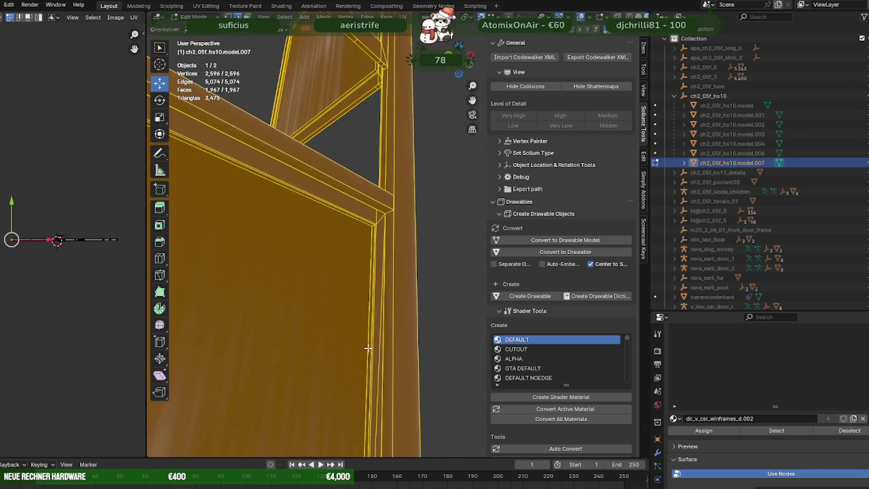
left_click(367, 348)
right_click(367, 348)
left_click(354, 305)
key("a")
left_click_drag(353, 305, 376, 353)
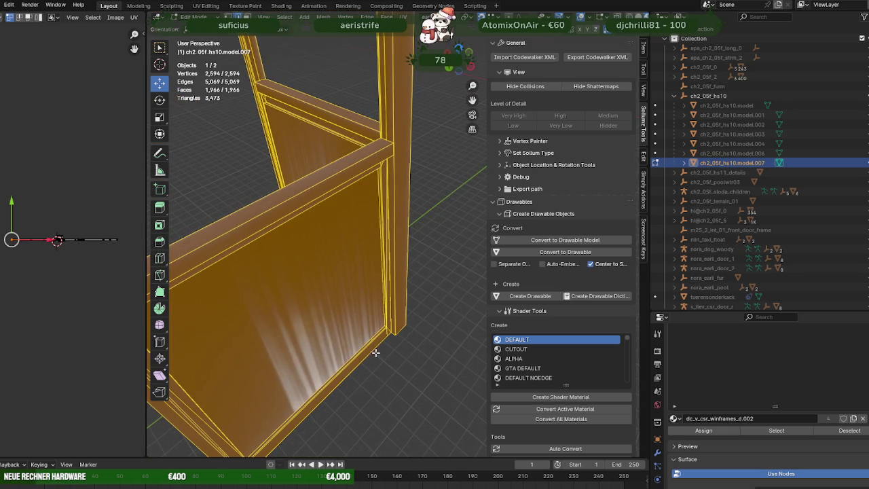
Step: Dissolve another frame edge, undo it, and centre the view on a door-frame edge
left_click(372, 339)
right_click(347, 299)
left_click(356, 294)
key("a")
left_click_drag(360, 291, 312, 276)
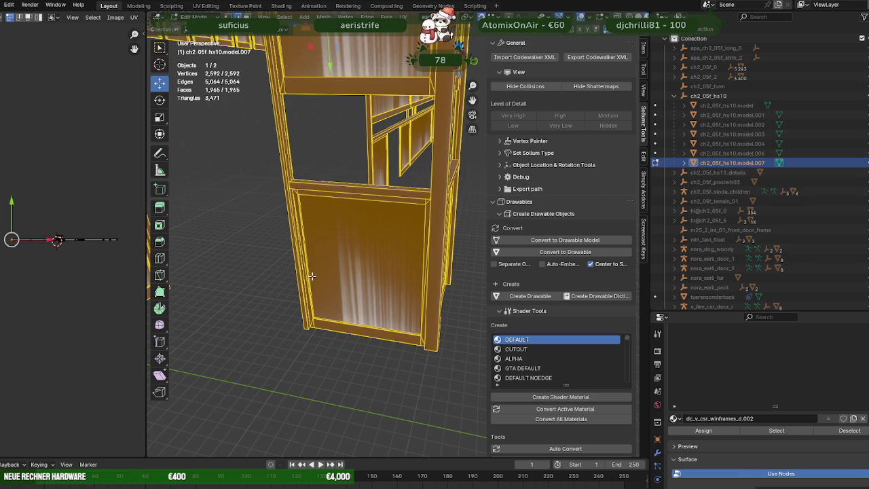
key("ctrl+z")
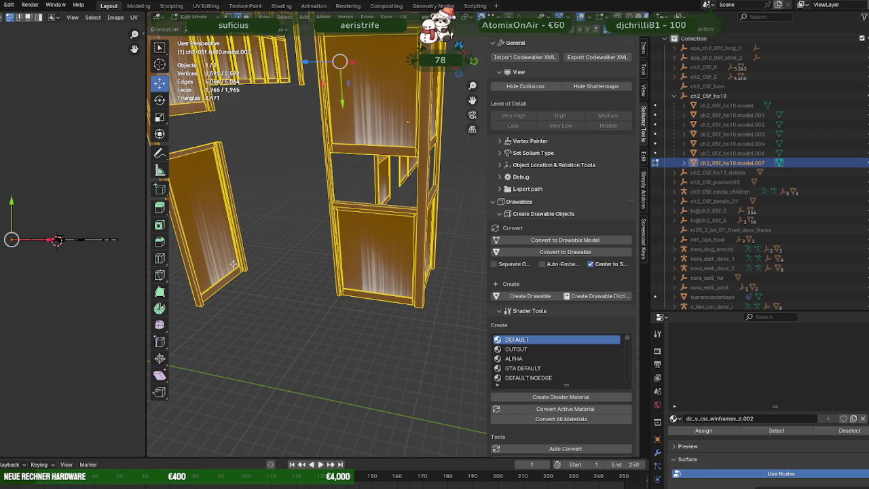
left_click_drag(226, 245, 399, 258)
scroll("up", 3)
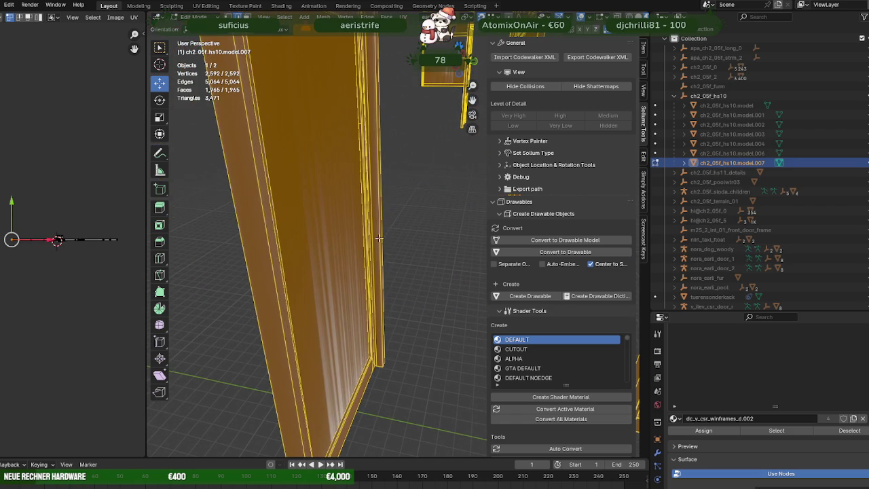
left_click(360, 123)
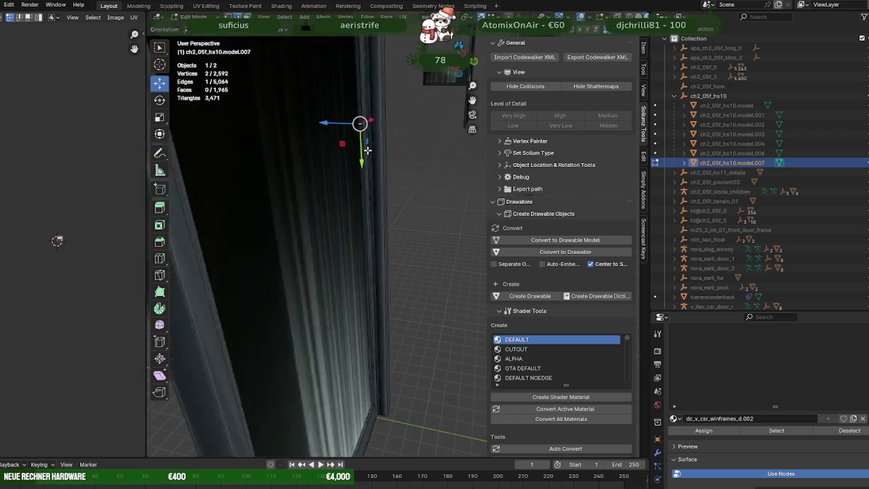
key("KP_Decimal")
key("a")
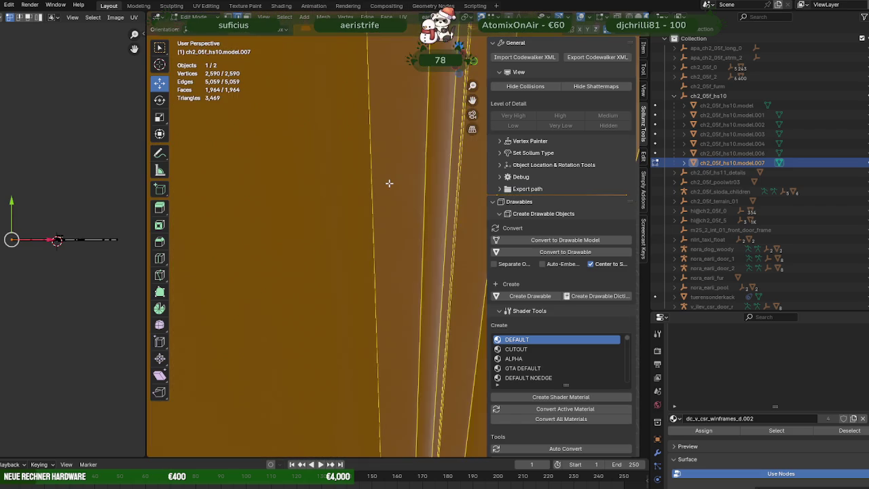
Step: Dissolve a redundant edge seen from below the door frame
left_click_drag(389, 185, 369, 67)
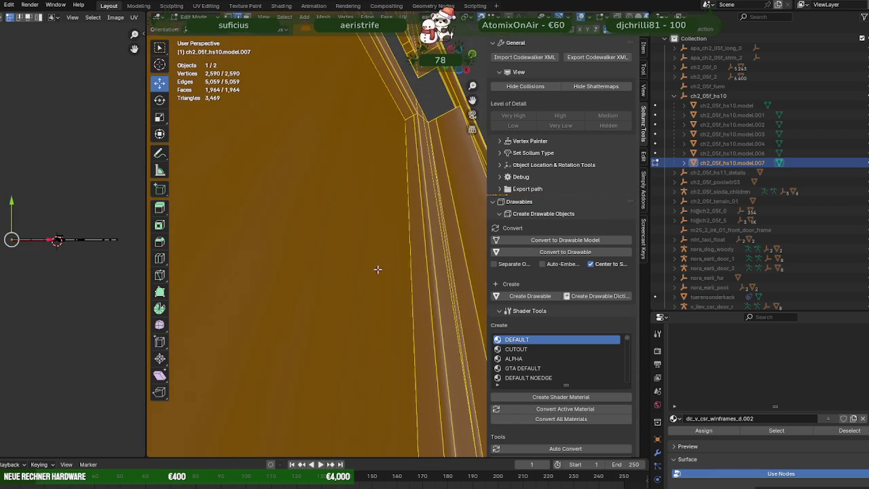
scroll("down", 3)
scroll("down", 3)
left_click_drag(378, 218, 272, 245)
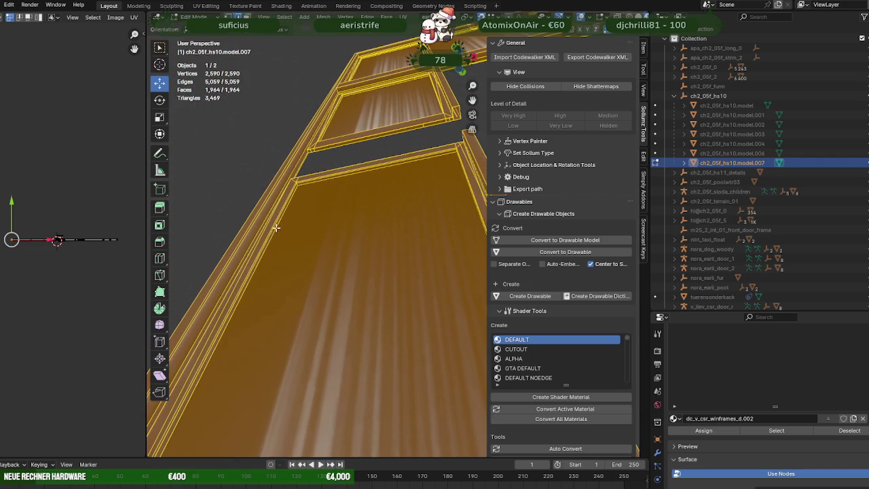
left_click(276, 228)
right_click(341, 216)
left_click(342, 216)
left_click_drag(341, 217, 398, 387)
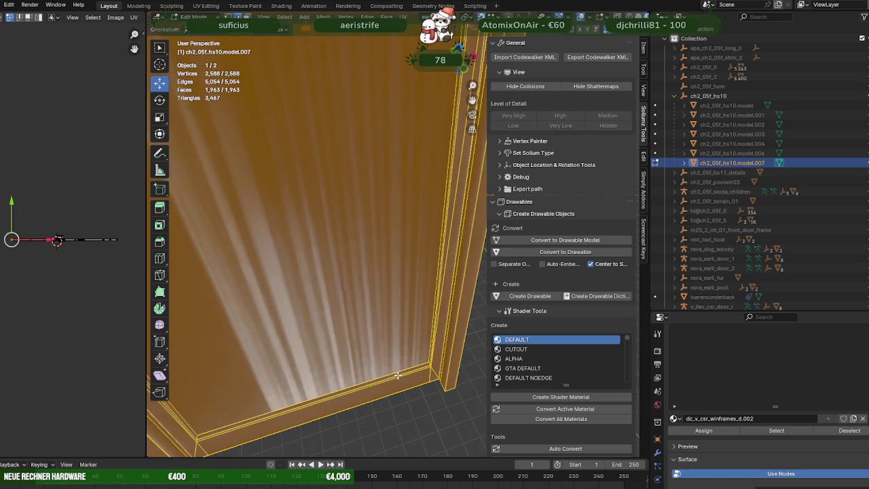
Step: Dissolve a redundant edge on the front of the door frame
left_click(395, 373)
right_click(396, 371)
left_click(391, 360)
key("a")
left_click_drag(391, 360, 424, 184)
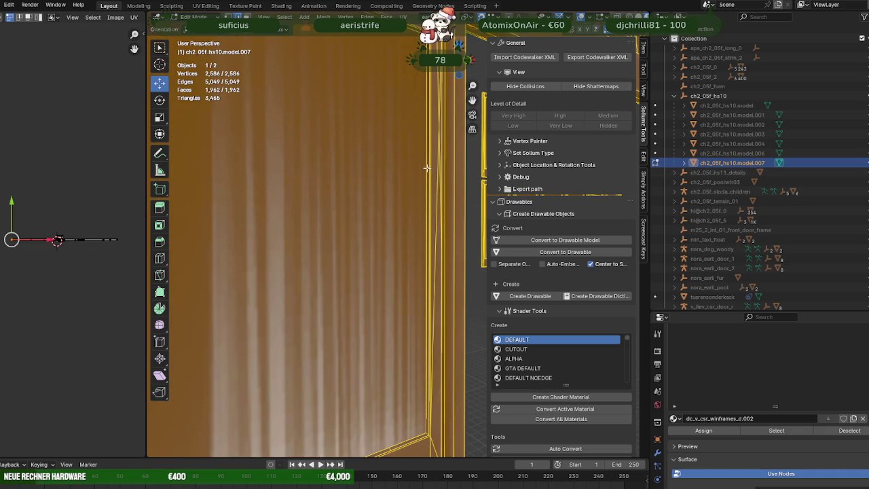
Step: Dissolve two redundant edges along the frame side using the X menu
left_click(427, 168)
key("x")
left_click(350, 180)
key("a")
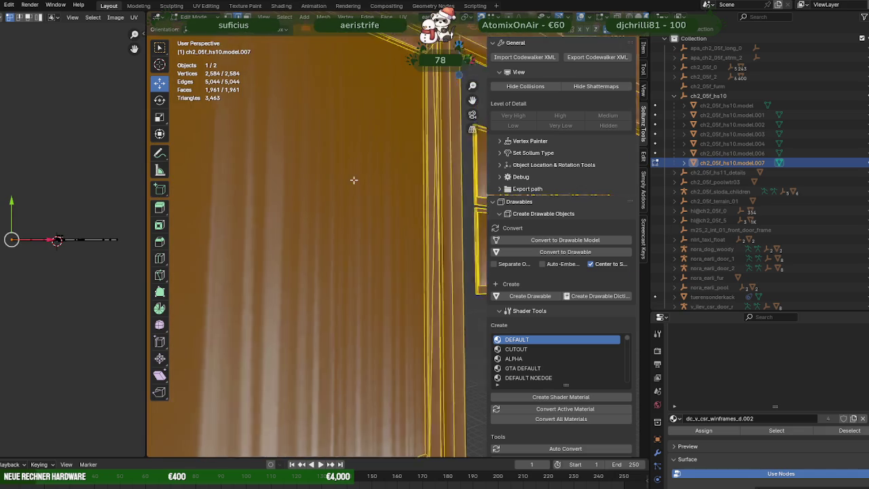
left_click_drag(355, 181, 381, 158)
left_click(384, 153)
key("x")
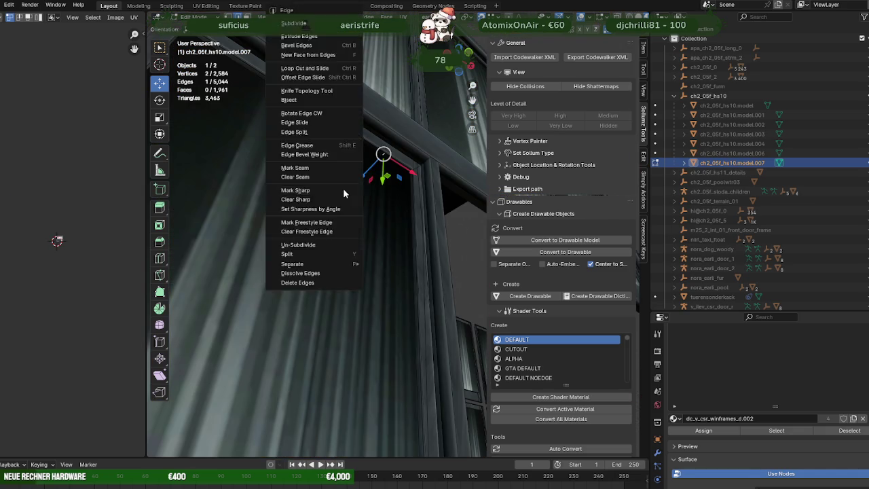
left_click(345, 190)
key("a")
left_click_drag(345, 190, 272, 247)
Step: Dissolve two further frame edges, the last via Ctrl+E, leaving 2,578 vertices
left_click(259, 249)
key("x")
left_click(311, 223)
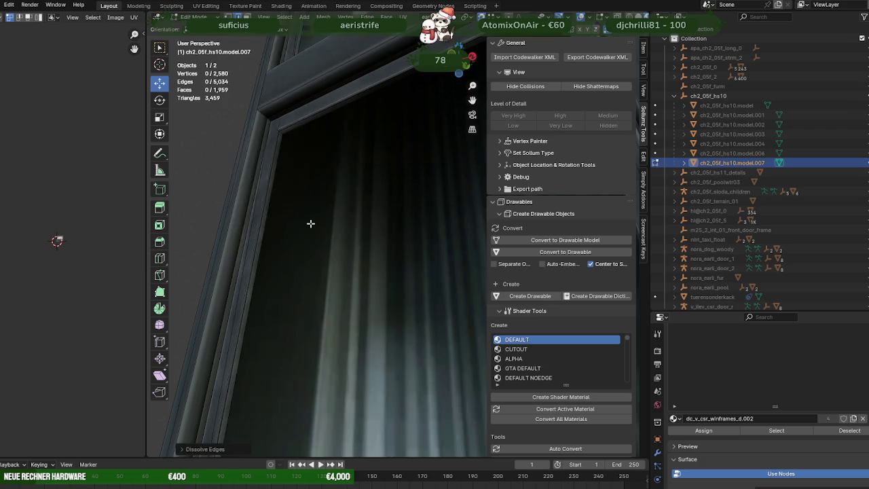
key("a")
left_click_drag(336, 229, 397, 325)
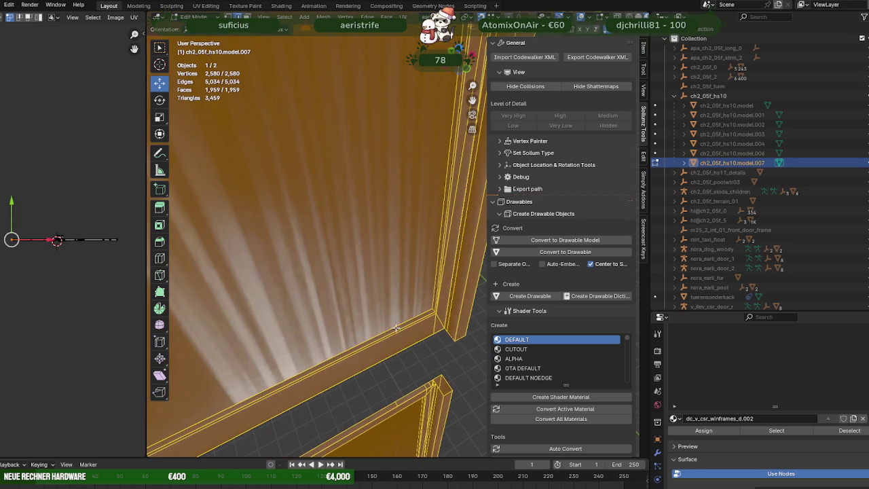
left_click(397, 323)
key("ctrl+e")
left_click(372, 276)
key("a")
left_click_drag(373, 272, 311, 278)
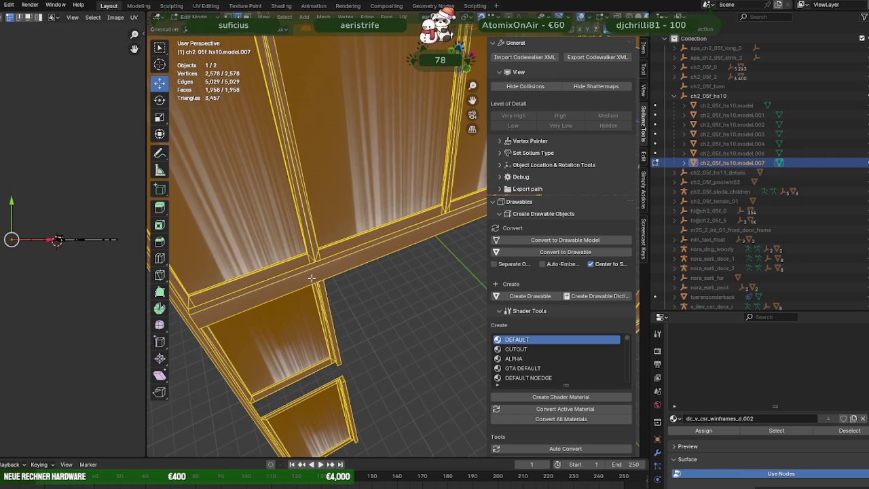
Step: Dissolve the currently selected window-frame edges, then reselect the whole mesh
scroll("up", 3)
scroll("up", 3)
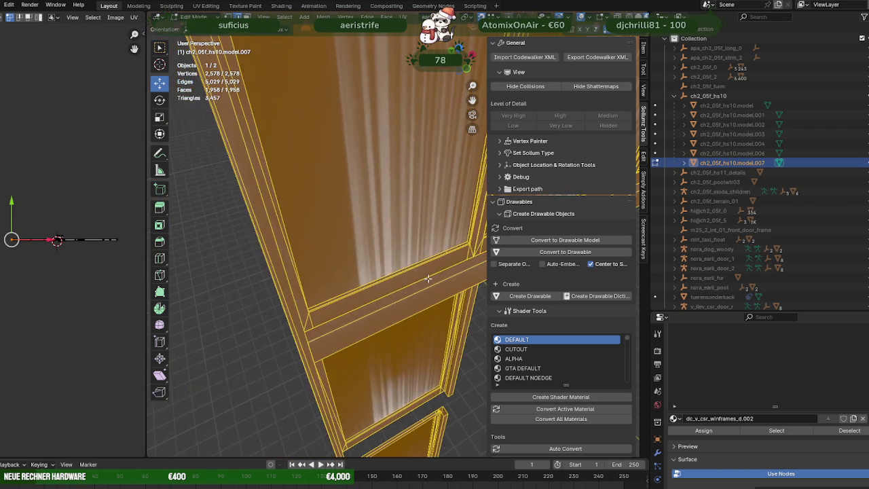
scroll("up", 3)
scroll("up", 3)
key("x")
left_click(375, 262)
left_click_drag(374, 262, 375, 329)
key("a")
left_click_drag(388, 244, 370, 250)
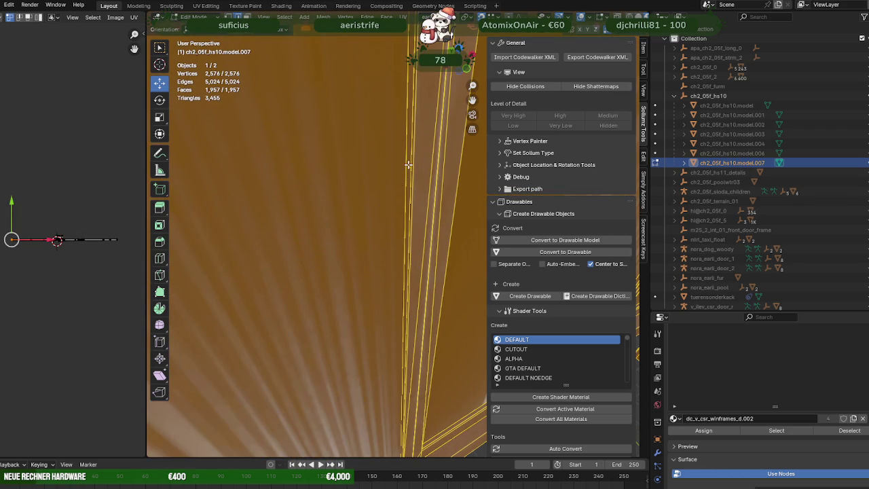
key("alt+a")
key("a")
Step: Dissolve two redundant vertices at the window frame corners
left_click_drag(363, 170, 331, 287)
left_click(389, 199)
right_click(360, 278)
left_click(360, 278)
key("a")
left_click_drag(378, 271, 303, 301)
left_click(301, 299)
right_click(301, 299)
left_click(349, 278)
key("a")
Step: Dissolve the redundant vertices on the door frame and at its top corner
left_click_drag(349, 278, 275, 193)
scroll("up", 3)
left_click(290, 197)
right_click(355, 190)
left_click(360, 188)
key("a")
left_click_drag(361, 188, 358, 275)
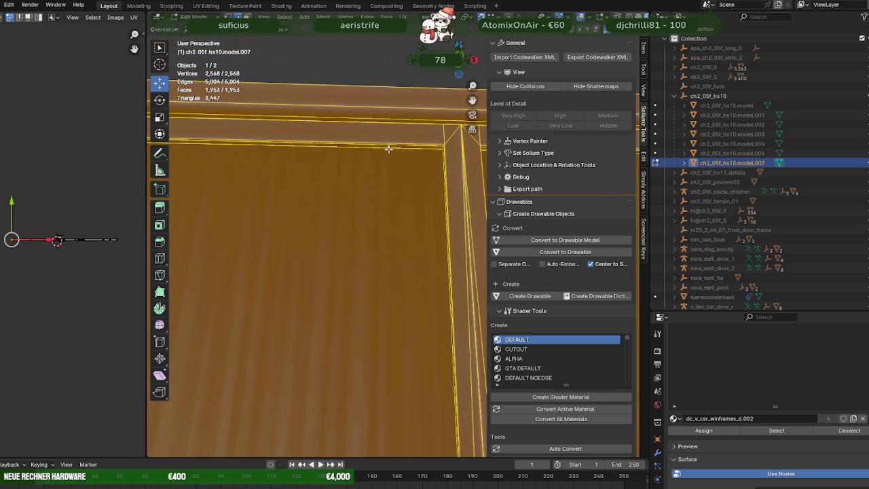
left_click(388, 146)
right_click(363, 220)
left_click(364, 218)
key("a")
Step: Dissolve the redundant vertex on the post and one more nearby
left_click_drag(363, 229, 394, 235)
scroll("up", 3)
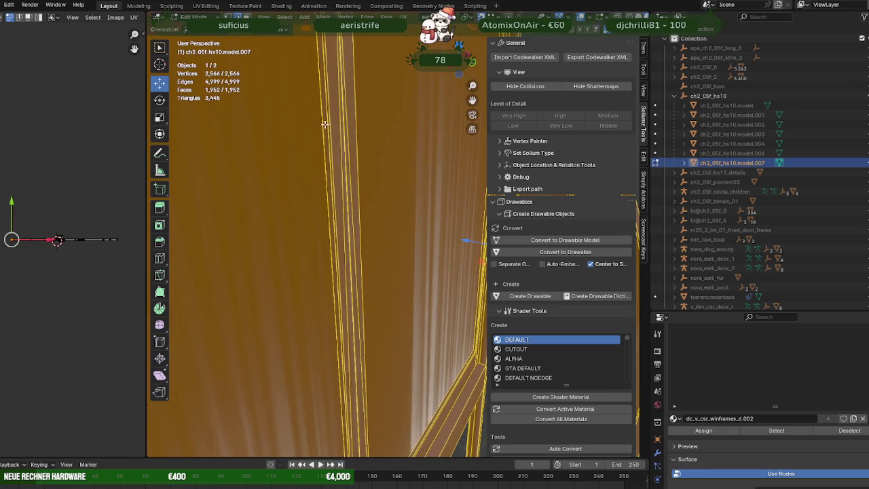
left_click(325, 124)
right_click(310, 137)
left_click(292, 116)
key("a")
left_click_drag(305, 204, 366, 356)
left_click(368, 354)
key("x")
left_click(345, 283)
key("a")
Step: Dissolve the extra edge running along the post with the Ctrl+E edge menu
left_click_drag(345, 283, 374, 280)
scroll("up", 3)
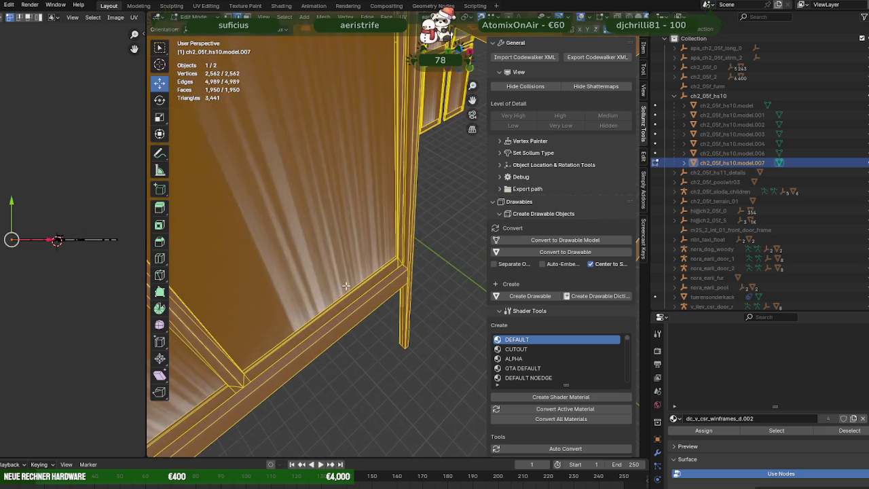
left_click(378, 275)
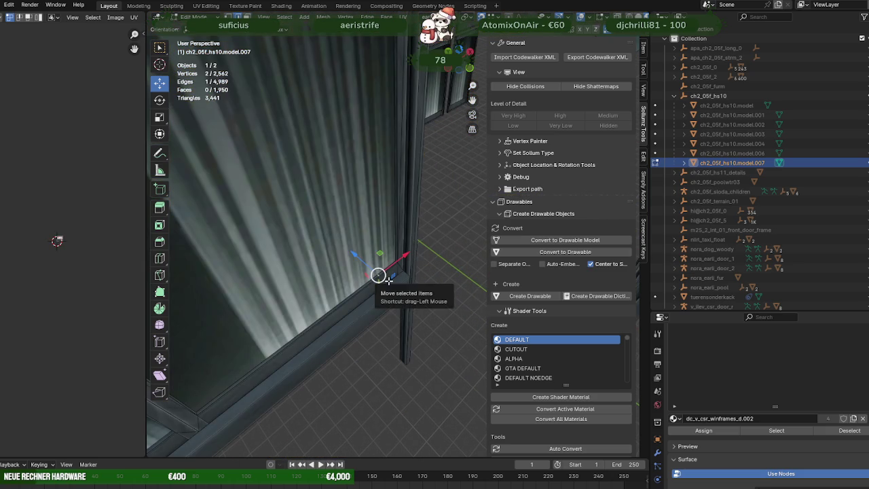
key("KP_Decimal")
key("ctrl+e")
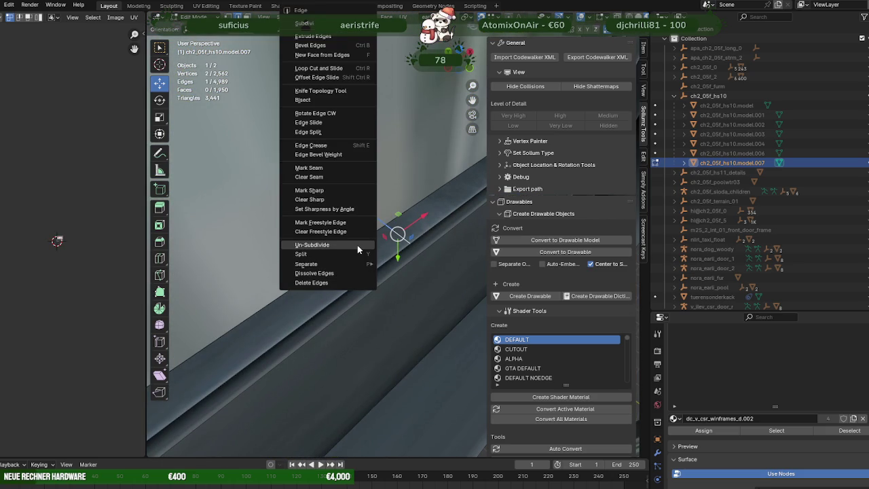
left_click(358, 245)
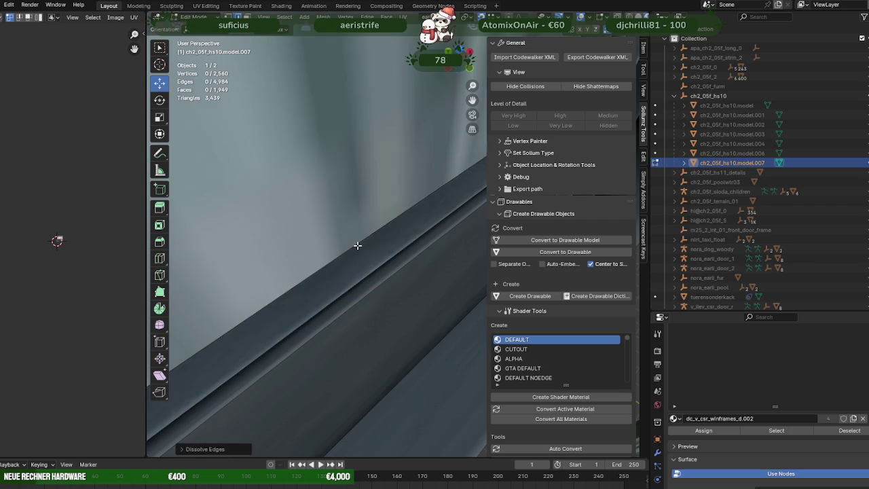
key("a")
scroll("down", 3)
scroll("down", 3)
scroll("down", 3)
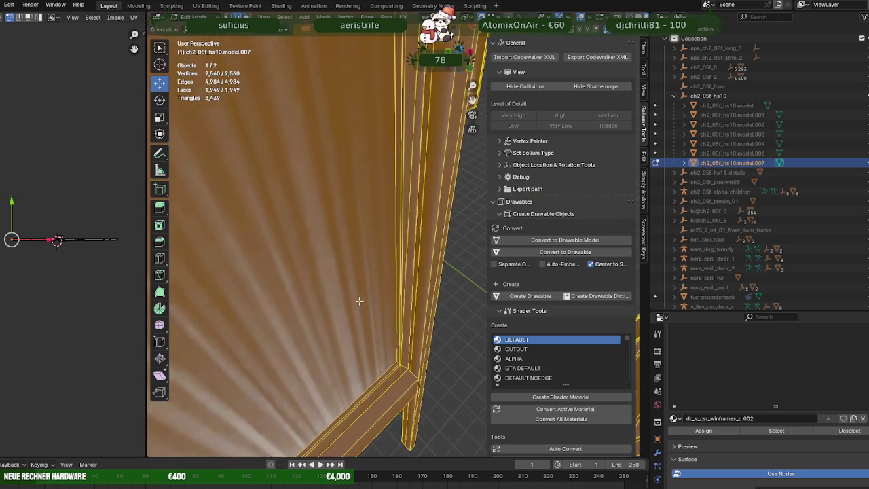
scroll("down", 3)
Step: Dissolve two more redundant frame edges, including one in the frame corner
left_click_drag(393, 182, 396, 203)
left_click(379, 143)
key("ctrl+e")
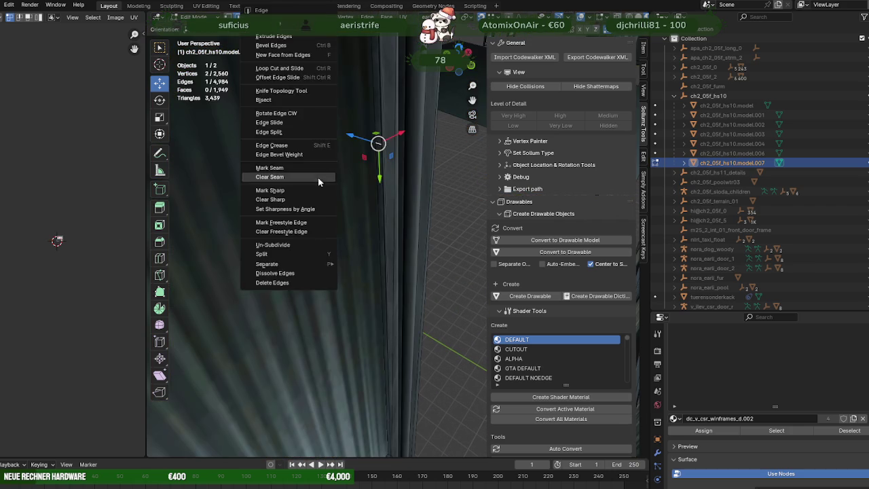
left_click(316, 177)
key("a")
left_click_drag(316, 176, 333, 122)
scroll("up", 3)
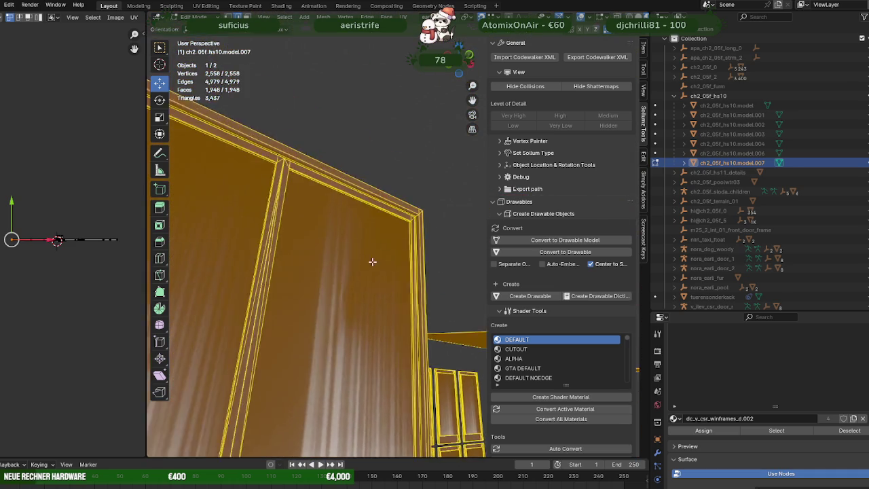
scroll("up", 3)
left_click(404, 157)
key("ctrl+e")
left_click(383, 214)
key("a")
Step: Dissolve the last redundant post edge, leaving 2,554 vertices and 4,969 edges
left_click_drag(383, 213, 232, 319)
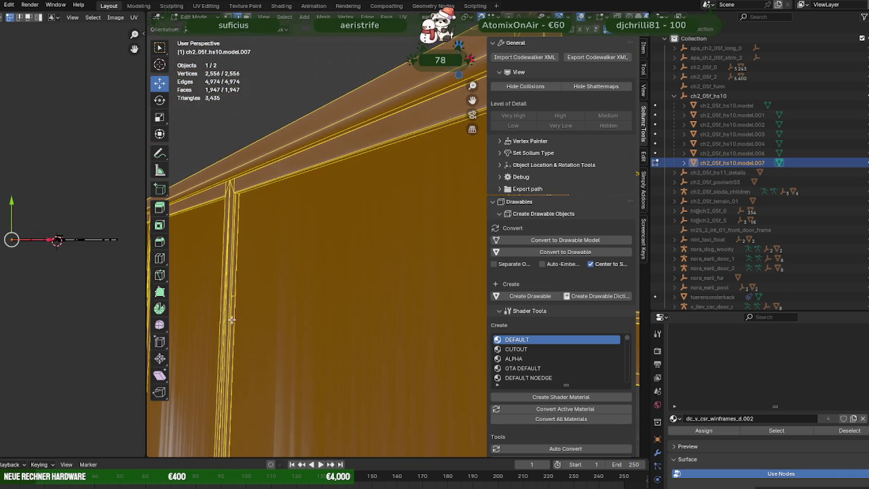
left_click(233, 297)
key("ctrl+e")
left_click(305, 272)
key("a")
left_click_drag(305, 272, 441, 379)
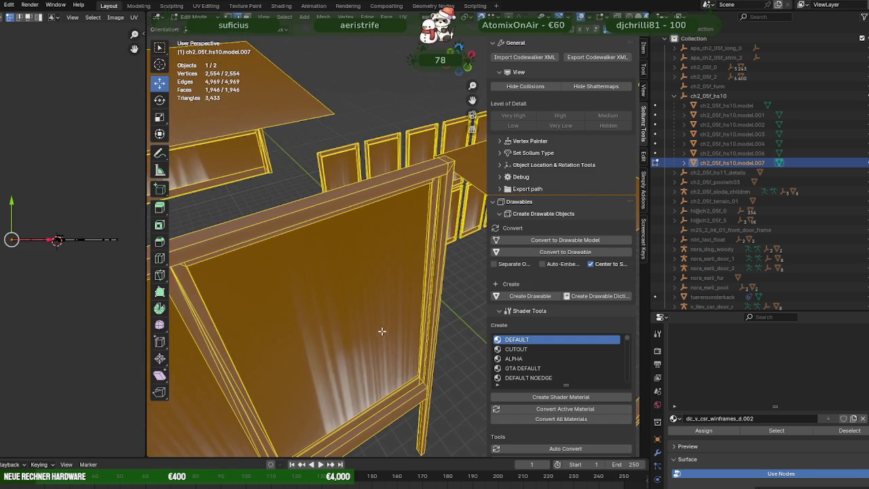
Step: Survey the window frames on model.007 and try selecting a single frame edge
scroll("down", 3)
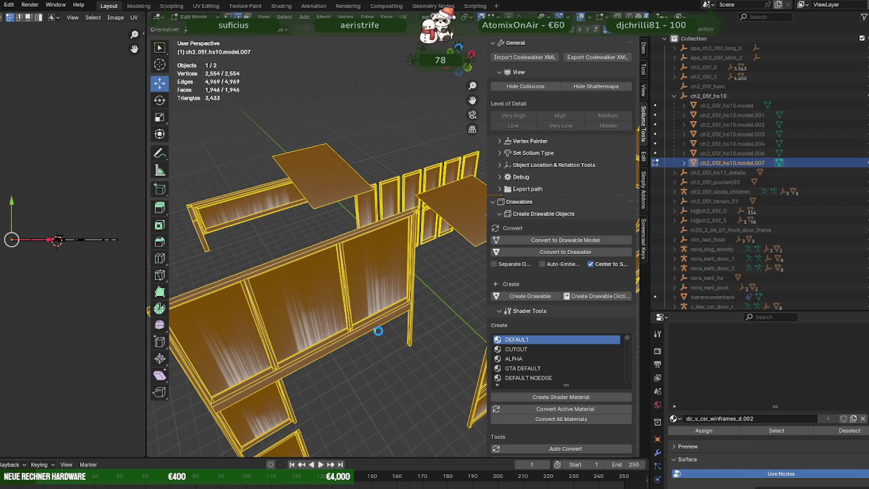
scroll("down", 3)
left_click_drag(373, 333, 366, 289)
scroll("up", 3)
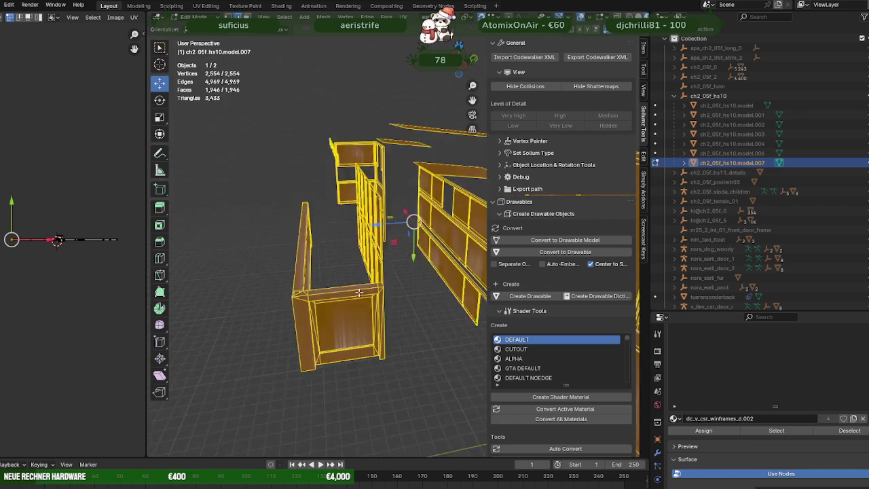
scroll("up", 3)
left_click(404, 357)
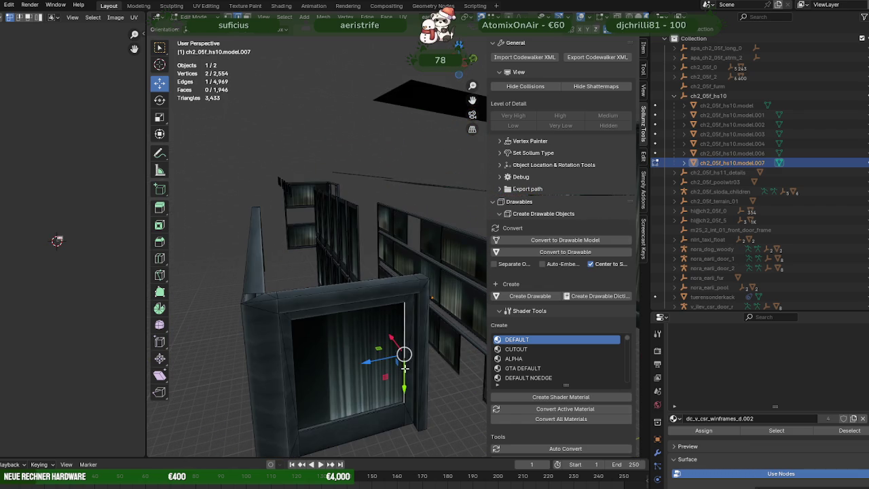
scroll("up", 3)
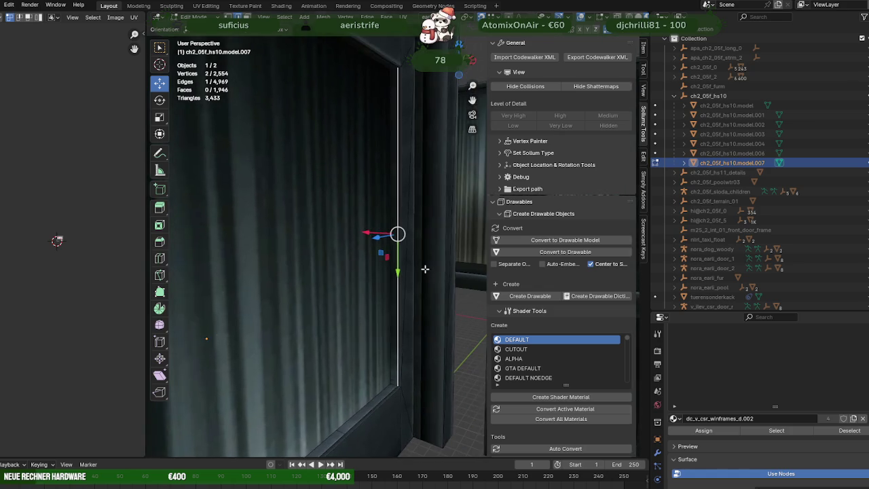
key("a")
Step: Dissolve the redundant edge in the frame's top corner, then reselect the whole mesh
left_click_drag(394, 276, 367, 238)
scroll("up", 3)
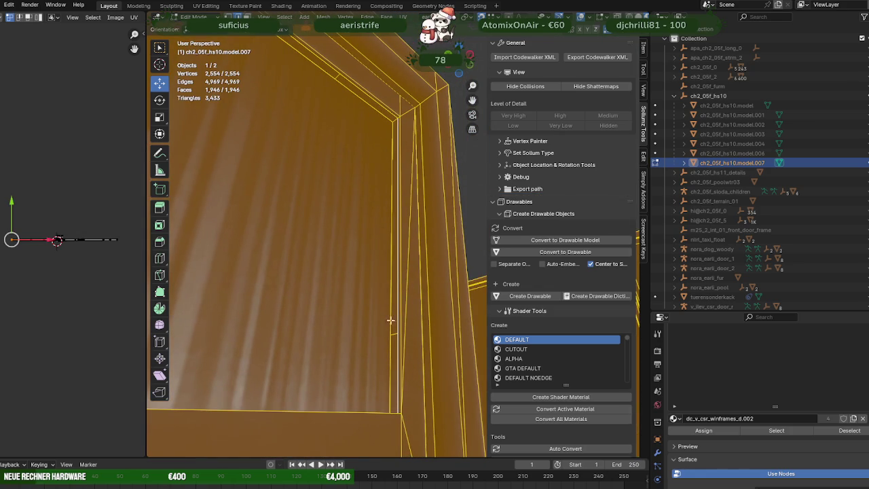
left_click(392, 333)
key("x")
left_click(353, 270)
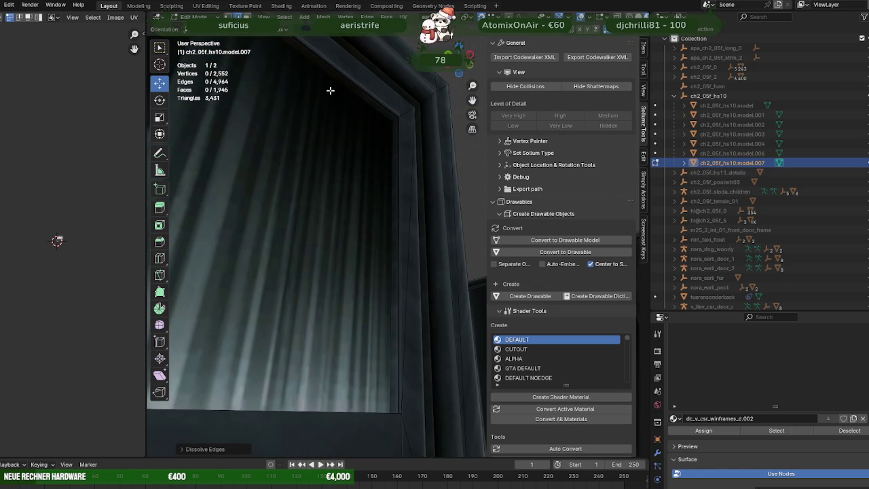
key("a")
key("alt+a")
key("a")
Step: Dissolve the redundant edge at the next frame corner
left_click_drag(334, 159, 239, 192)
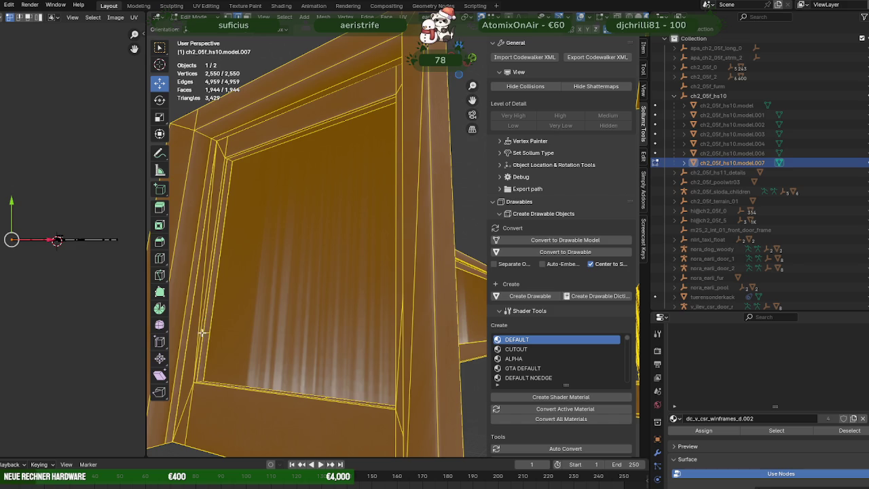
left_click(206, 335)
right_click(277, 288)
left_click(277, 289)
key("a")
Step: Zoom closer to the frame and dissolve another redundant edge there
left_click_drag(277, 288, 319, 346)
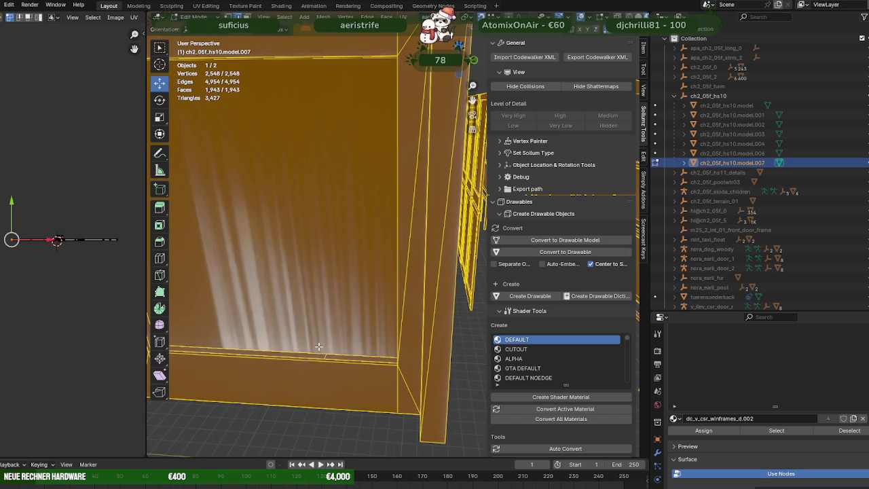
key("alt+a")
left_click(326, 356)
right_click(326, 357)
left_click(314, 305)
key("a")
scroll("down", 3)
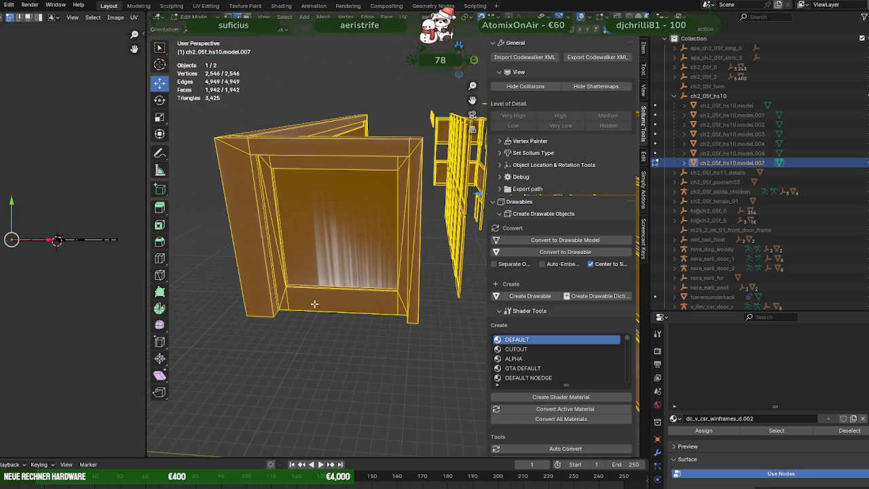
left_click_drag(316, 296, 340, 299)
scroll("up", 3)
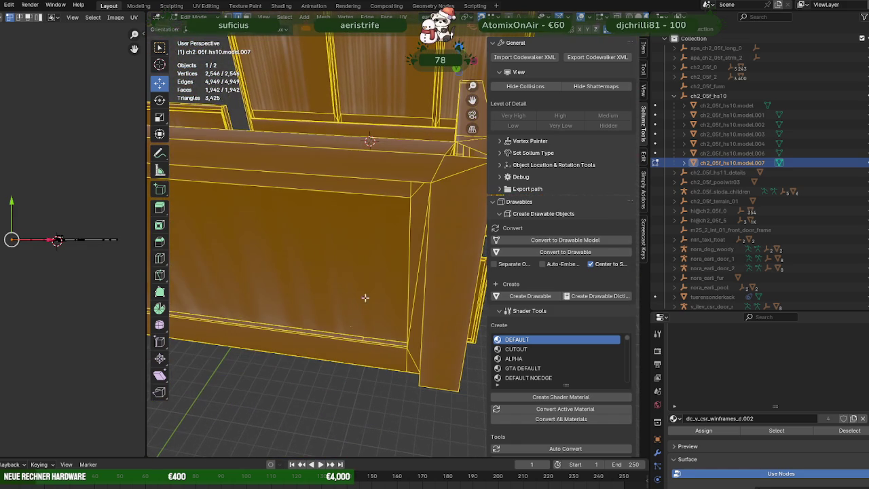
left_click(353, 300)
key("a")
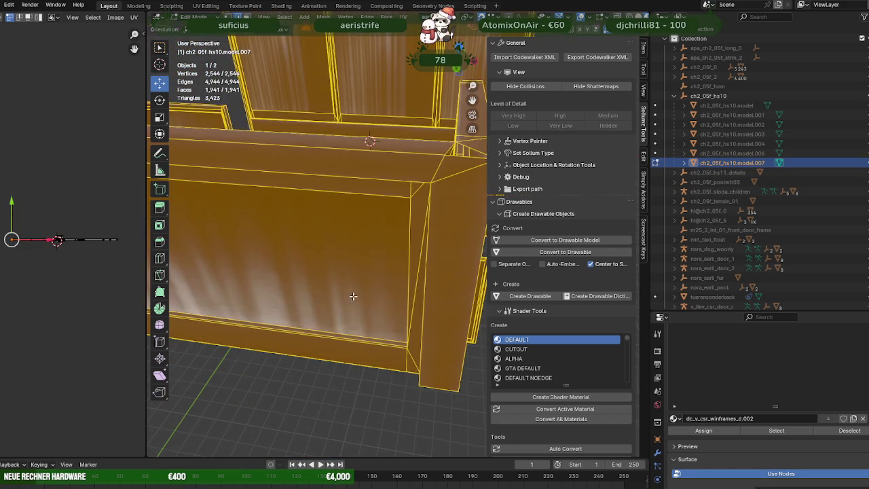
Step: Dissolve one more redundant edge on the same frame
scroll("up", 3)
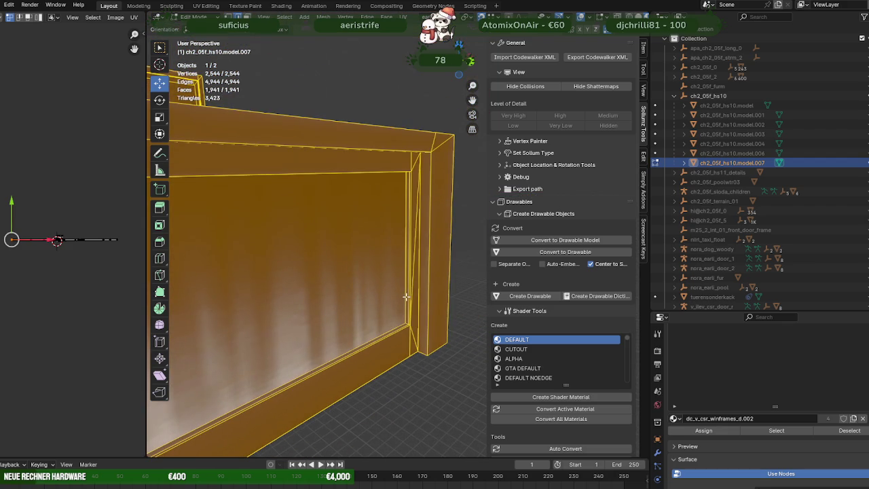
left_click(406, 296)
scroll("up", 3)
left_click(392, 291)
key("a")
Step: Dissolve the redundant edge near the top of the frame with Ctrl+X
scroll("up", 3)
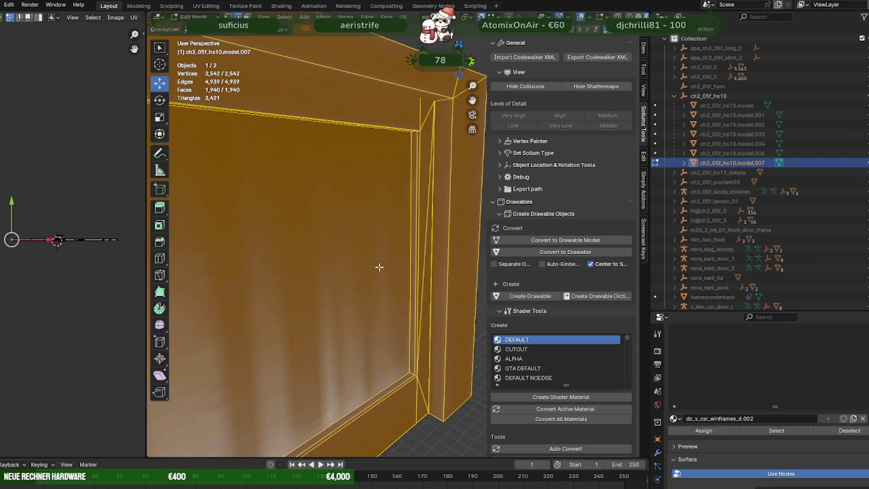
scroll("up", 3)
left_click(345, 61)
key("ctrl+x")
key("a")
Step: Dissolve a further single frame edge with Ctrl+X and reselect all
scroll("down", 3)
scroll("down", 3)
scroll("up", 3)
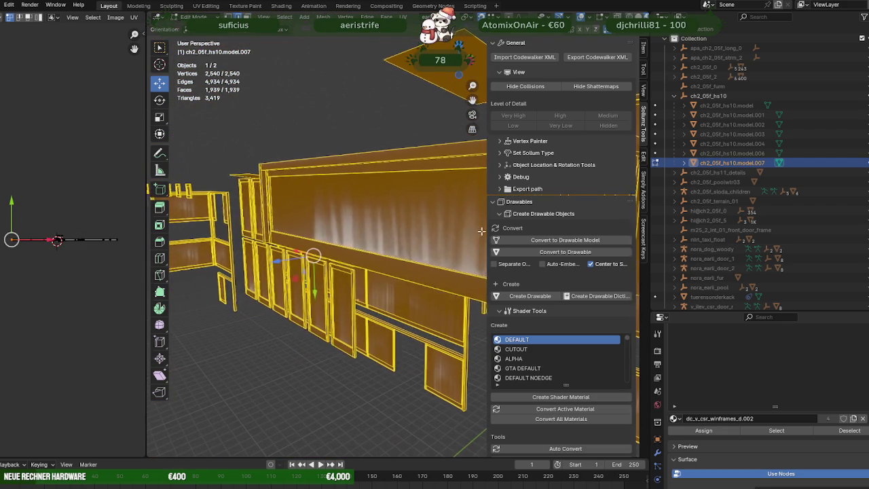
scroll("up", 3)
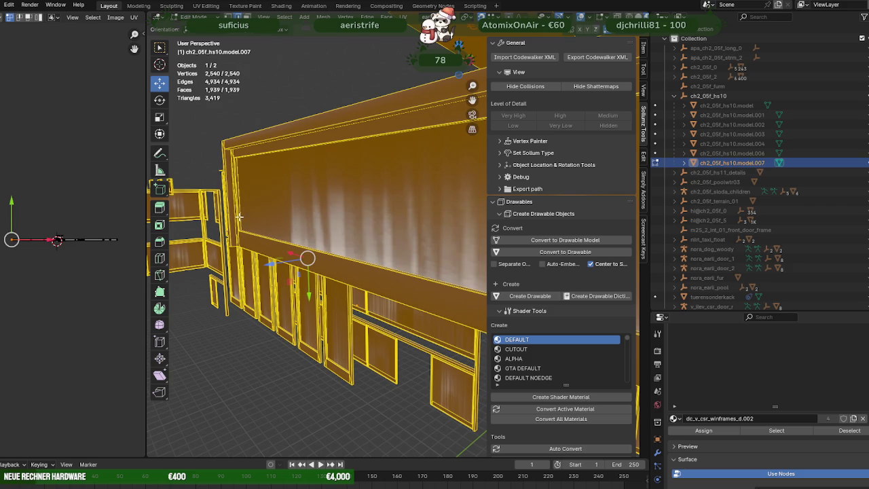
left_click(240, 216)
scroll("up", 3)
scroll("up", 3)
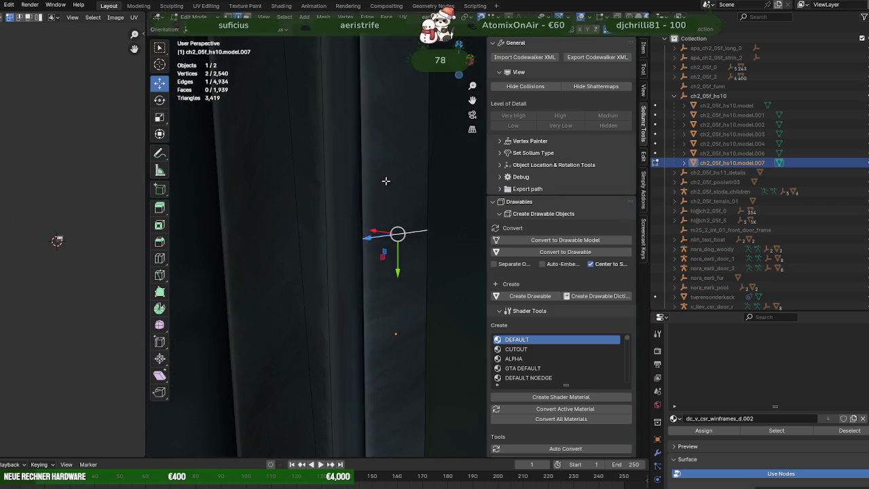
key("ctrl+x")
key("a")
Step: Turn the view past the cabinets to the tall door frame and dissolve its redundant edge
scroll("down", 3)
scroll("down", 3)
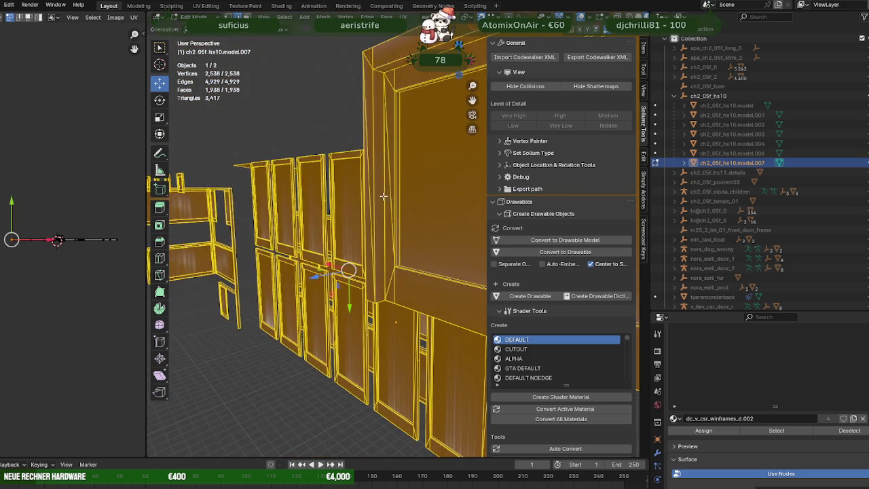
scroll("up", 3)
left_click_drag(424, 194, 308, 261)
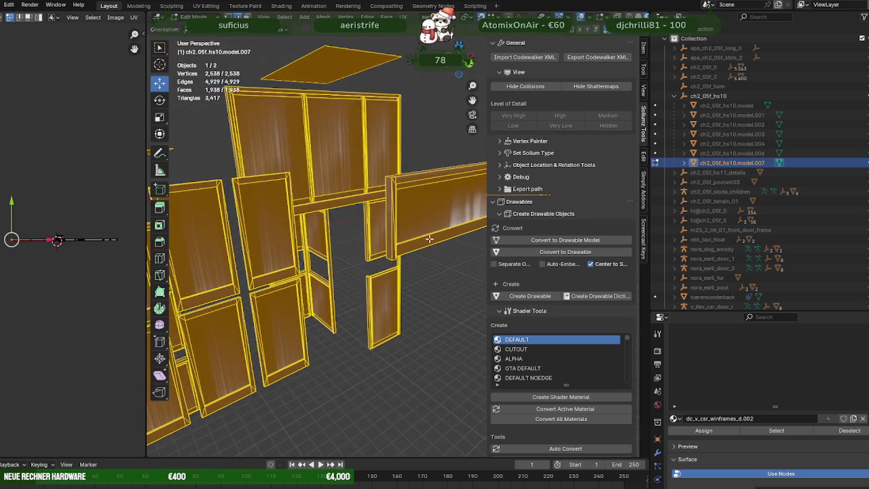
scroll("up", 3)
left_click_drag(351, 244, 342, 244)
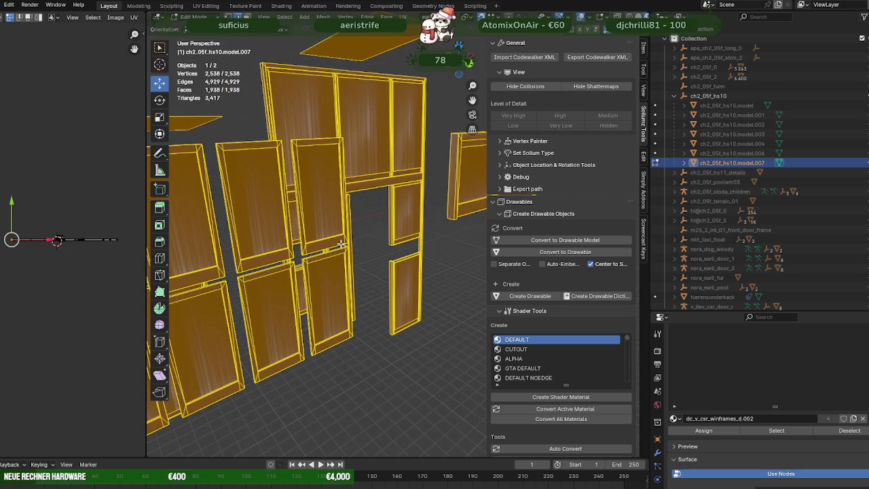
scroll("up", 3)
scroll("up", 3)
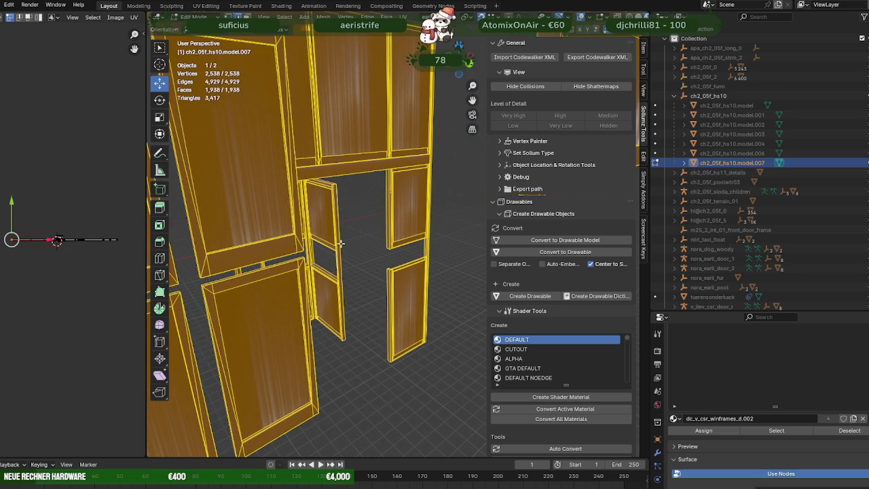
left_click_drag(326, 214, 373, 218)
scroll("up", 3)
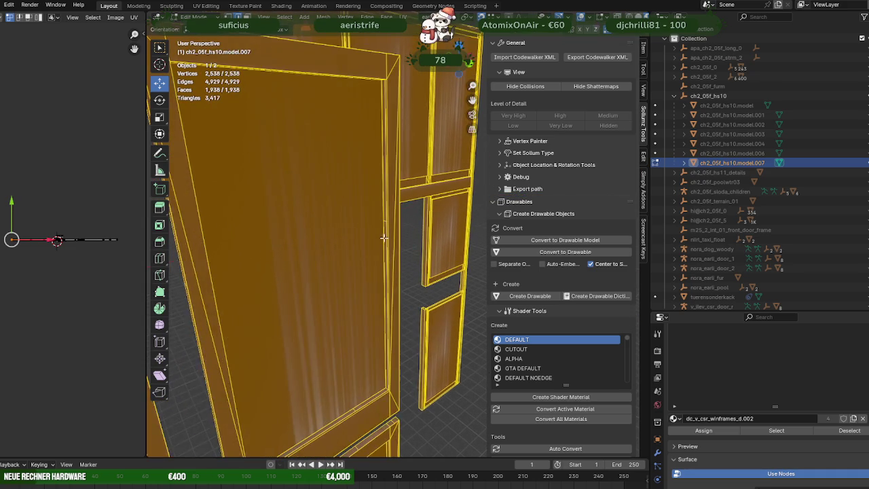
left_click(382, 220)
left_click(282, 273)
key("a")
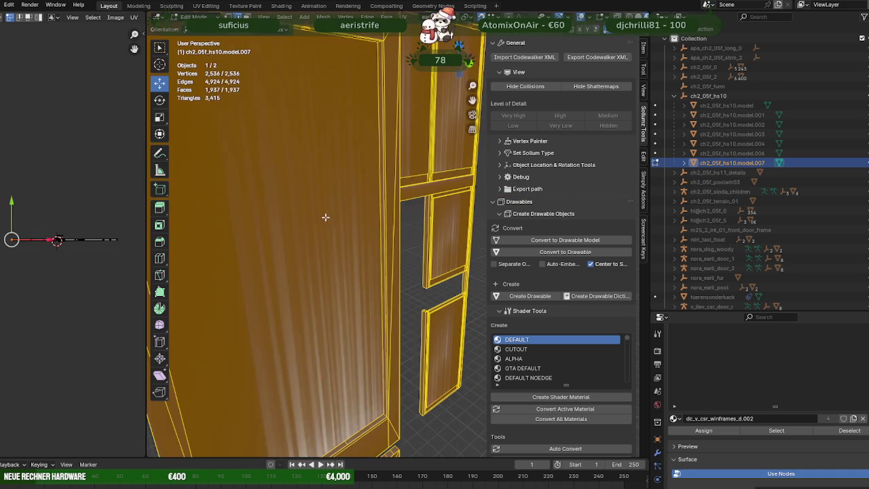
Step: Dissolve a redundant edge on the window frame using the Edge menu
left_click_drag(337, 209, 357, 186)
left_click(378, 235)
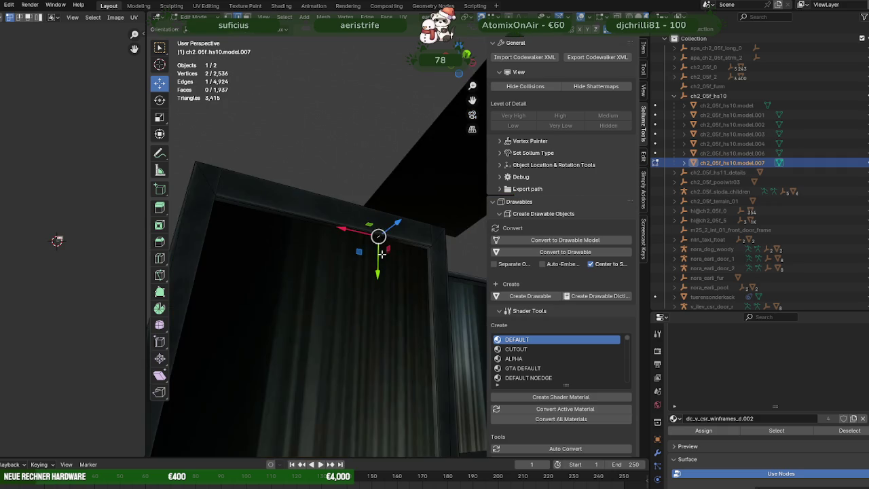
scroll("up", 3)
key("ctrl+e")
left_click(390, 285)
key("a")
Step: Remove redundant edges on the door frame and a neighbouring window frame
left_click_drag(389, 282, 309, 304)
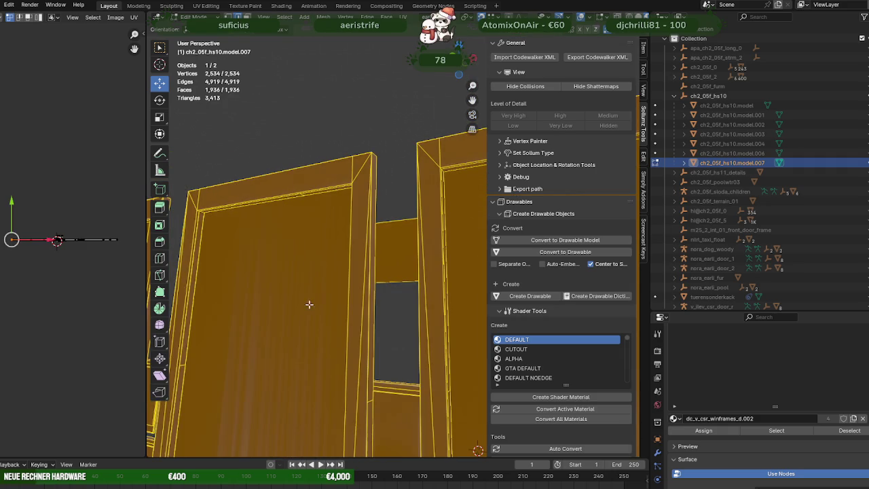
left_click_drag(448, 336, 358, 282)
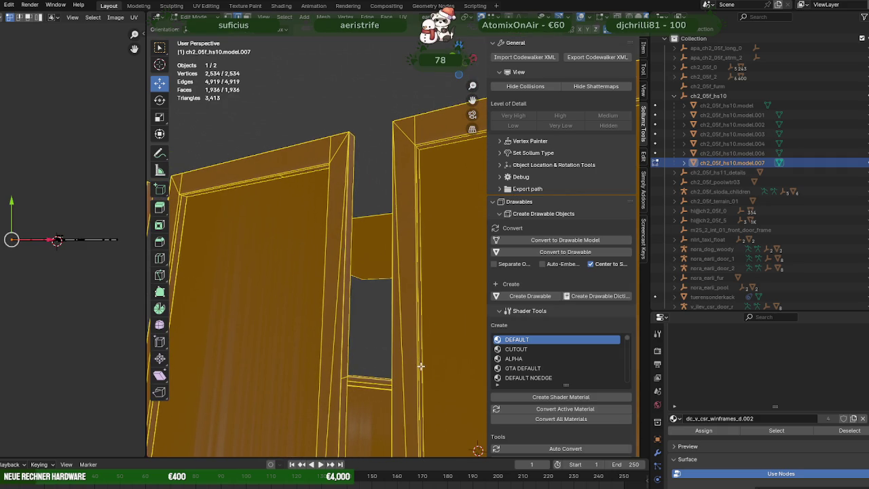
left_click(421, 367)
key("a")
left_click_drag(438, 333, 421, 309)
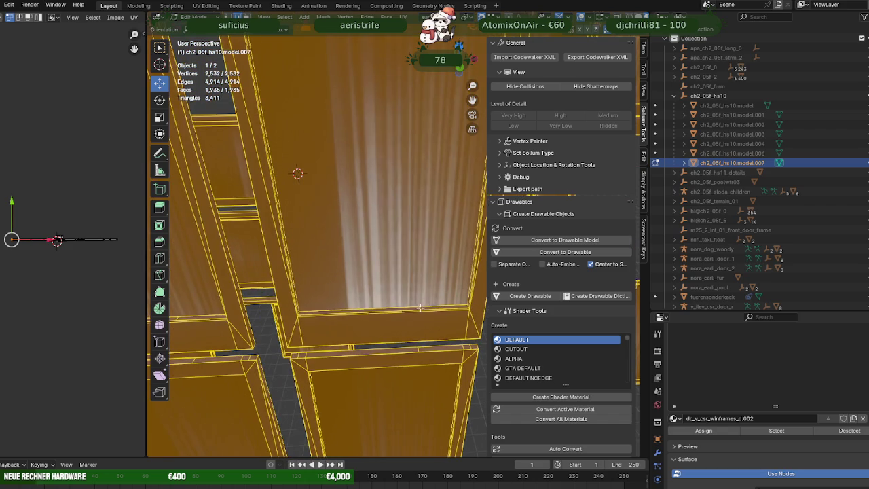
left_click(422, 309)
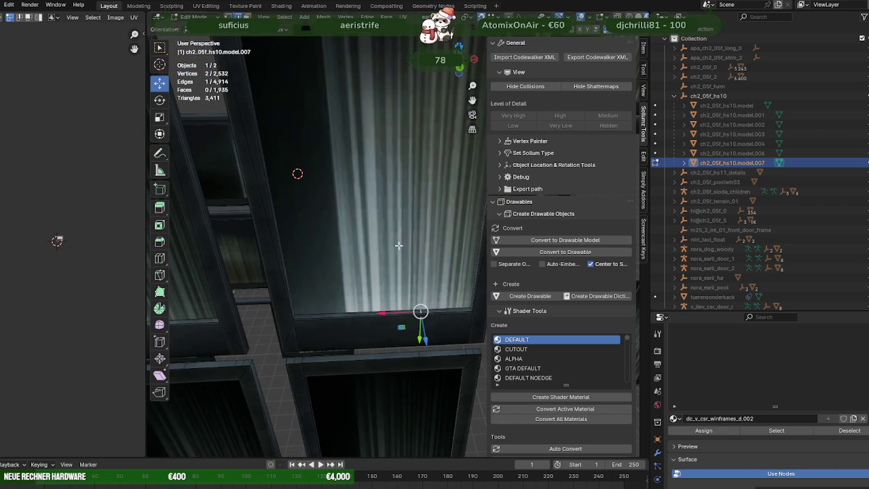
key("a")
Step: Dissolve the next redundant frame edge with Ctrl+X
scroll("down", 3)
scroll("down", 3)
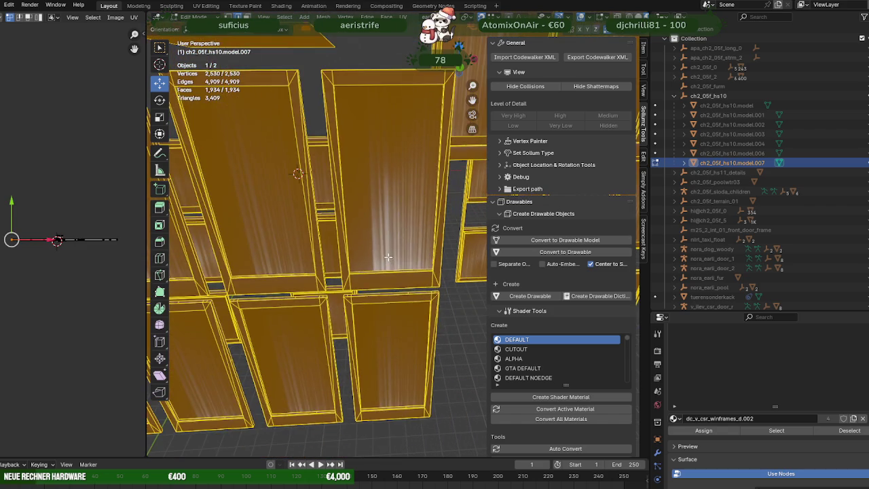
scroll("down", 3)
scroll("up", 3)
scroll("up", 3)
scroll("up", 3)
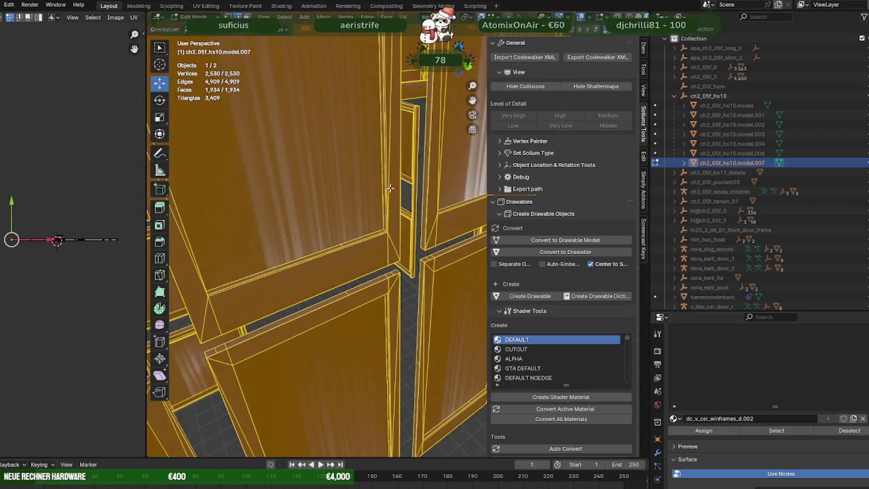
scroll("up", 3)
left_click(320, 250)
key("ctrl+x")
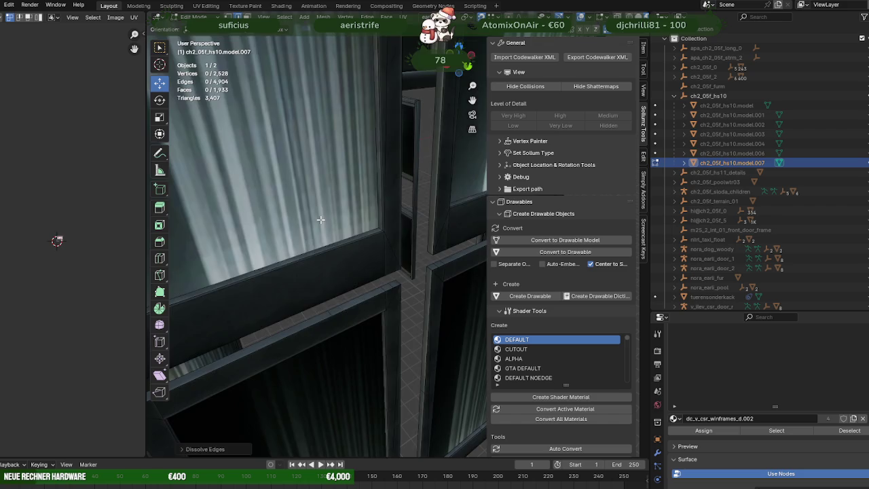
key("a")
Step: Dissolve redundant edges across the remaining window frames, leaving 2,520 vertices
left_click_drag(345, 188, 343, 190)
left_click(338, 93)
key("ctrl+x")
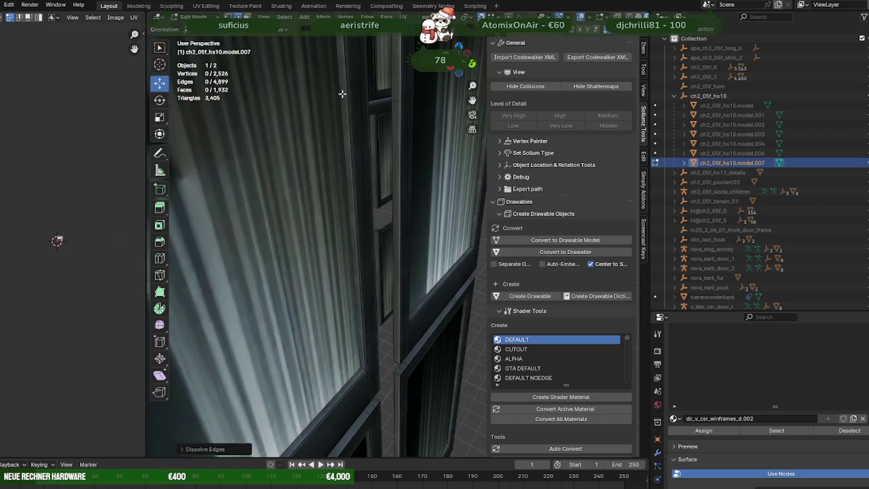
key("a")
left_click_drag(341, 91, 326, 52)
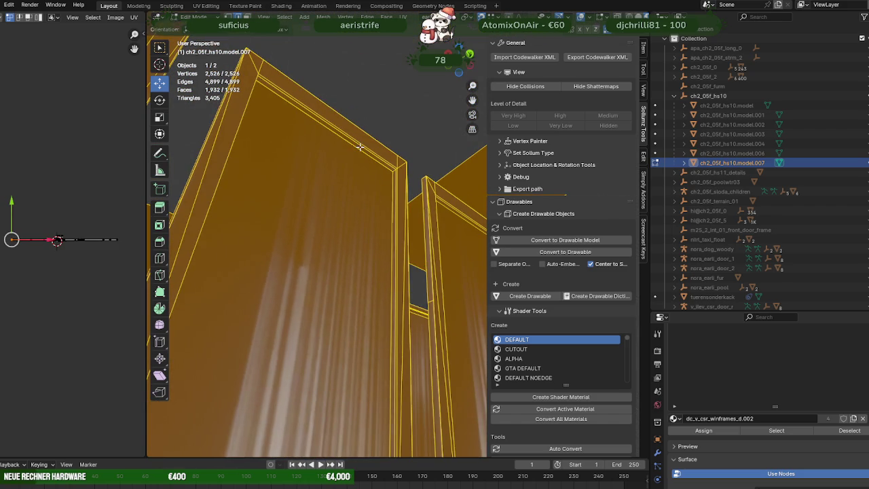
left_click(360, 146)
key("ctrl+x")
key("a")
left_click_drag(345, 165, 369, 129)
left_click(372, 256)
key("a")
Step: Dissolve two redundant frame edges on model.007 using the right-click context menu
right_click(410, 194)
left_click(364, 199)
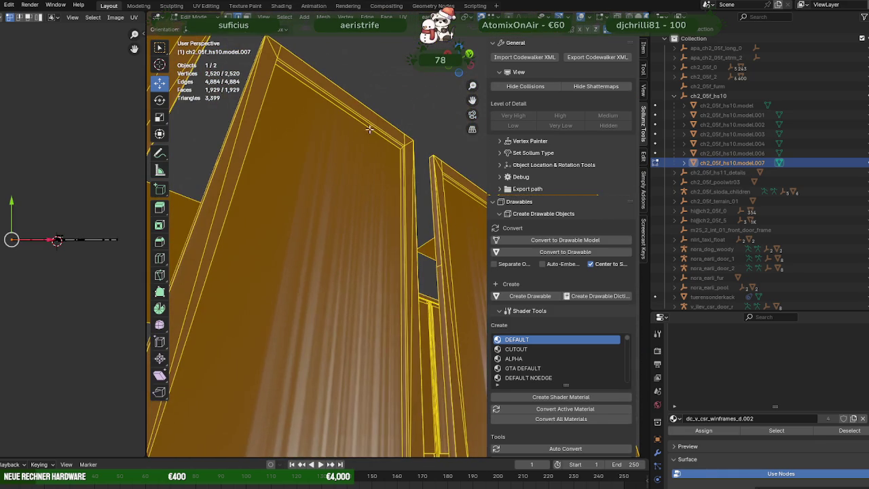
right_click(370, 127)
left_click(359, 169)
Step: Dissolve redundant edges on the next two window frames, reselecting the whole mesh between them
left_click_drag(358, 169, 298, 238)
left_click(252, 233)
right_click(254, 233)
left_click(305, 225)
key("a")
left_click_drag(305, 225, 372, 330)
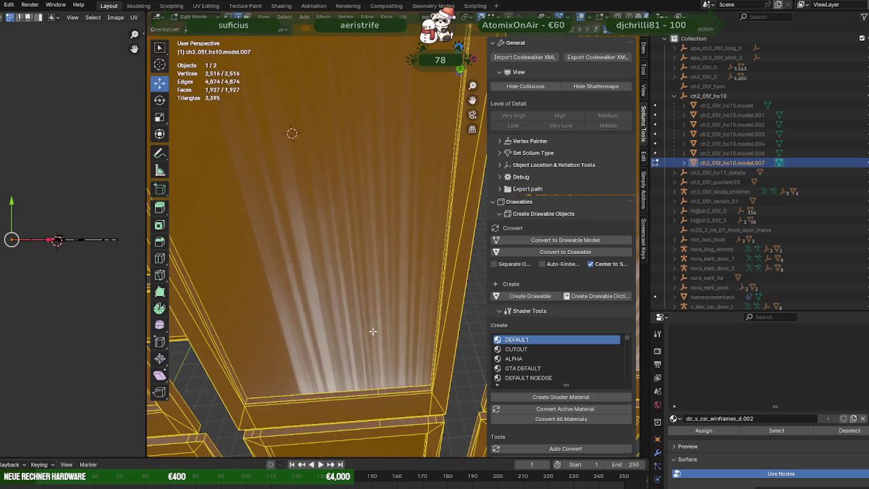
right_click(378, 390)
left_click(363, 331)
Step: Dissolve another frame edge and pick the redundant edges near the frame tops
left_click_drag(363, 331, 289, 191)
right_click(329, 341)
left_click(328, 306)
left_click(321, 190)
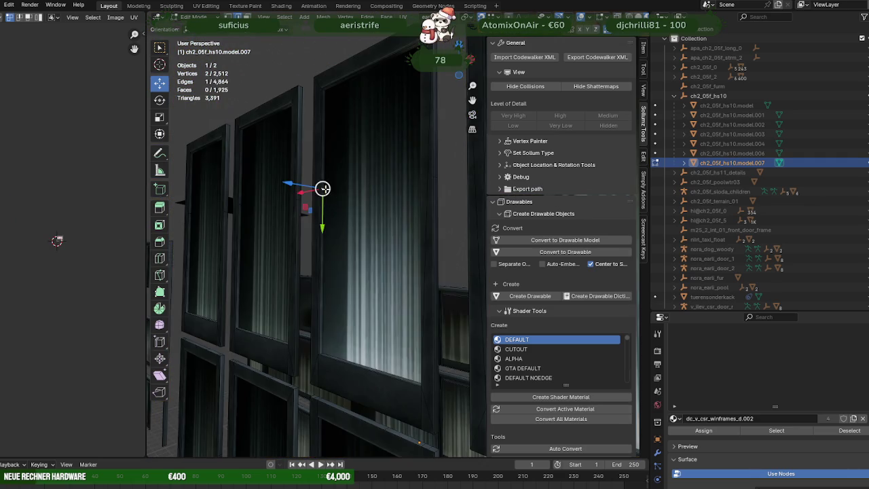
key("a")
left_click_drag(351, 208, 432, 153)
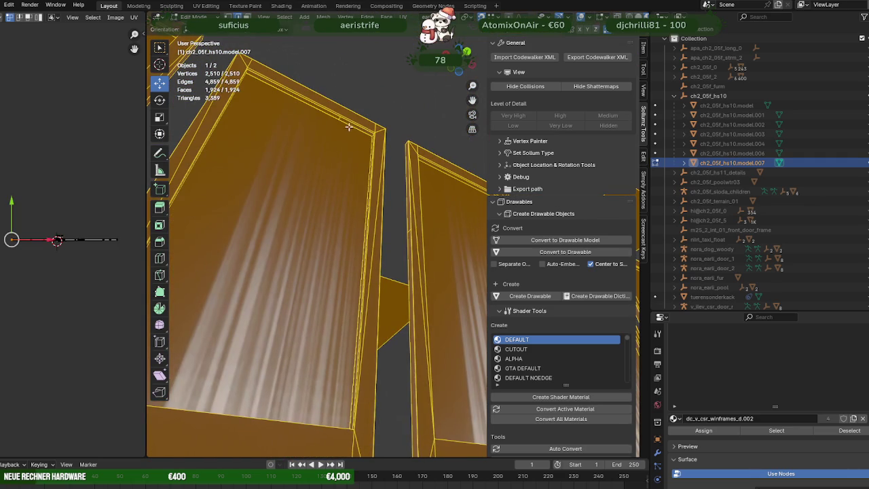
left_click(339, 118)
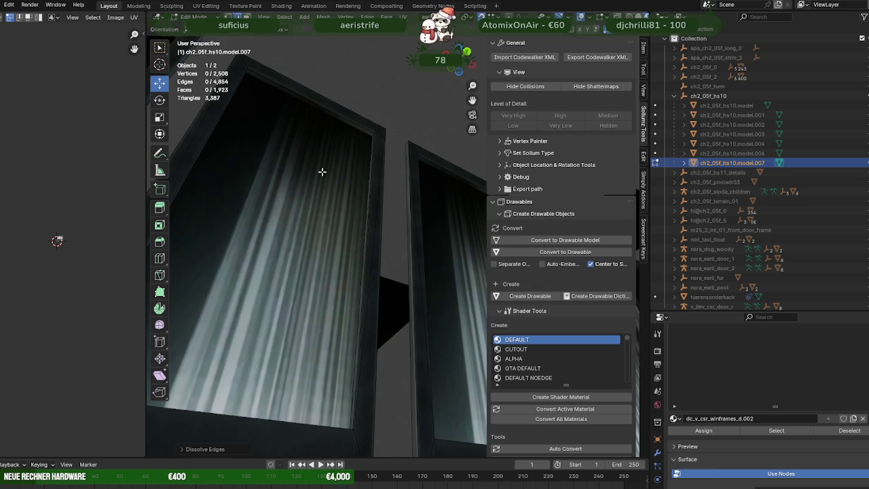
left_click_drag(322, 173, 349, 203)
key("a")
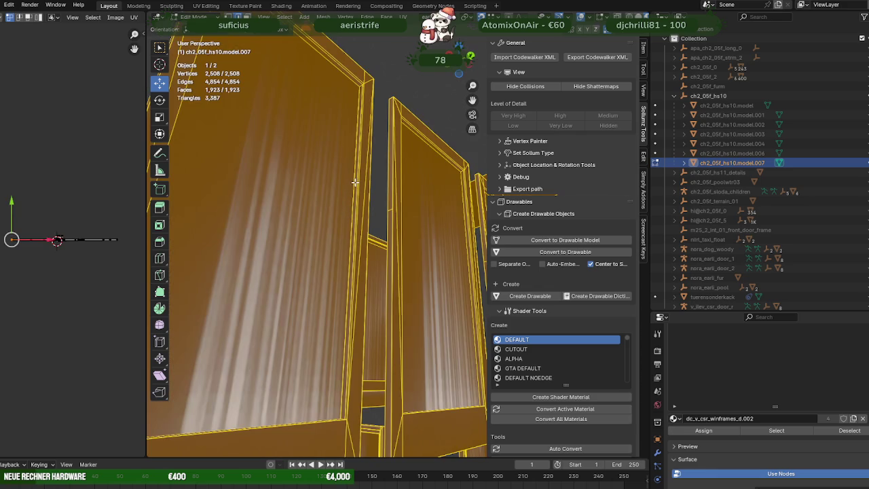
Step: Dissolve further redundant frame edges with Ctrl+X while zooming in on the frames
left_click(355, 182)
key("x")
left_click(317, 188)
key("a")
scroll("down", 3)
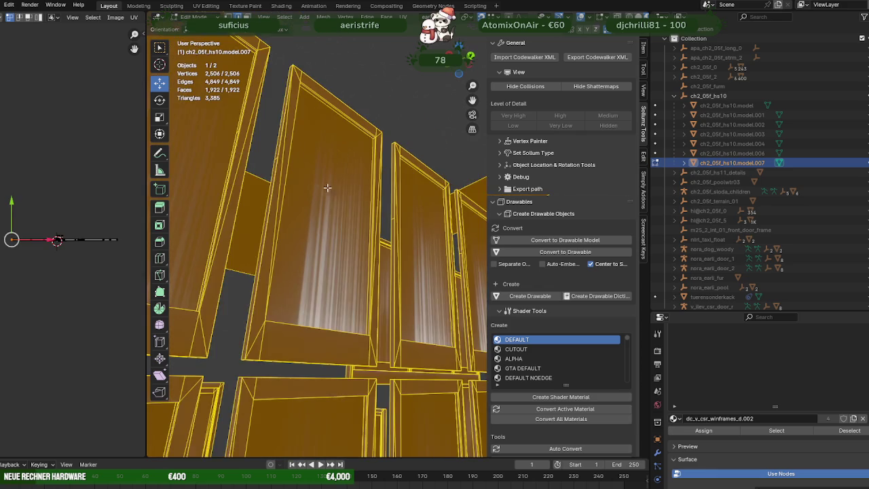
left_click_drag(327, 187, 346, 170)
scroll("up", 3)
scroll("up", 3)
scroll("up", 3)
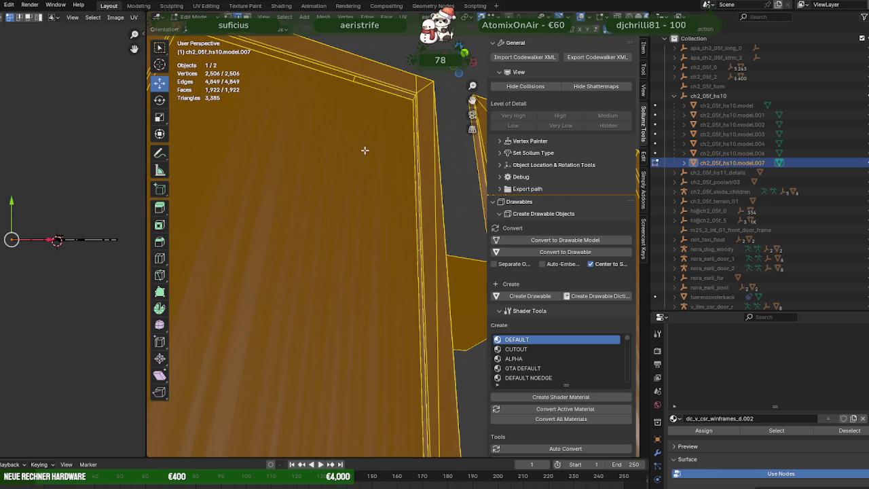
left_click(355, 75)
key("x")
key("a")
Step: Dissolve the redundant edges on the next window frames and the vertical frame
left_click_drag(338, 135, 270, 156)
left_click(284, 249)
key("x")
key("a")
left_click_drag(295, 246, 313, 325)
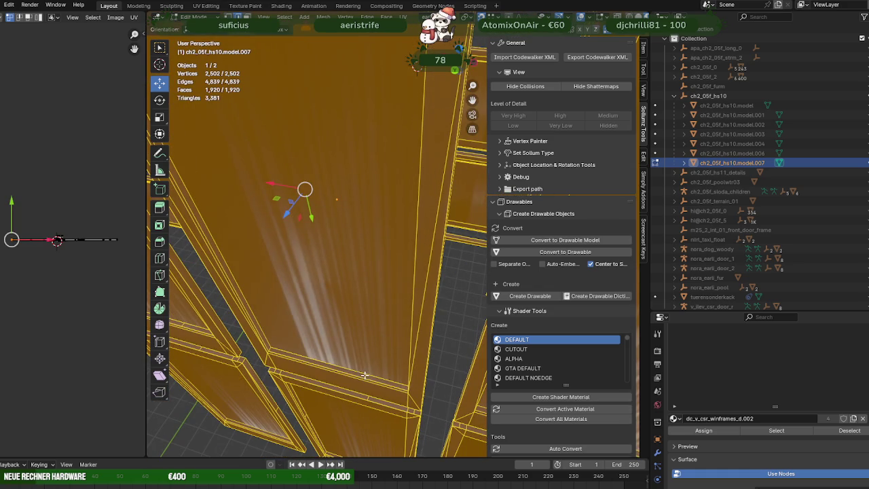
left_click(361, 349)
key("x")
key("a")
left_click_drag(361, 349, 419, 290)
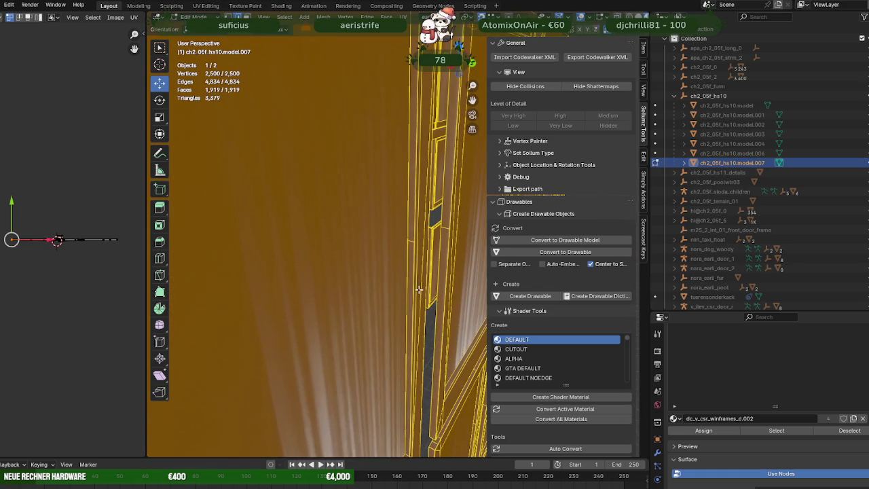
left_click(412, 242)
key("a")
Step: Remove more redundant frame edges on the following window frames
left_click_drag(408, 237, 380, 253)
left_click(379, 253)
key("x")
left_click(346, 237)
key("a")
left_click_drag(343, 197, 360, 163)
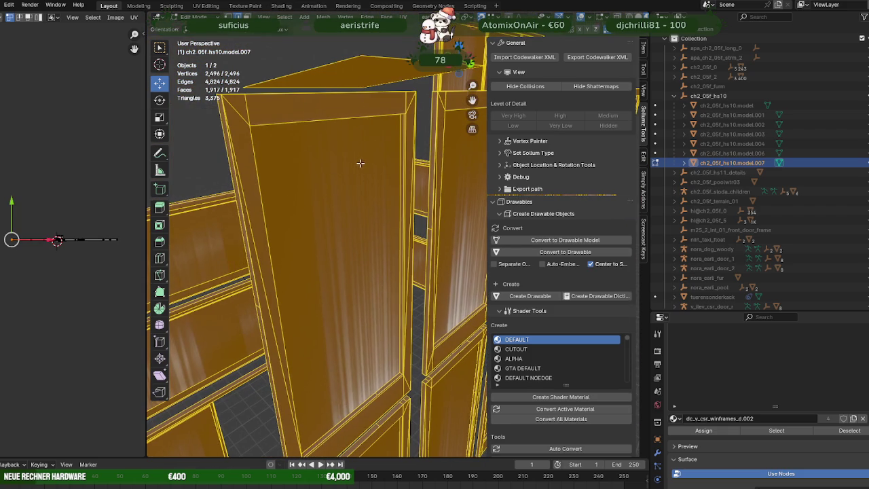
left_click(362, 326)
key("x")
left_click(366, 333)
key("a")
left_click_drag(362, 326, 315, 280)
Step: Dissolve the door-frame edges, including its top edge, leaving 2,490 vertices and 4,809 edges
scroll("up", 3)
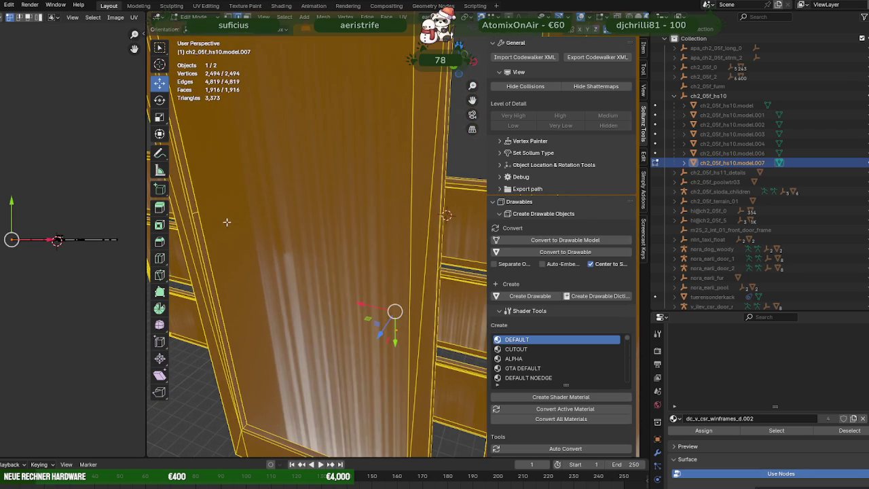
left_click(246, 208)
key("x")
key("a")
left_click_drag(246, 208, 384, 180)
scroll("up", 3)
left_click(377, 138)
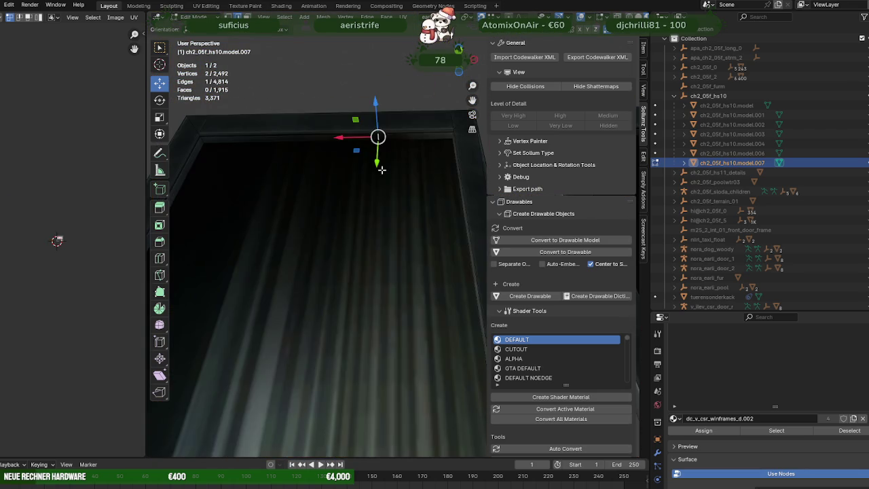
key("a")
Step: Zoom out and orbit to view the window-frame mesh from another angle
scroll("down", 3)
scroll("down", 3)
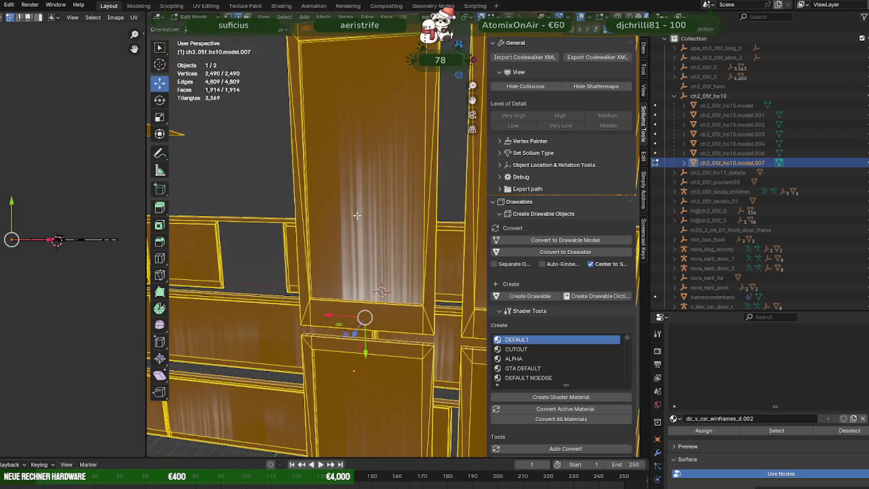
scroll("down", 3)
scroll("down", 3)
scroll("down", 3)
left_click_drag(320, 231, 268, 248)
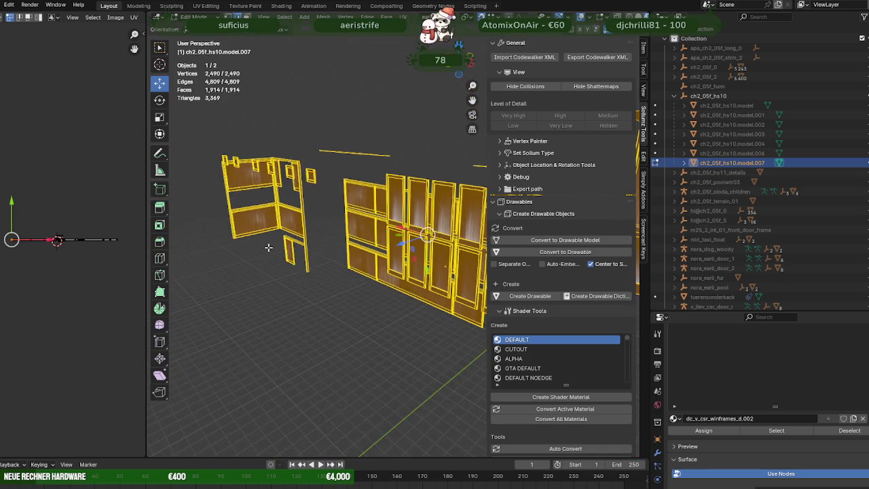
Step: Zoom in on a frame junction and dissolve the redundant edge at the frame's bottom
scroll("up", 3)
scroll("up", 3)
scroll("up", 3)
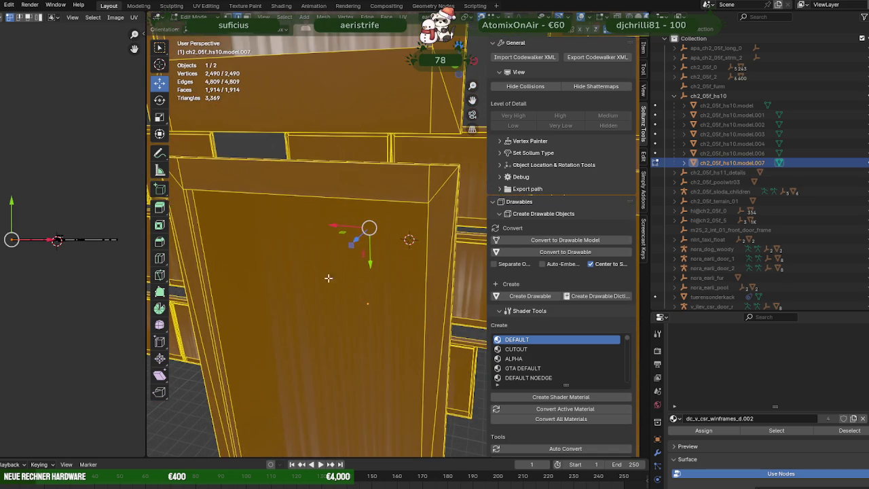
scroll("up", 3)
left_click_drag(228, 262, 393, 212)
key("alt+a")
key("a")
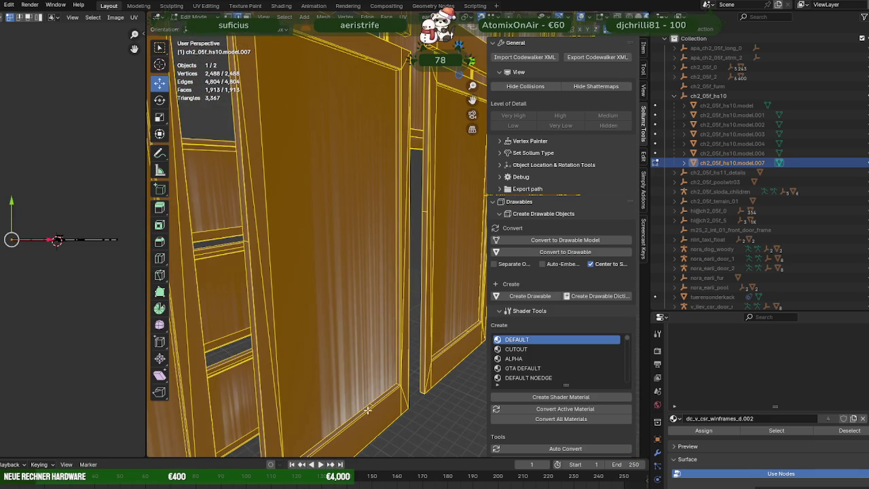
left_click(371, 404)
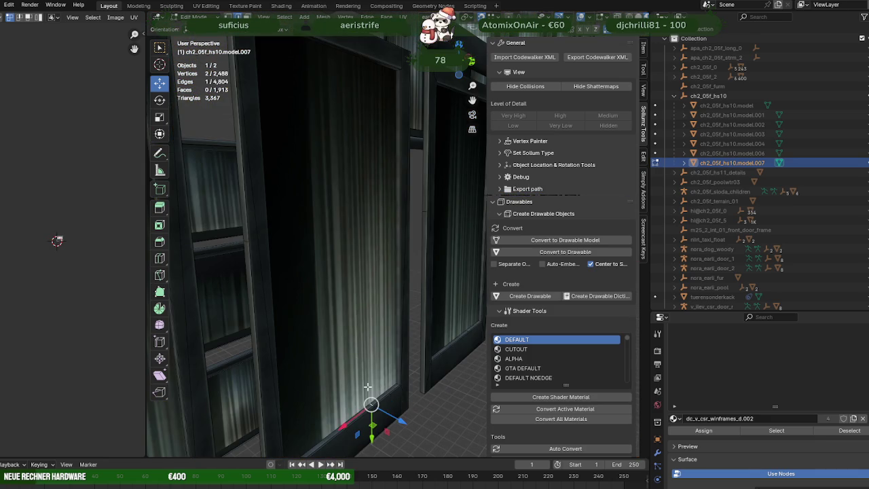
key("a")
Step: Dissolve two more redundant door-frame edges, including one across a frame top
left_click_drag(360, 361, 381, 245)
scroll("up", 3)
left_click(353, 220)
key("x")
key("a")
scroll("down", 3)
left_click_drag(398, 226, 443, 181)
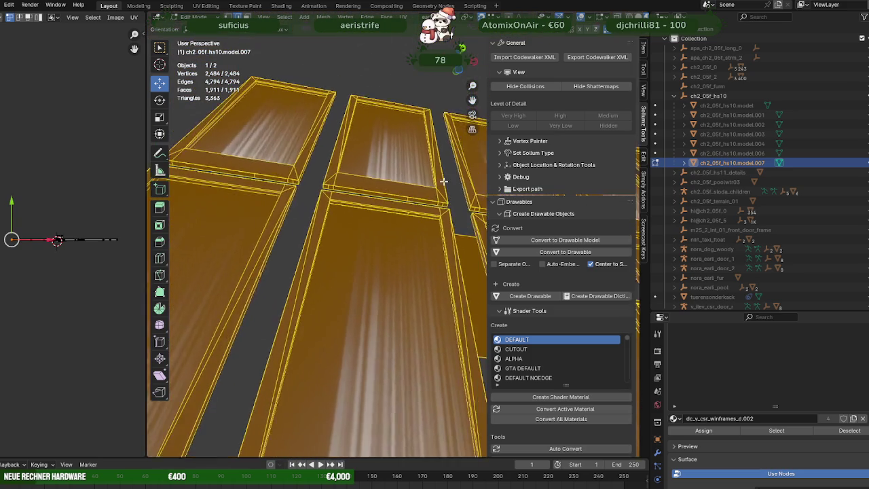
scroll("up", 3)
left_click(416, 200)
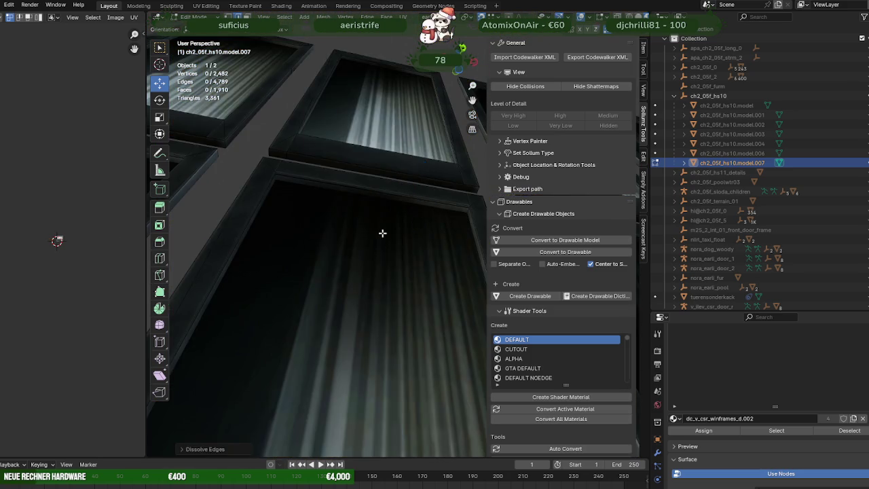
key("a")
scroll("down", 3)
Step: Dissolve the redundant edge running along another frame top
left_click_drag(425, 252, 257, 207)
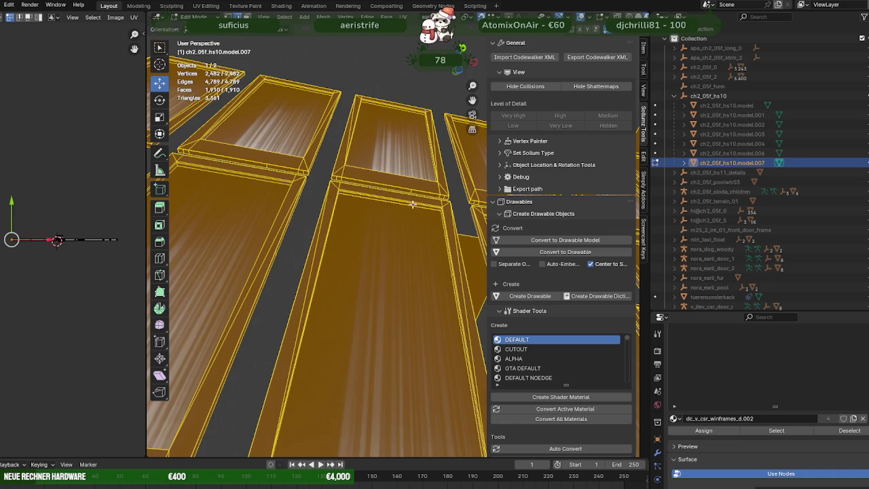
left_click(412, 204)
scroll("up", 3)
scroll("up", 3)
scroll("up", 3)
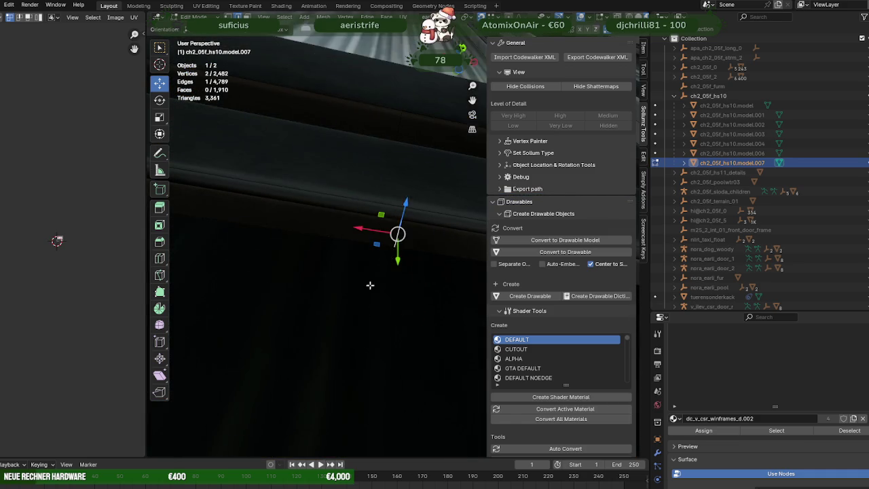
key("a")
scroll("down", 3)
scroll("down", 3)
scroll("up", 3)
Step: Dissolve three more redundant frame edges with Ctrl+X, reselecting the whole mesh after each
left_click_drag(414, 314, 385, 313)
left_click(375, 386)
key("ctrl+x")
key("a")
scroll("down", 3)
left_click_drag(288, 362, 248, 341)
left_click(258, 343)
key("ctrl+x")
key("a")
left_click_drag(282, 316, 360, 386)
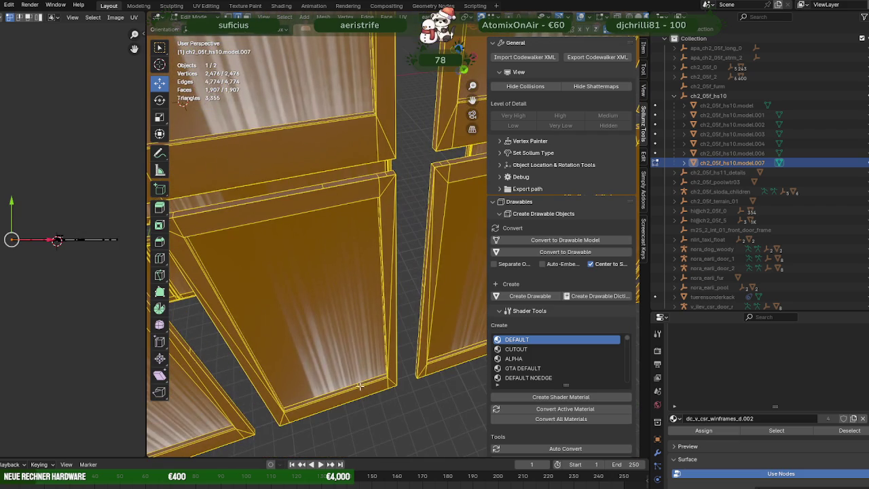
left_click(357, 384)
key("ctrl+x")
key("a")
Step: Dissolve redundant edges near the frame bottoms and across a frame top via right-click Dissolve Edges
left_click_drag(342, 349, 398, 348)
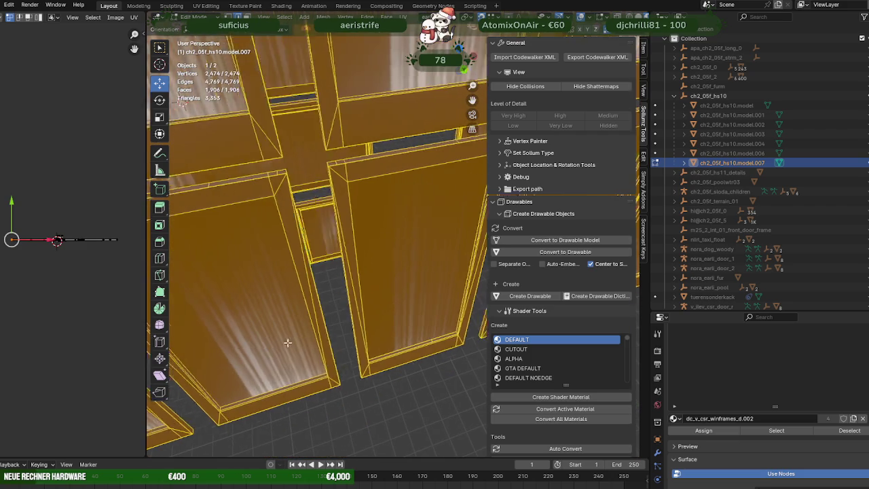
left_click(411, 339)
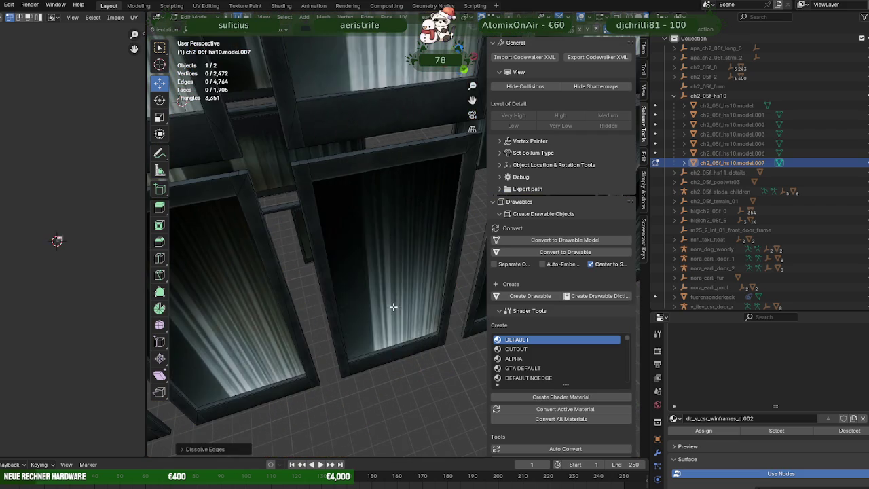
key("a")
left_click_drag(393, 307, 343, 317)
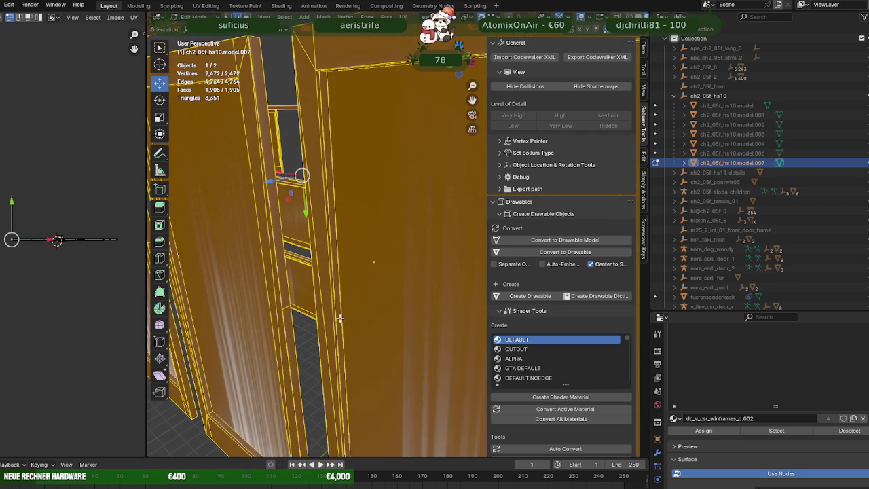
right_click(340, 317)
left_click(377, 310)
left_click_drag(377, 309, 432, 225)
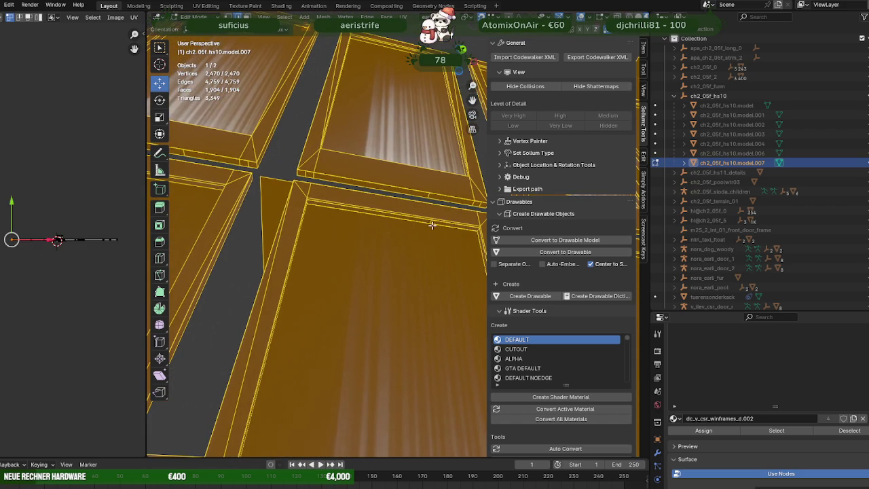
left_click(431, 222)
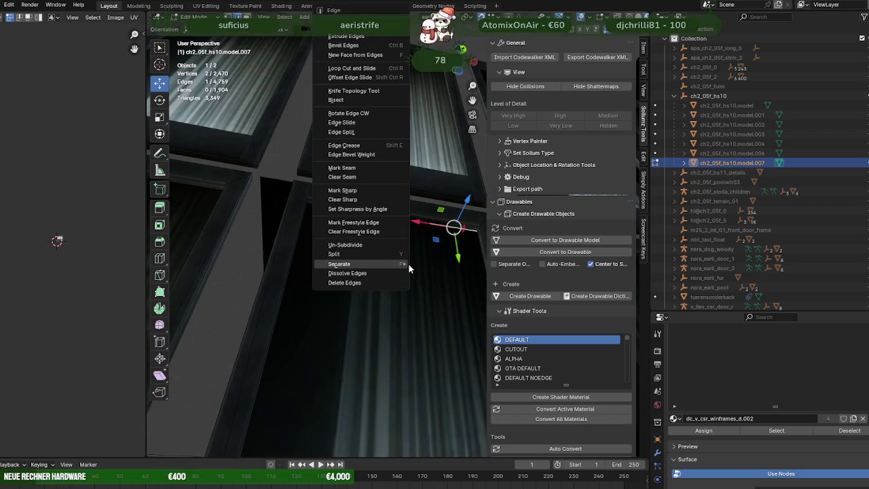
key("Escape")
left_click_drag(418, 221, 435, 230)
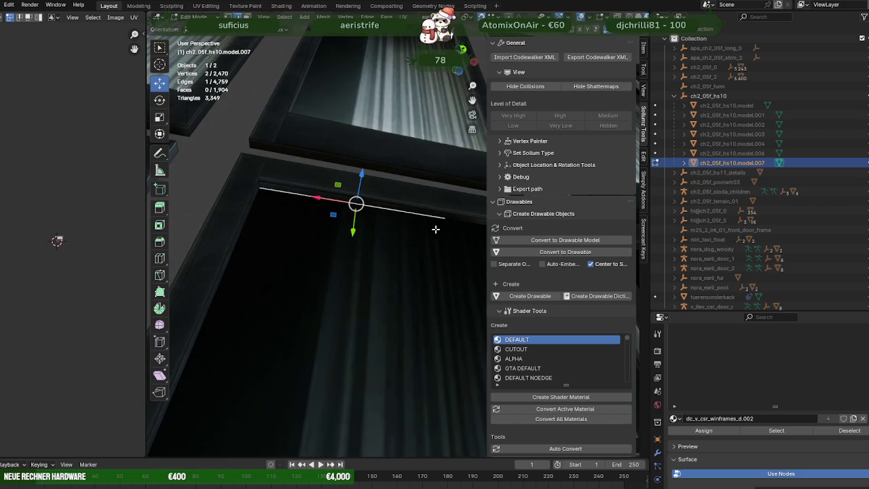
left_click(410, 270)
key("a")
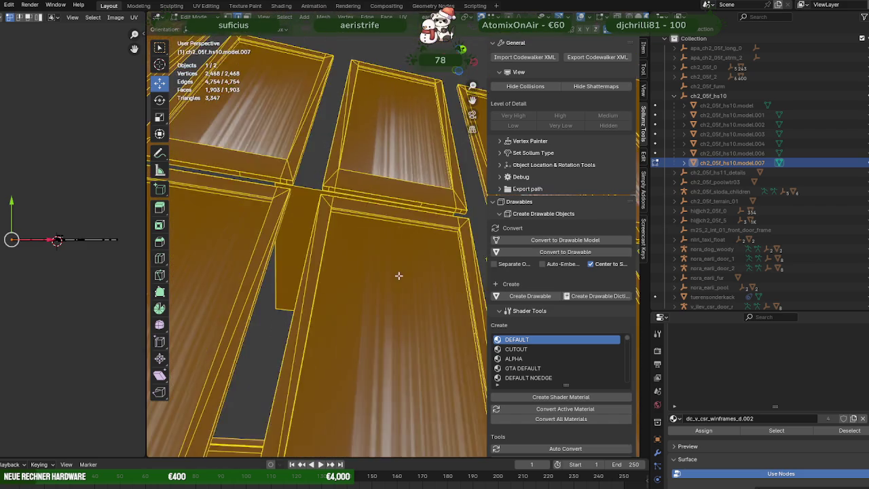
Step: Dissolve three further frame edges on the next frames using Ctrl+X and Dissolve Edges
left_click_drag(398, 277, 443, 317)
left_click(427, 331)
key("ctrl+x")
key("a")
left_click_drag(393, 292, 375, 267)
left_click(309, 271)
key("ctrl+x")
key("a")
left_click(368, 272)
right_click(368, 272)
left_click(363, 272)
key("a")
Step: Dissolve edges on the side of the frames and the edge at the wall frame's bottom
left_click_drag(340, 314, 418, 372)
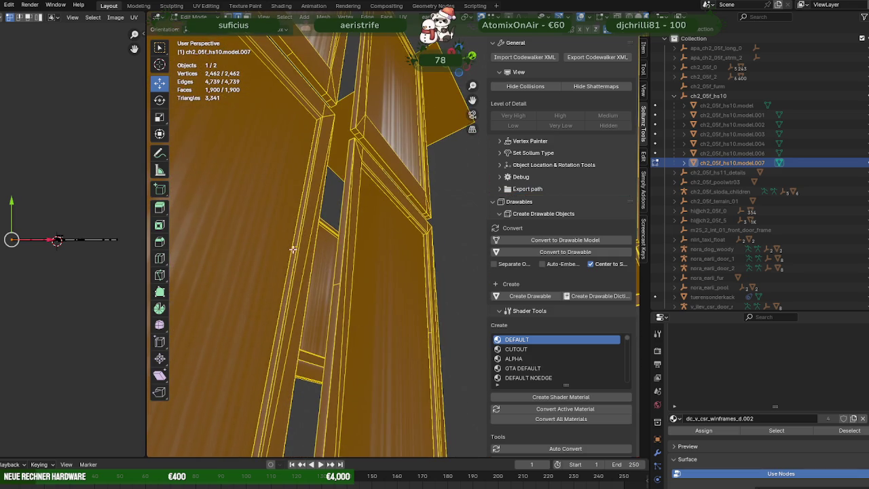
left_click(293, 246)
key("ctrl+x")
key("a")
left_click_drag(255, 198, 305, 373)
left_click(311, 375)
key("ctrl+x")
key("a")
left_click(412, 291)
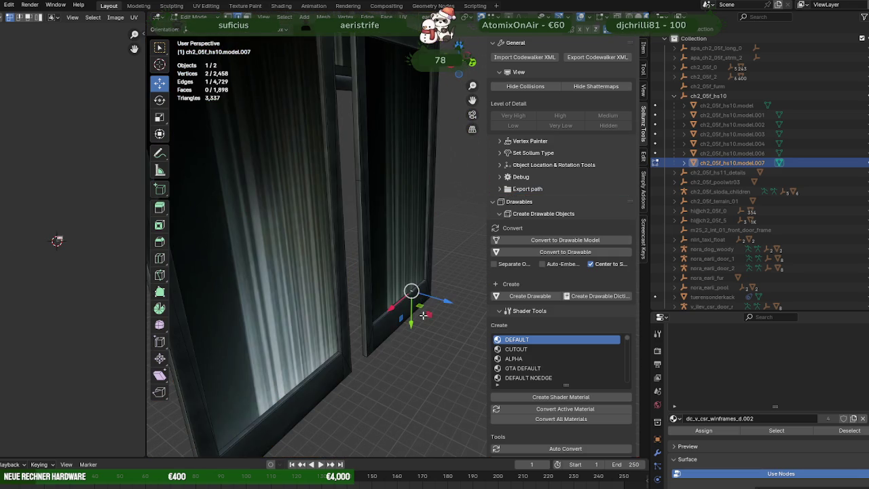
left_click_drag(415, 316, 378, 287)
key("ctrl+x")
key("a")
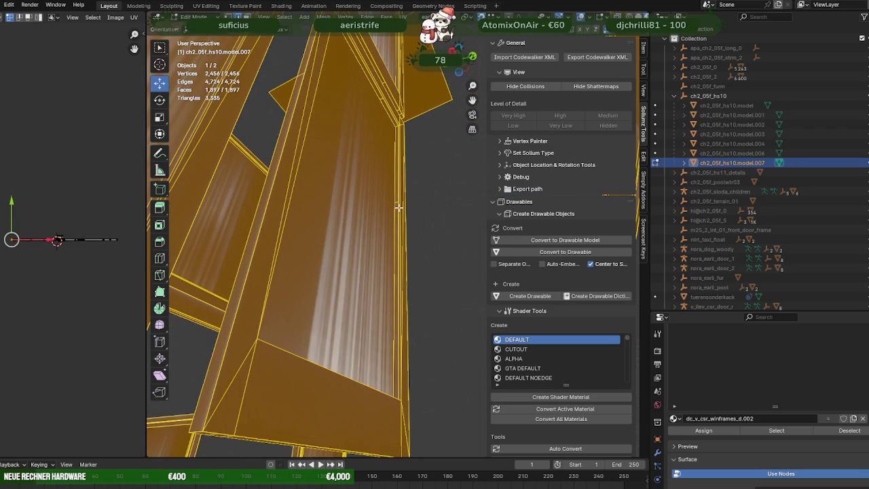
Step: Dissolve redundant edges on the tilted frame, including the one along its corner
left_click(397, 201)
key("ctrl+x")
key("a")
left_click_drag(397, 202, 352, 192)
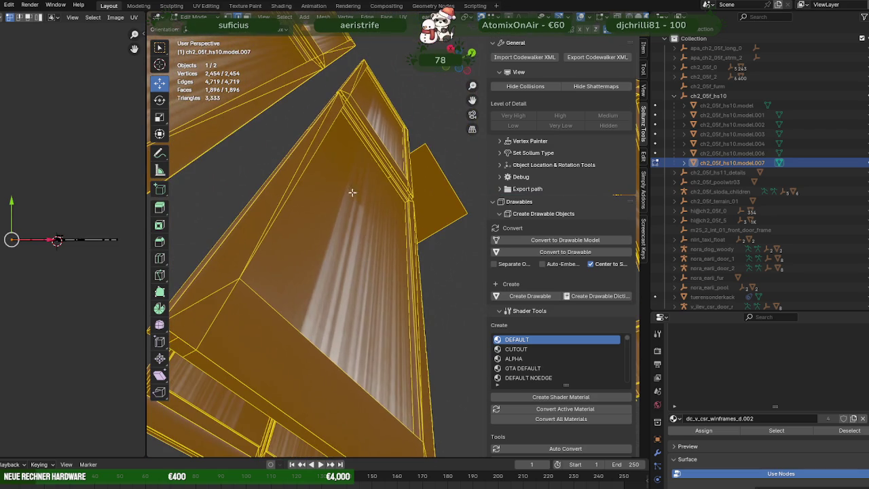
left_click(387, 178)
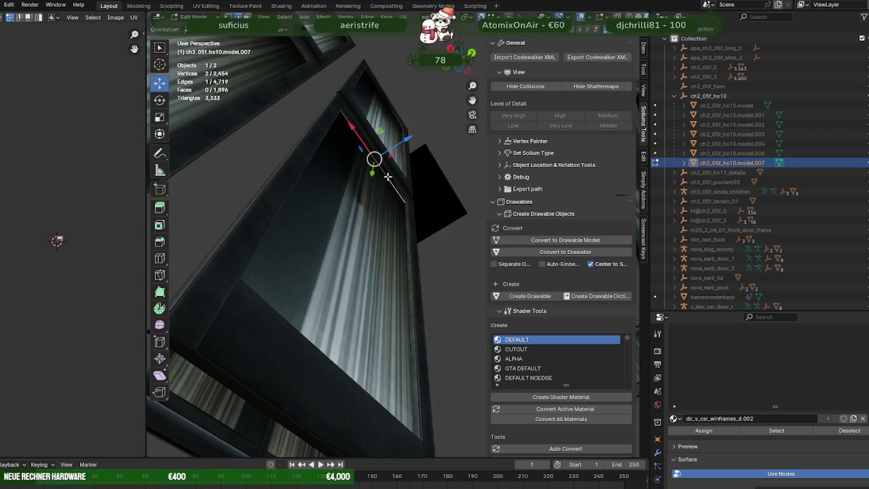
right_click(387, 185)
left_click(387, 187)
key("a")
Step: Dissolve the redundant edge between window panes, leaving 2,450 vertices and 4,709 edges
left_click_drag(387, 187, 271, 249)
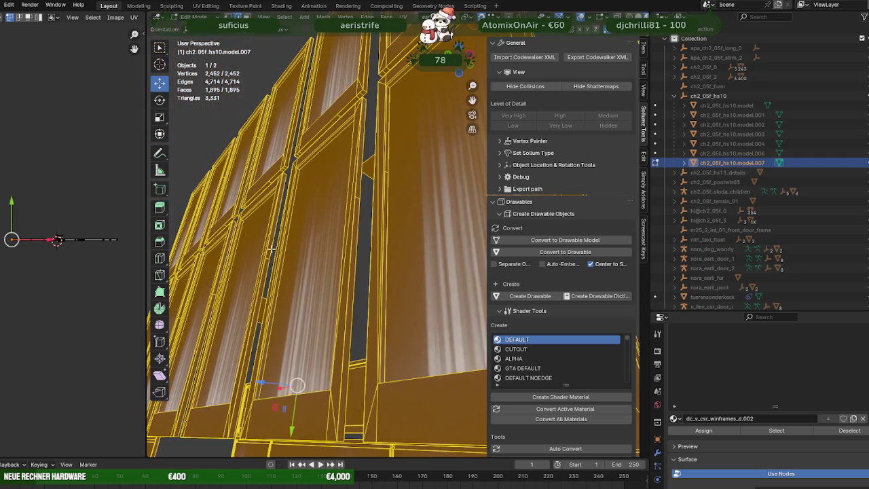
left_click(386, 172)
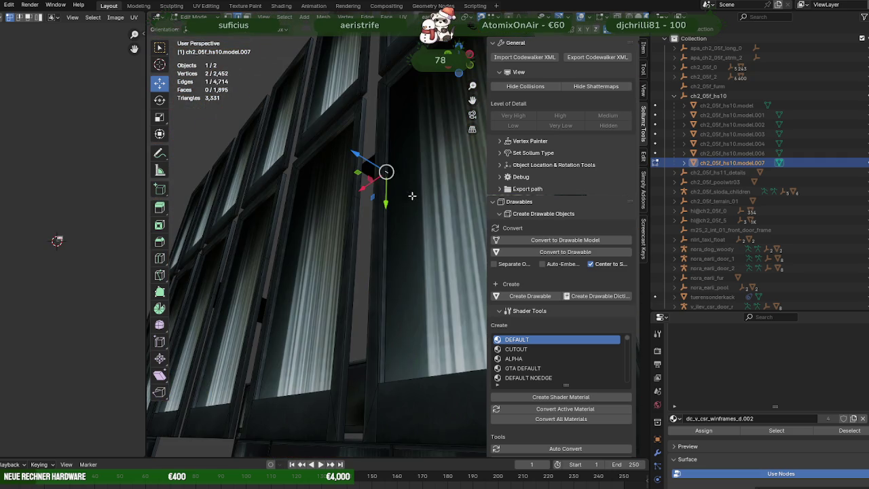
key("ctrl+x")
key("a")
left_click_drag(413, 195, 239, 210)
scroll("down", 3)
scroll("up", 3)
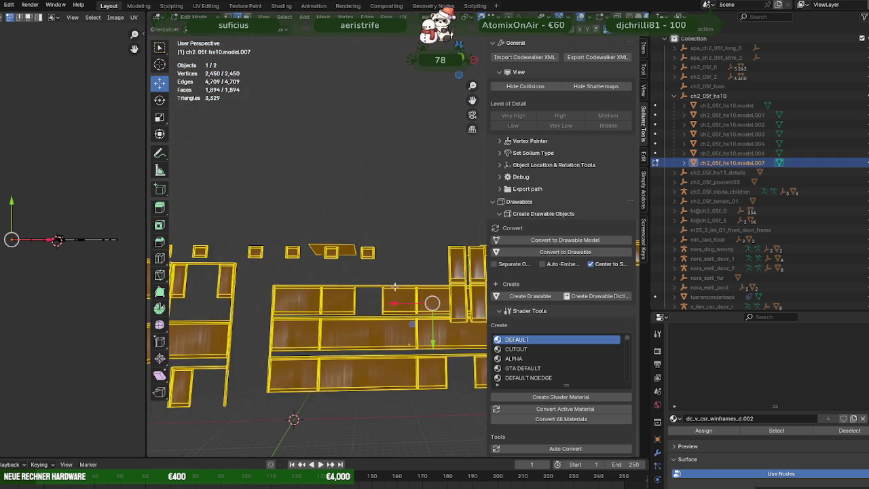
Step: Dissolve the redundant bottom edge of a window frame
scroll("up", 3)
left_click(323, 283)
scroll("up", 3)
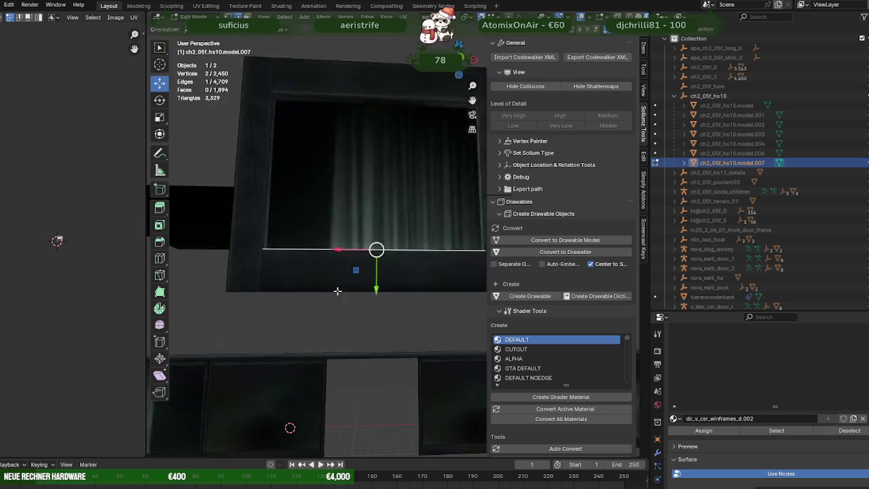
scroll("down", 3)
left_click_drag(398, 234, 273, 382)
key("a")
scroll("up", 3)
right_click(297, 361)
left_click(297, 361)
Step: Dissolve two more single window-frame edges through the right-click edge menu
left_click(351, 174)
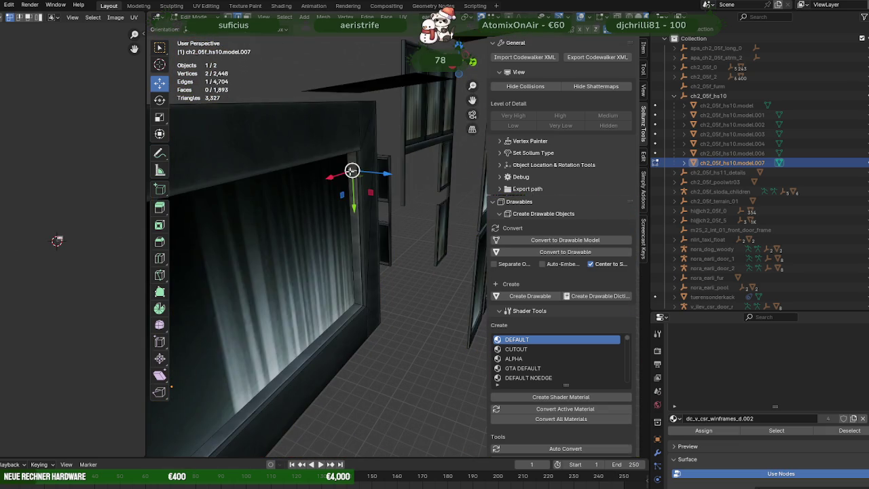
right_click(294, 165)
left_click(317, 215)
left_click_drag(317, 215, 254, 248)
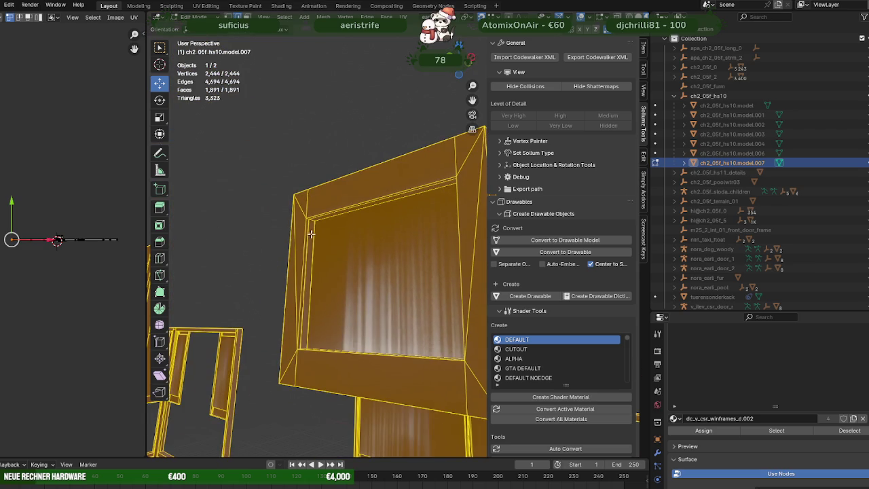
left_click(311, 234)
left_click_drag(331, 251, 274, 202)
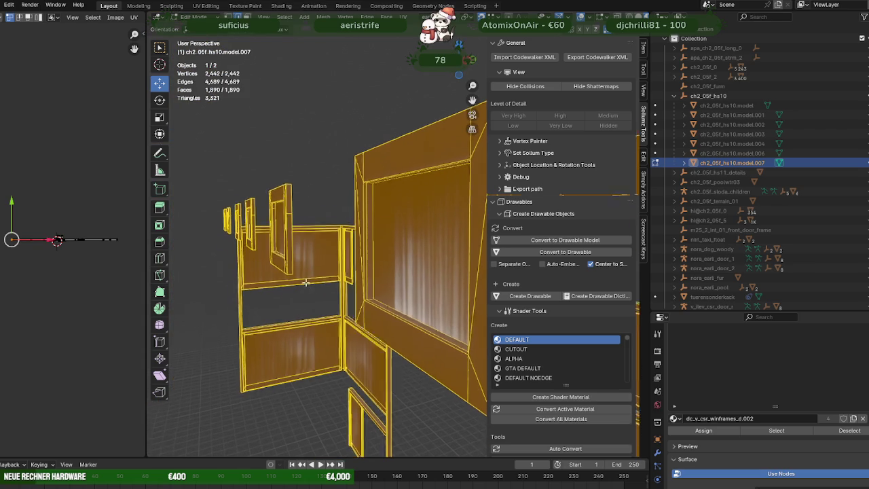
scroll("up", 3)
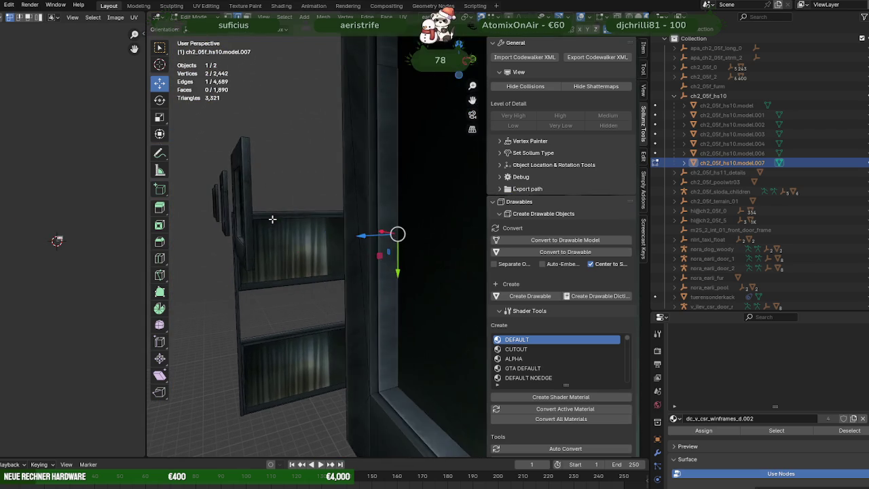
key("a")
scroll("up", 3)
right_click(393, 152)
left_click(408, 188)
Step: Remove a redundant edge along the frame, seen from above, with Delete
left_click_drag(408, 189, 412, 96)
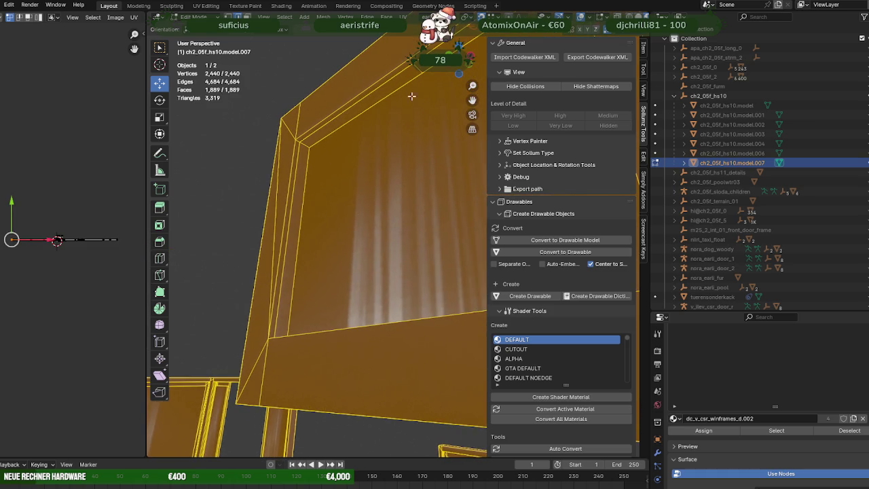
key("alt+a")
key("a")
left_click_drag(406, 135, 448, 132)
left_click(455, 132)
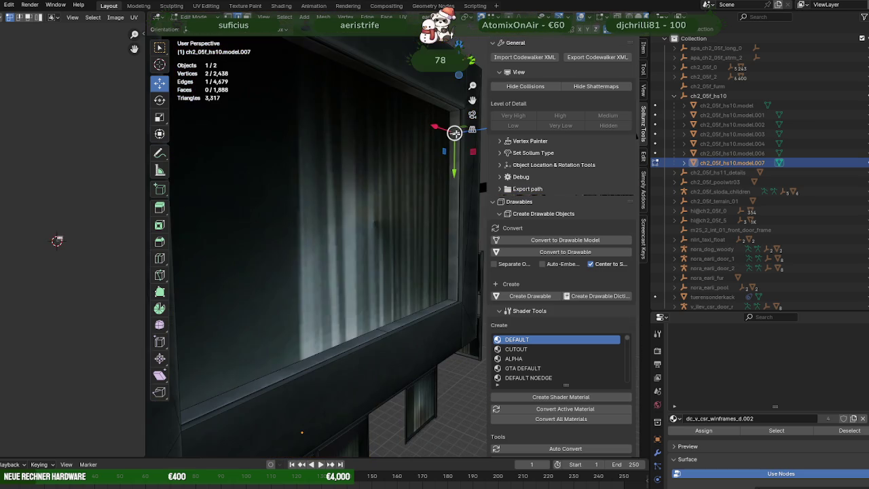
key("a")
left_click_drag(413, 169, 382, 331)
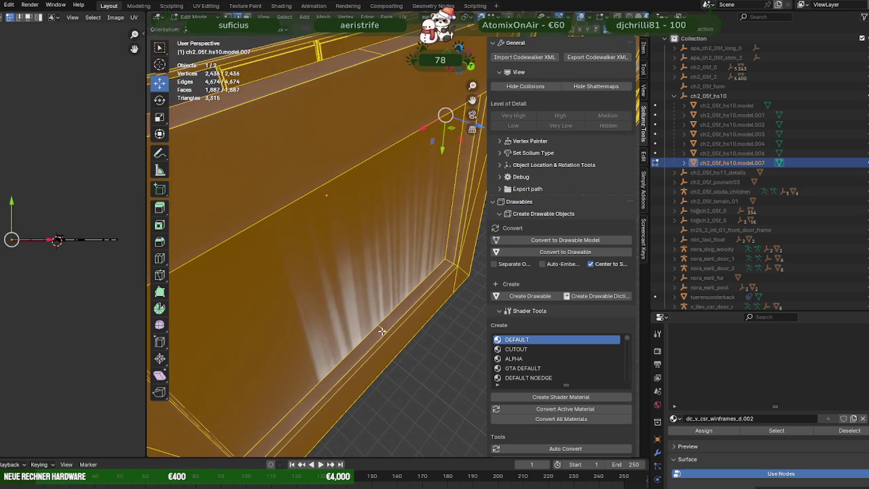
left_click(382, 331)
key("Delete")
key("a")
Step: Dissolve another redundant frame edge using the Ctrl+E edge menu
left_click_drag(313, 260, 398, 237)
left_click(246, 234)
key("a")
scroll("up", 3)
scroll("up", 3)
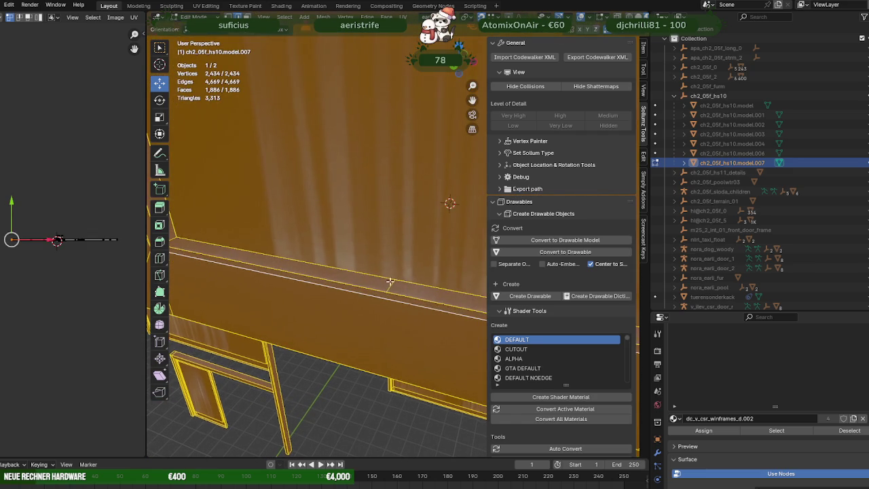
left_click(390, 280)
left_click_drag(351, 260, 286, 178)
key("ctrl+e")
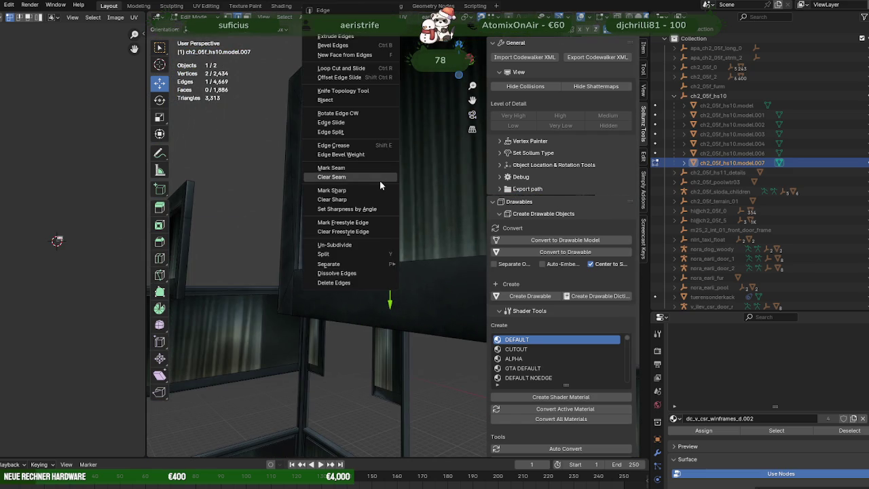
left_click(337, 273)
Step: Dissolve the next redundant edges, including one along the frame side, bringing it to 2,426 vertices
left_click_drag(357, 173, 429, 125)
left_click(398, 118)
key("shift+r")
left_click(437, 98)
key("ctrl+e")
key("d")
left_click_drag(392, 150, 355, 232)
key("a")
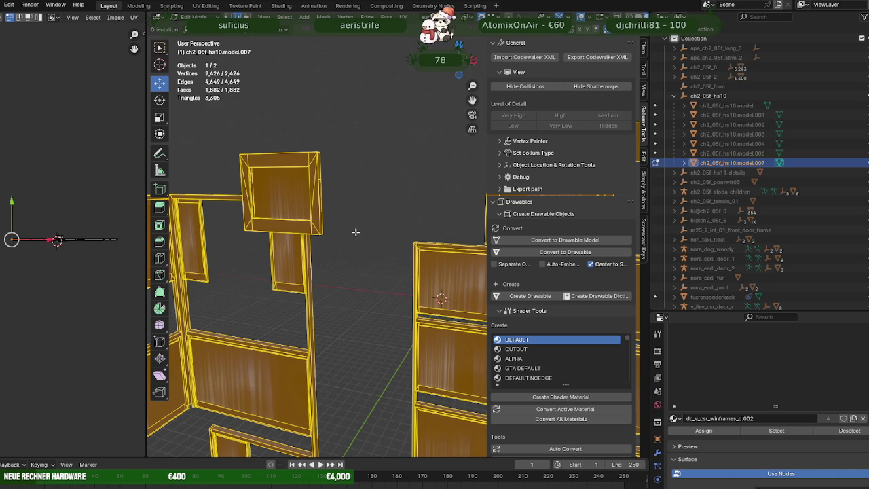
Step: Dissolve a leftover edge on the upper window frame of model.007
scroll("up", 3)
scroll("up", 3)
left_click(245, 121)
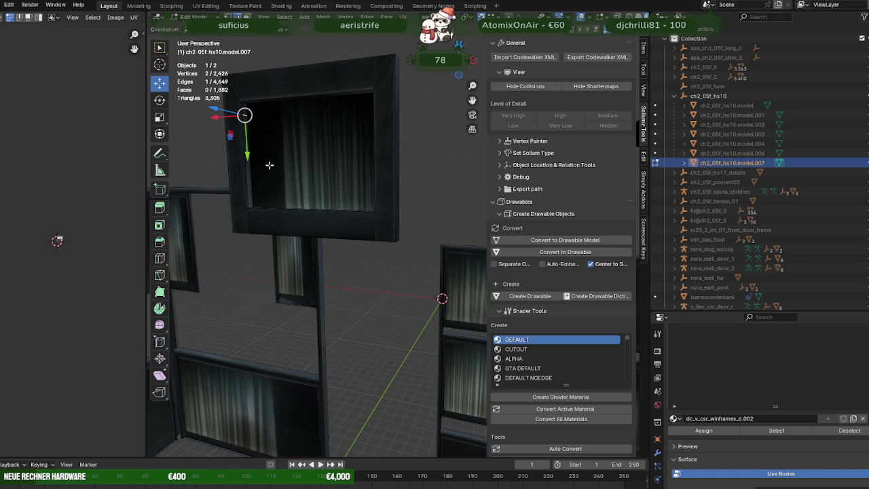
key("KP_Decimal")
left_click_drag(272, 167, 377, 213)
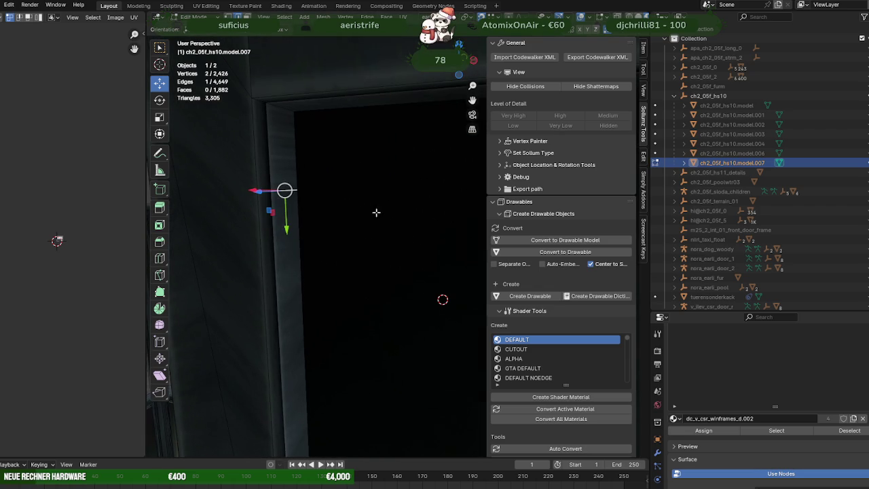
key("ctrl+e")
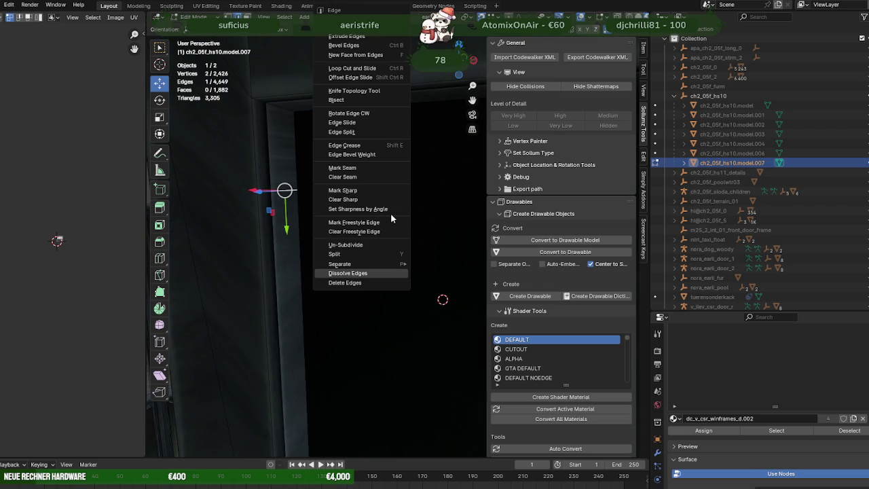
key("Return")
Step: Dissolve the redundant corner edge of the frame
left_click_drag(392, 213, 258, 158)
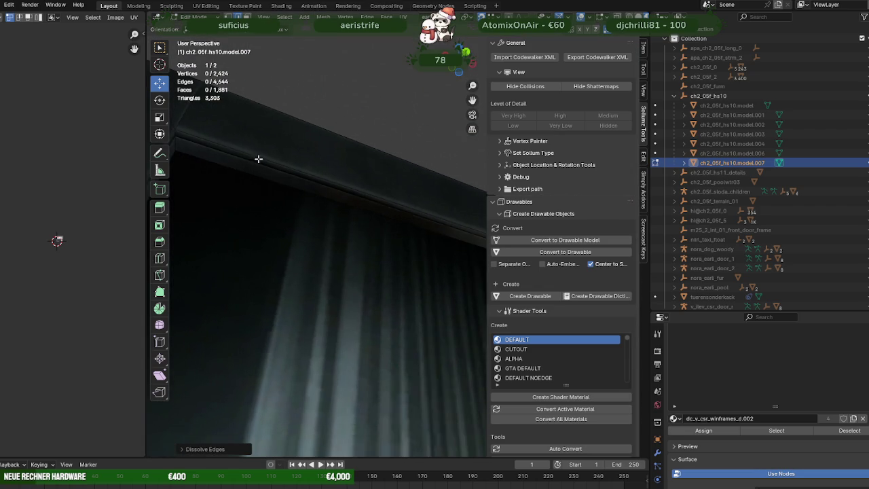
left_click_drag(434, 238, 340, 206)
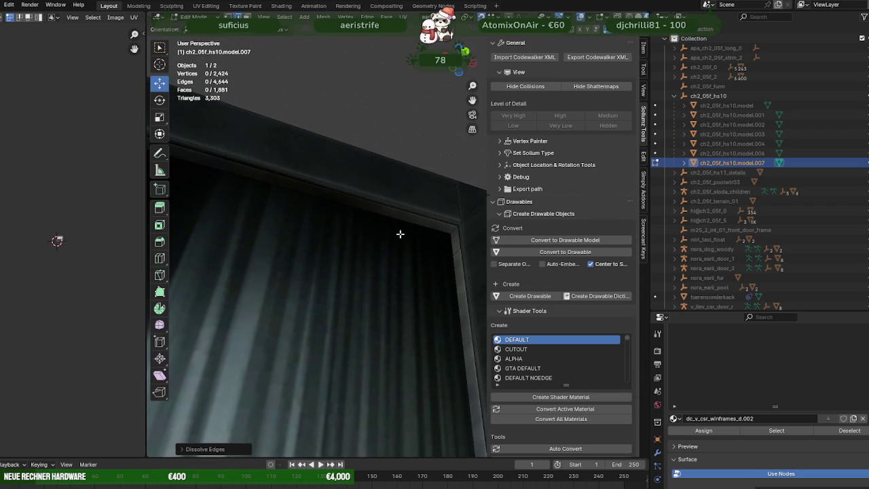
left_click(455, 252)
key("ctrl+e")
key("Return")
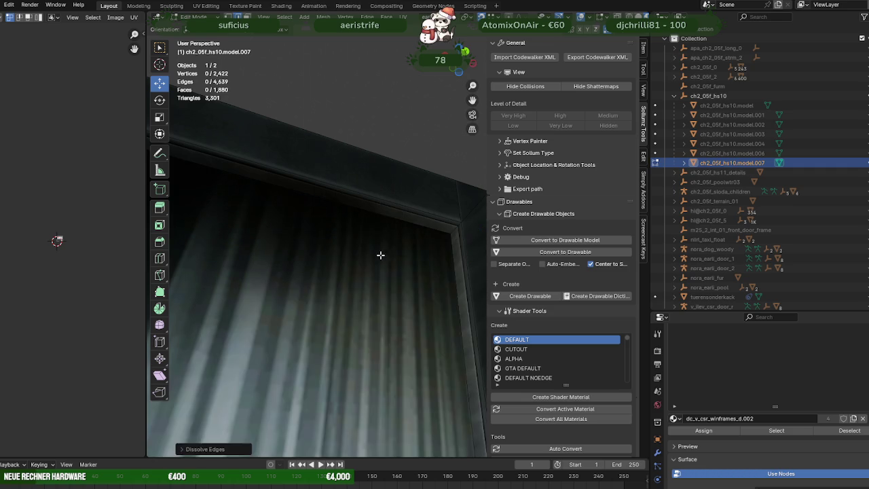
Step: Dissolve a redundant edge on a neighbouring window frame
scroll("down", 3)
left_click_drag(369, 267, 371, 313)
key("a")
left_click(371, 312)
key("ctrl+e")
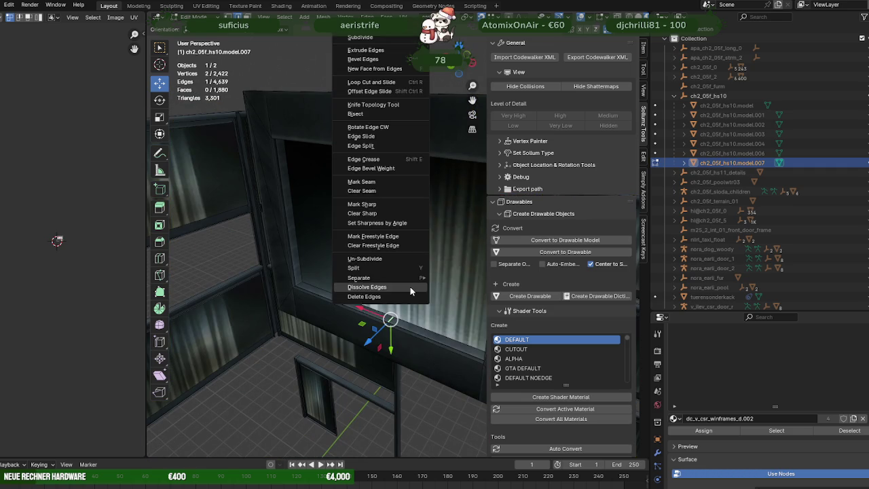
left_click(410, 286)
Step: Dissolve the extra edge running along the frame top, leaving 2,418 vertices
left_click_drag(389, 284, 356, 217)
key("a")
scroll("up", 3)
scroll("up", 3)
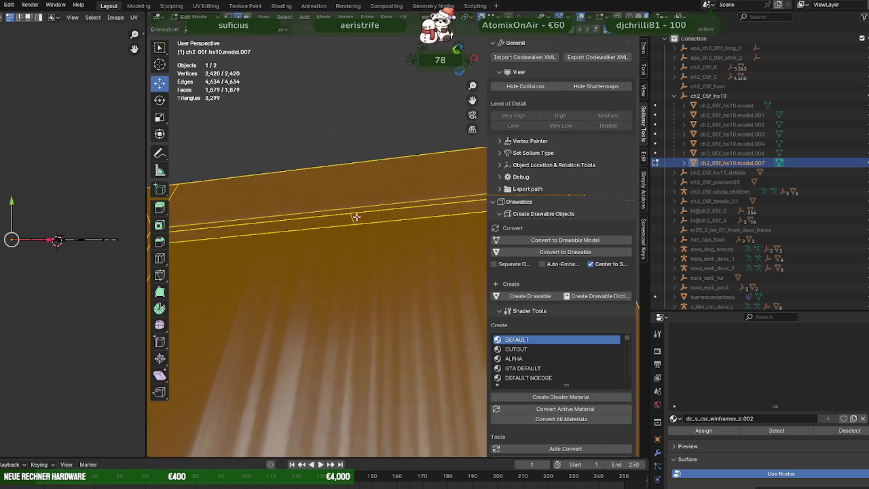
left_click(356, 216)
key("ctrl+e")
left_click(372, 229)
Step: Select all geometry and inspect the window frames from the side, picking another frame edge
scroll("down", 3)
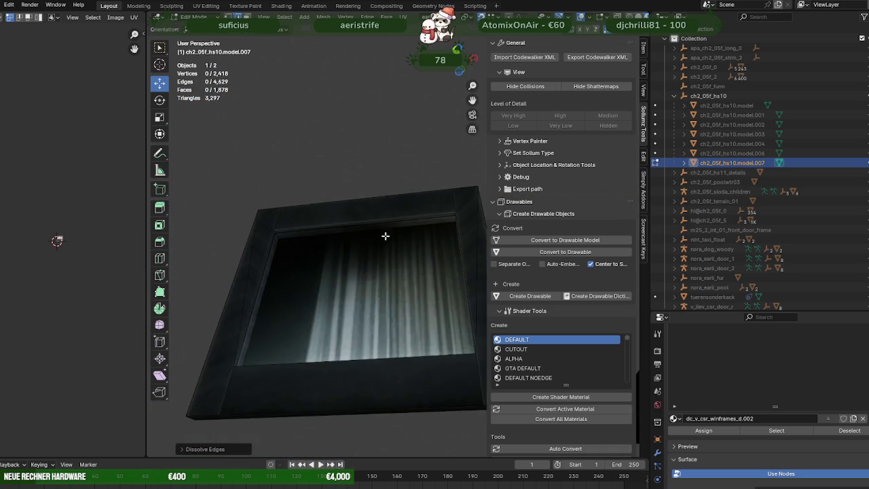
key("a")
left_click_drag(385, 246, 503, 311)
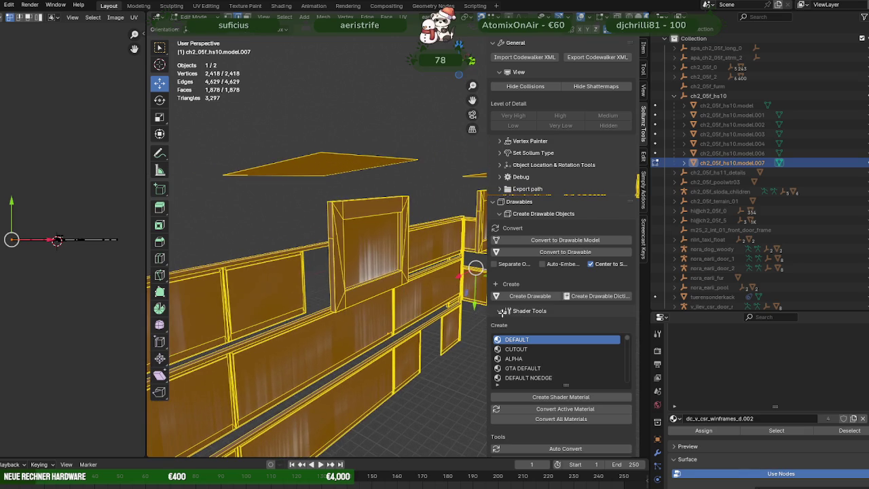
left_click_drag(435, 286, 298, 241)
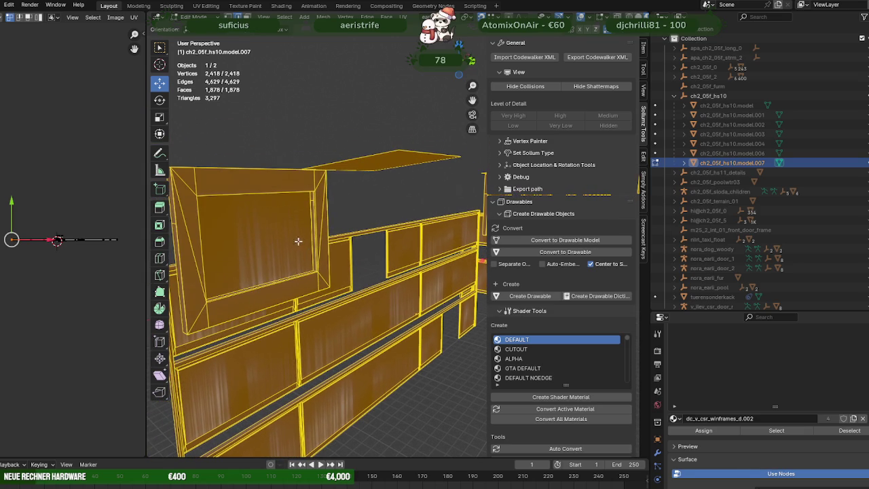
left_click(311, 202)
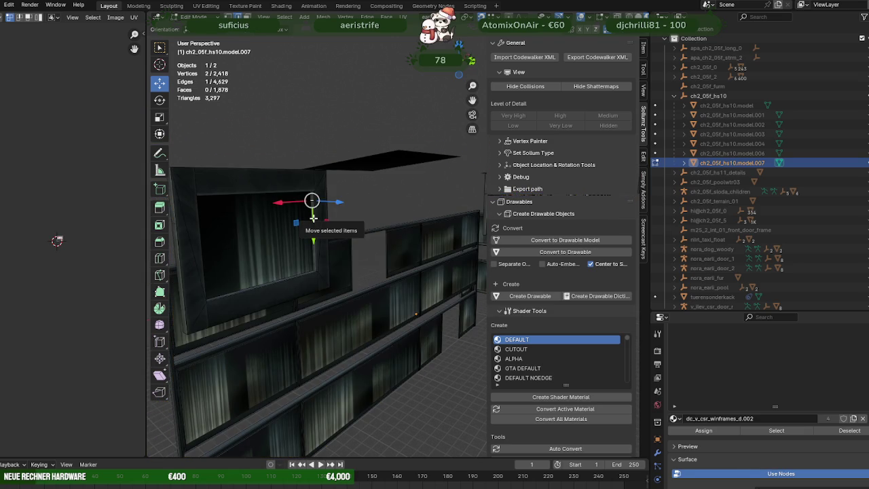
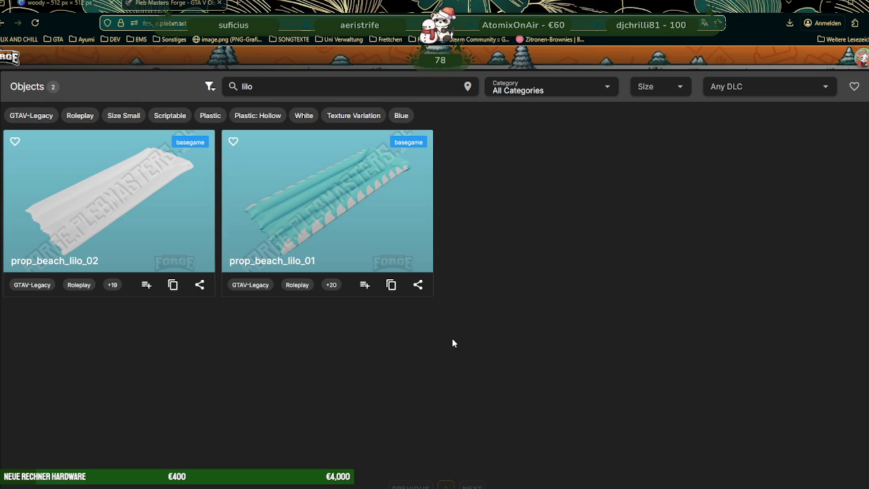
Step: Leave the 'lilo' prop search in Pleb Masters Forge and return to the Blender ch2_05f_hs10 project
key("super+Tab")
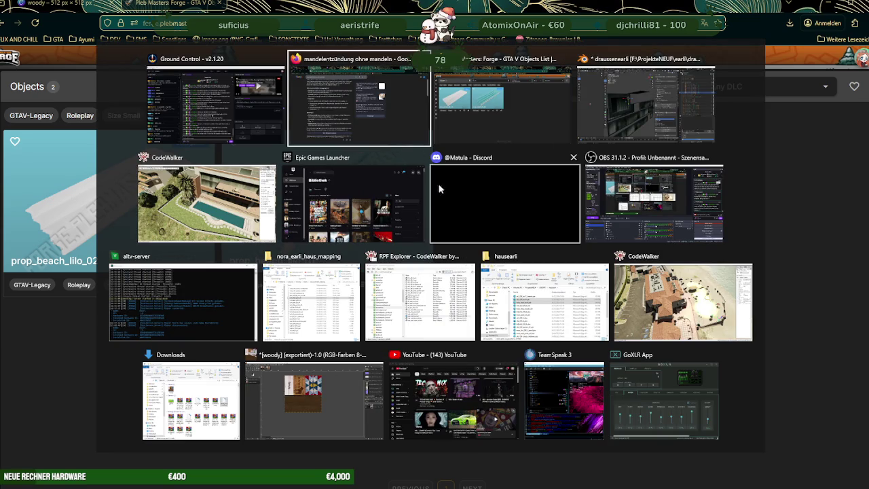
left_click(662, 133)
left_click_drag(376, 261, 307, 257)
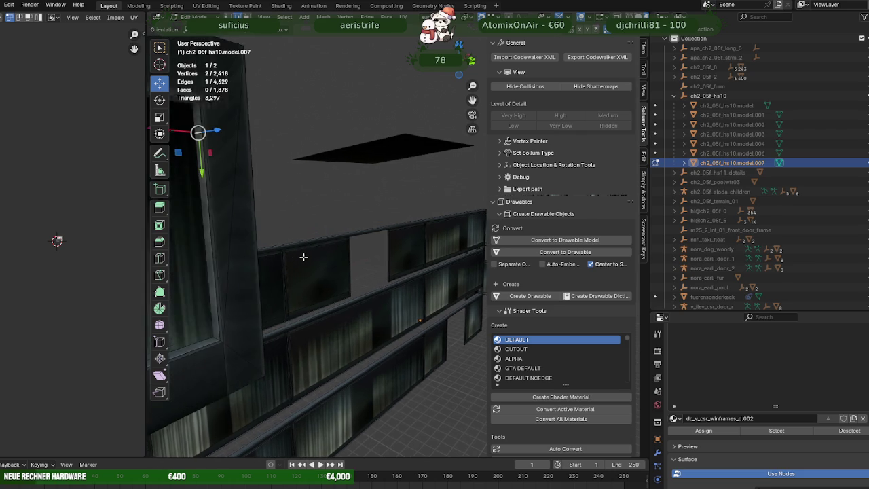
Step: Dissolve the first stray edges on the door frame
key("KP_Decimal")
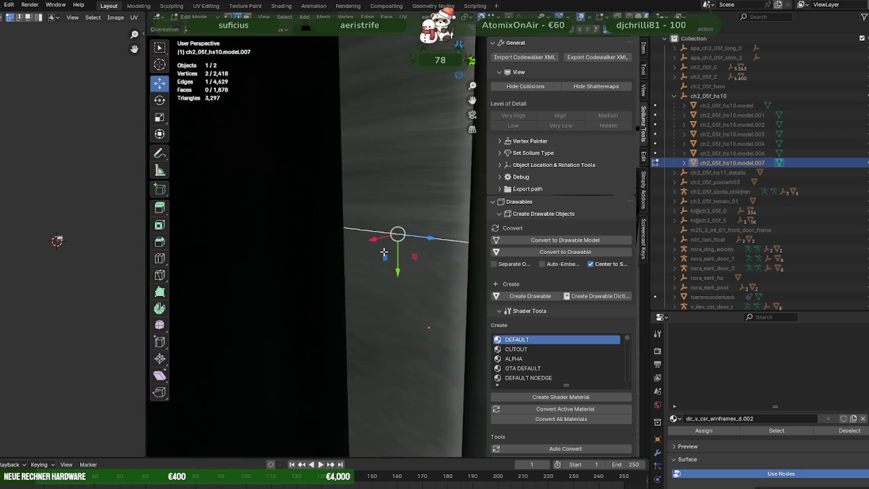
key("x")
left_click(381, 254)
left_click_drag(381, 254, 287, 297)
left_click(349, 186)
key("ctrl+e")
left_click(313, 273)
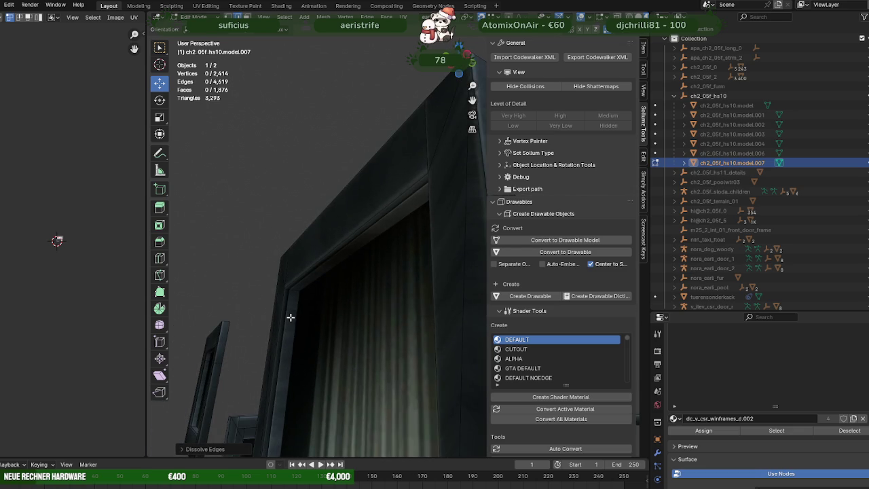
Step: Dissolve more stray edges along the next part of the frame, then select the whole mesh
key("ctrl+e")
left_click(326, 312)
left_click_drag(344, 312, 373, 326)
left_click(364, 362)
key("ctrl+e")
left_click(375, 331)
key("a")
Step: Dissolve the remaining stray window-frame edges, checking them side-on and from above
left_click_drag(329, 285, 315, 252)
left_click(249, 199)
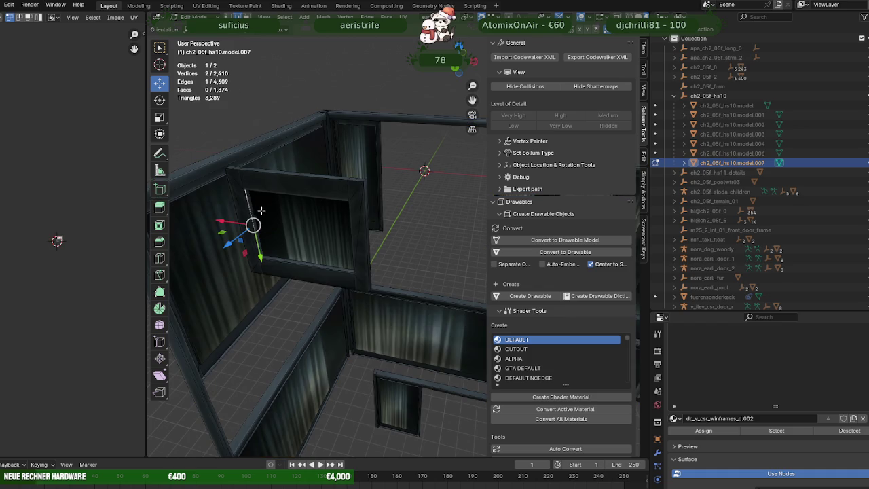
key("KP_Decimal")
left_click_drag(482, 245, 408, 181)
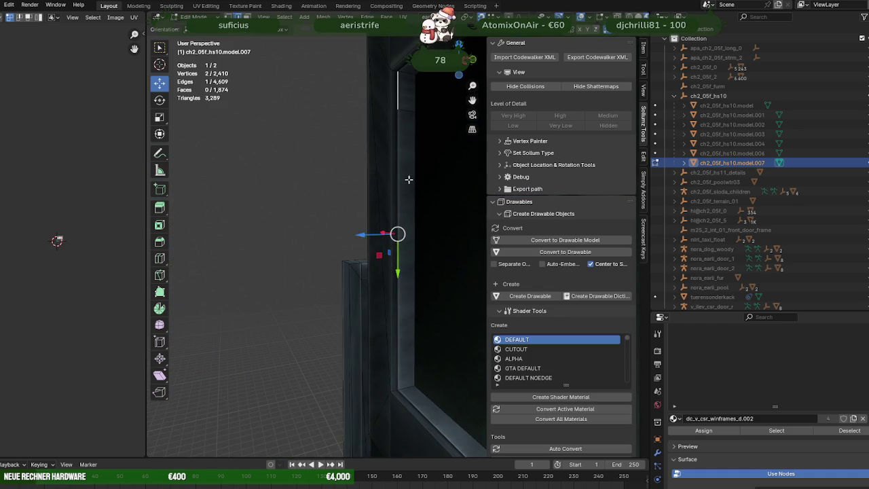
right_click(408, 111)
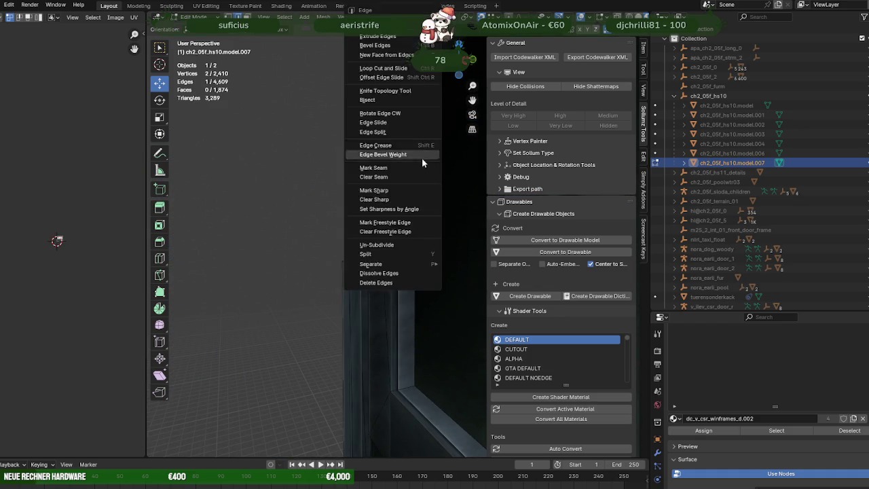
left_click(421, 160)
left_click_drag(420, 161, 400, 214)
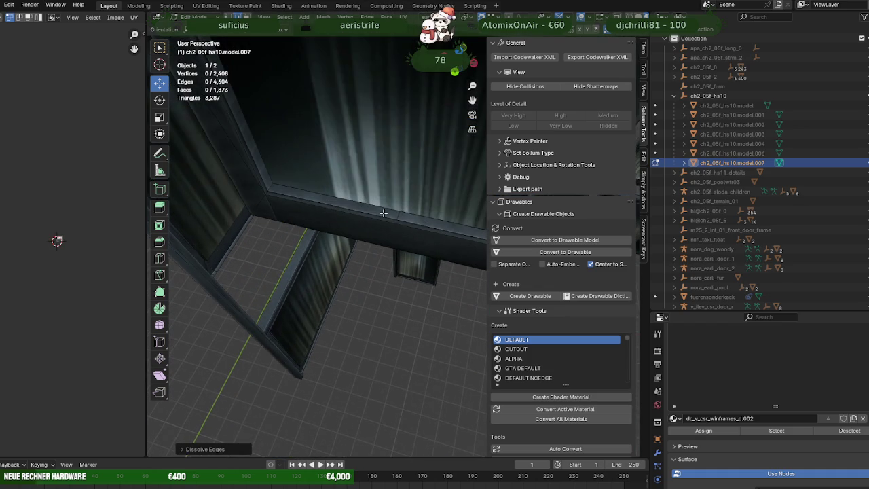
left_click(400, 214)
right_click(402, 178)
left_click(403, 177)
key("a")
Step: Select the whole window-frame mesh, now 2,402 vertices, and orbit to inspect it
left_click_drag(403, 177, 353, 132)
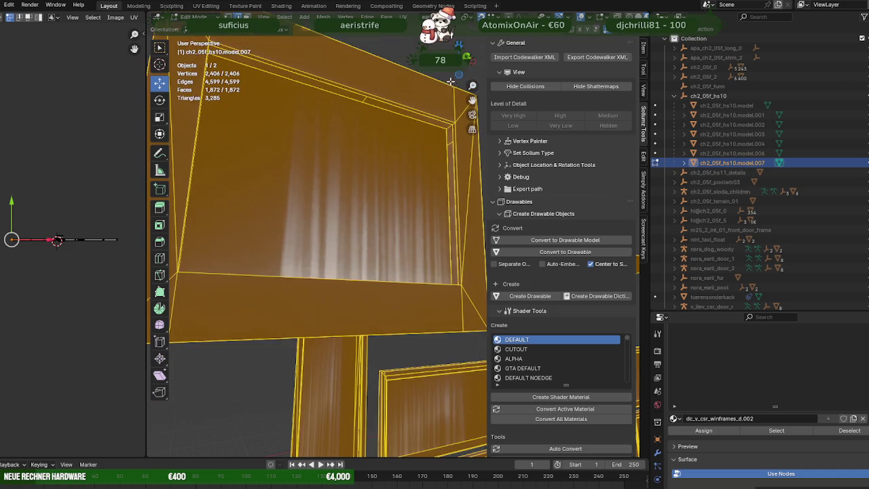
key("alt+a")
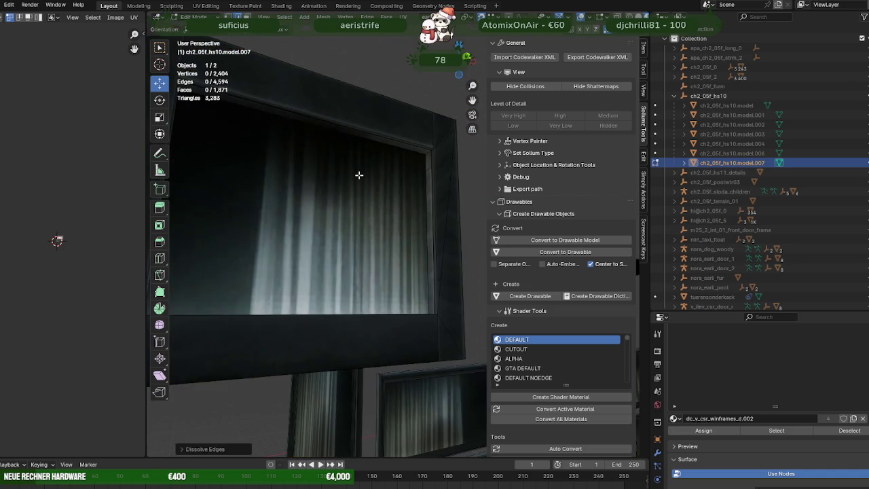
key("a")
key("alt+a")
key("a")
scroll("down", 3)
scroll("down", 3)
left_click_drag(396, 197, 398, 267)
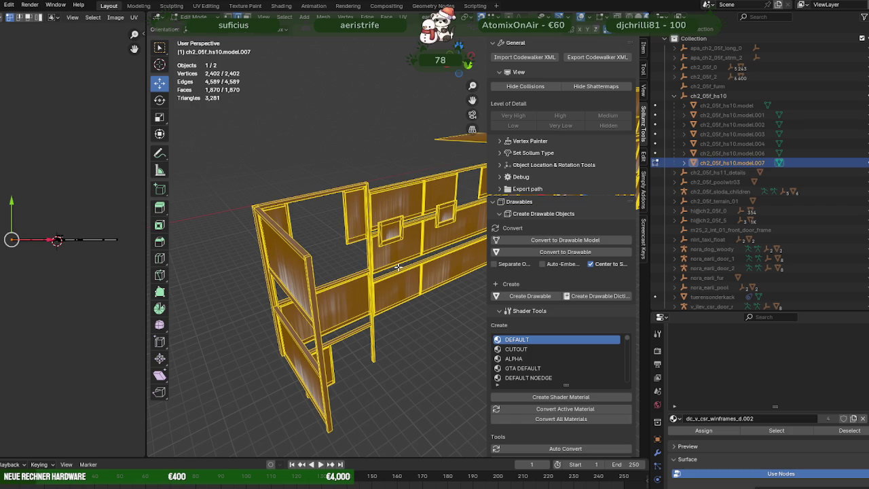
Step: Reset Vectors on the whole frame's custom normals, return to Object Mode and unhide everything
left_click_drag(398, 266, 382, 278)
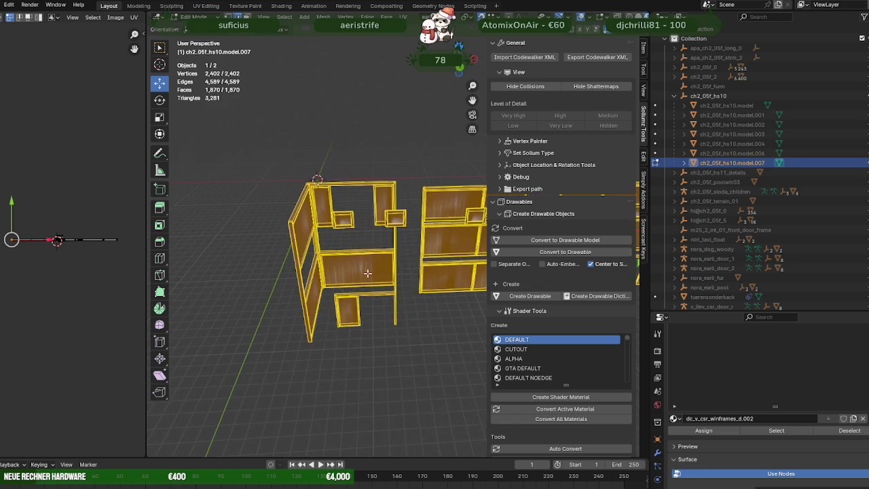
scroll("up", 3)
right_click(398, 286)
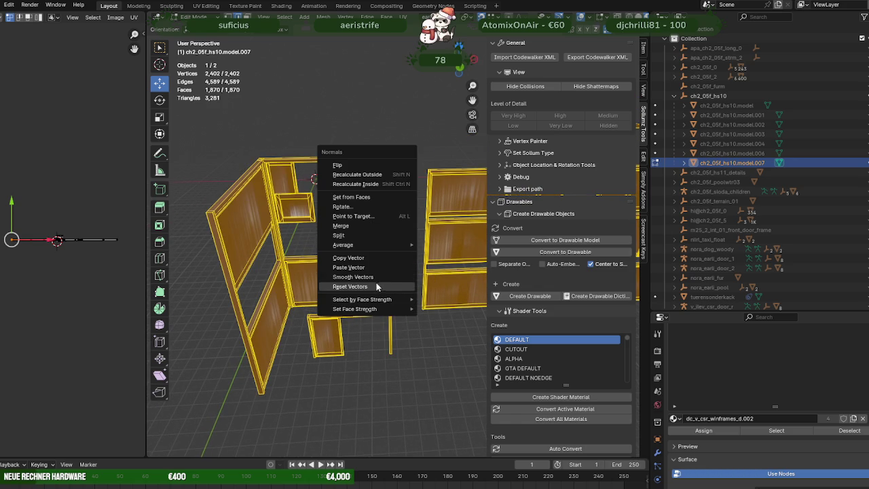
left_click(375, 285)
key("Tab")
left_click_drag(383, 278, 373, 299)
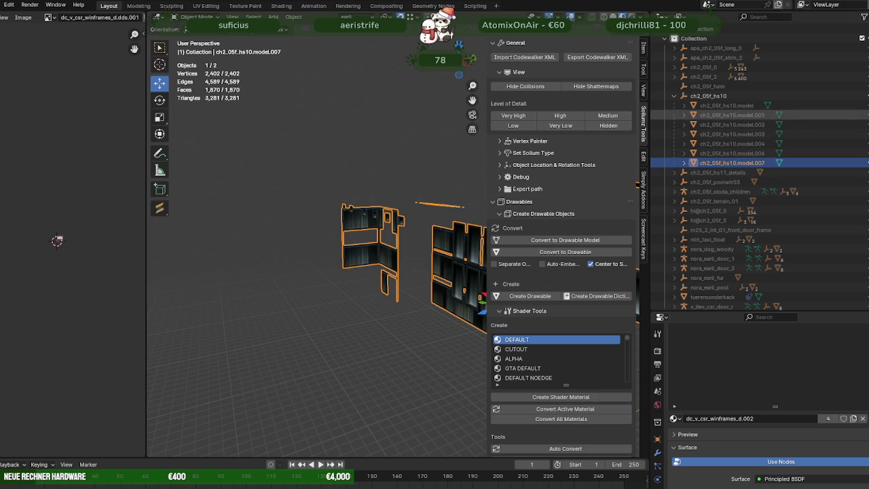
key("alt+h")
Step: Inspect an edge of the wooden door mesh in Edit Mode, then exit
scroll("up", 3)
left_click(466, 281)
key("Tab")
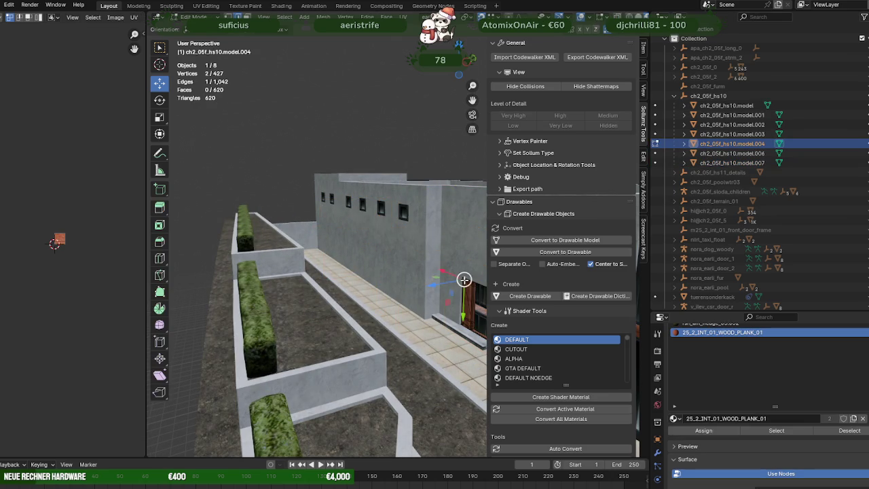
left_click(466, 278)
key("KP_Decimal")
left_click_drag(430, 254, 418, 161)
key("Tab")
Step: Nudge a wall-mesh vertex slightly along X in wireframe view, then finish editing
left_click(443, 159)
key("Tab")
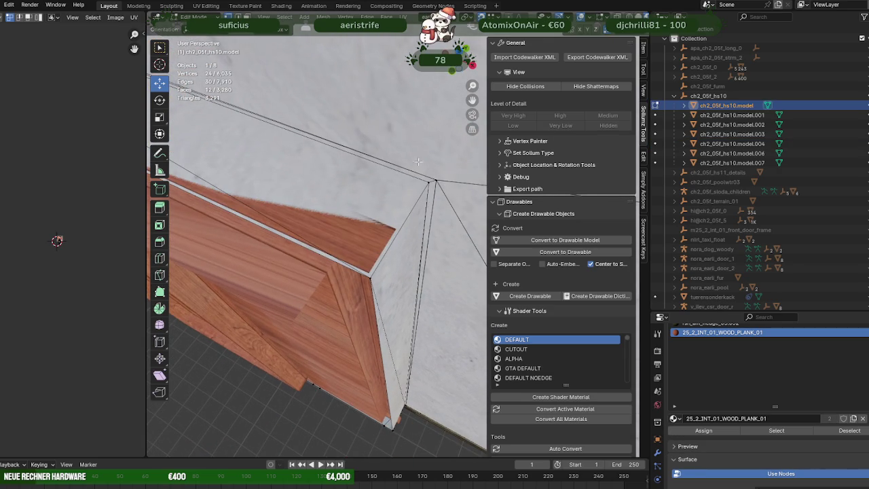
key("shift+z")
left_click_drag(386, 173, 421, 369)
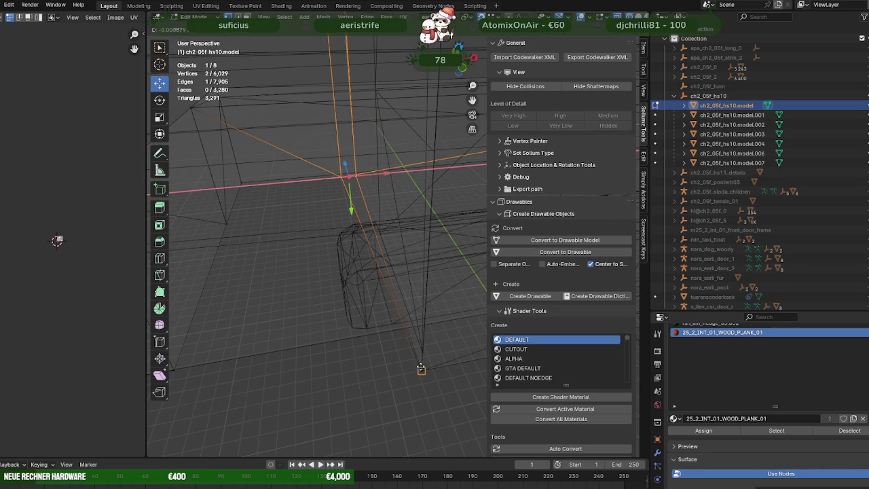
left_click_drag(419, 342, 377, 315)
key("shift+z")
key("Tab")
Step: Deselect the plank and orbit to face the wall, hedge and door
left_click(372, 366)
left_click_drag(372, 365, 383, 329)
scroll("up", 3)
left_click_drag(338, 271, 406, 327)
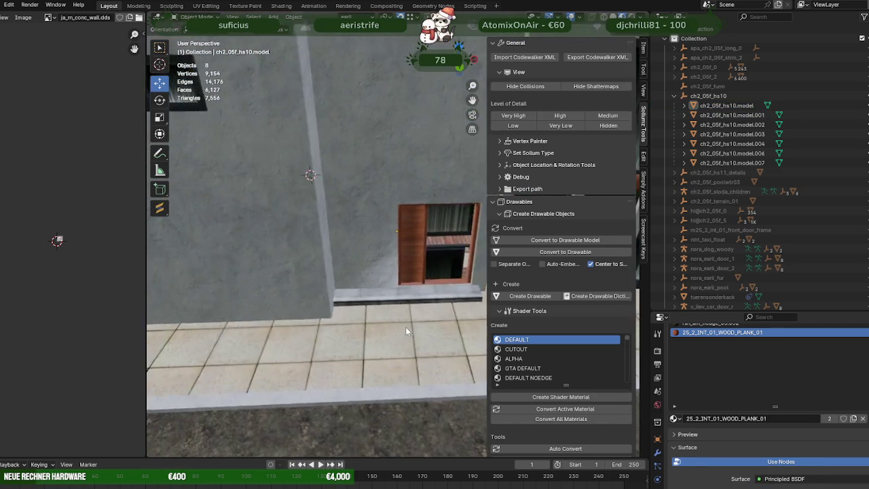
Step: Reset the normals of the triangular wall face beside the door
scroll("up", 3)
left_click(378, 325)
key("Tab")
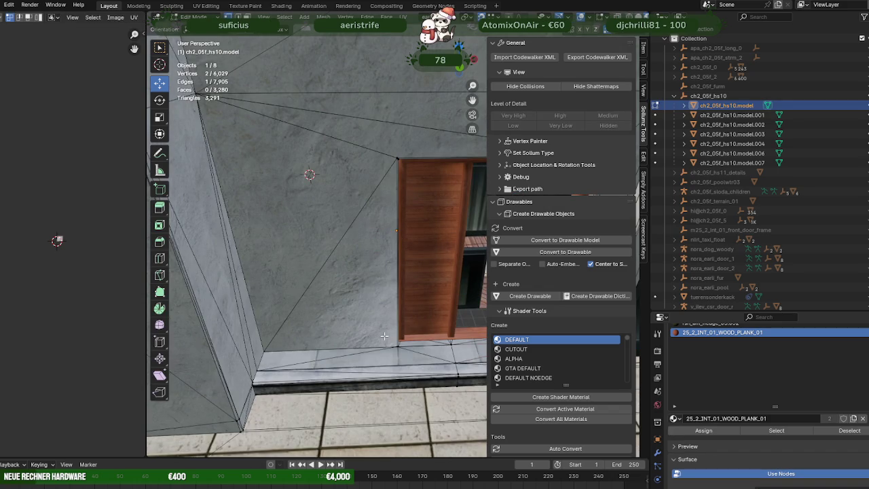
left_click(392, 346)
key("3")
left_click(382, 317)
right_click(382, 316)
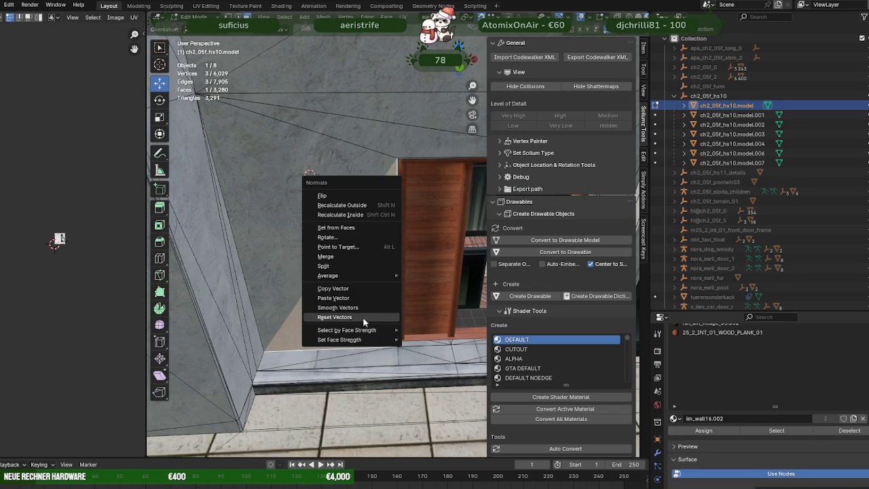
left_click(359, 318)
Step: Check the door's bottom-corner vertex, switching between the wall and door meshes, then exit editing
left_click_drag(360, 323, 377, 318)
left_click(377, 318)
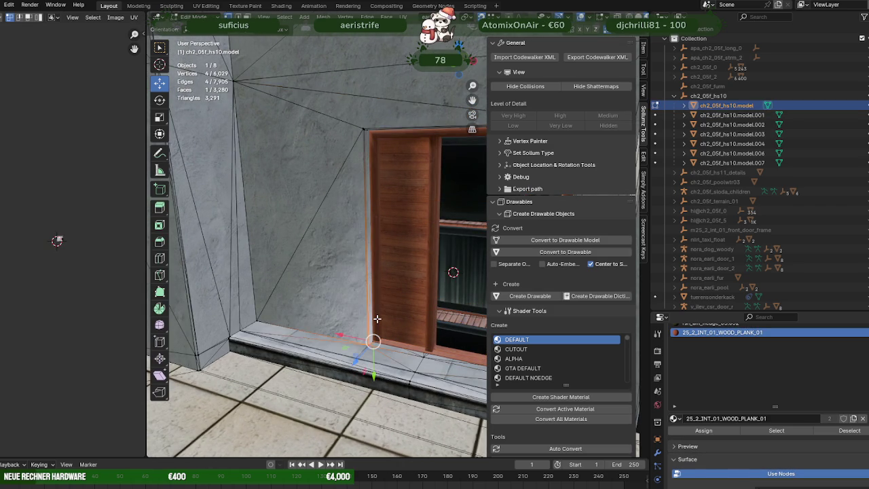
key("Tab")
left_click(377, 318)
key("Tab")
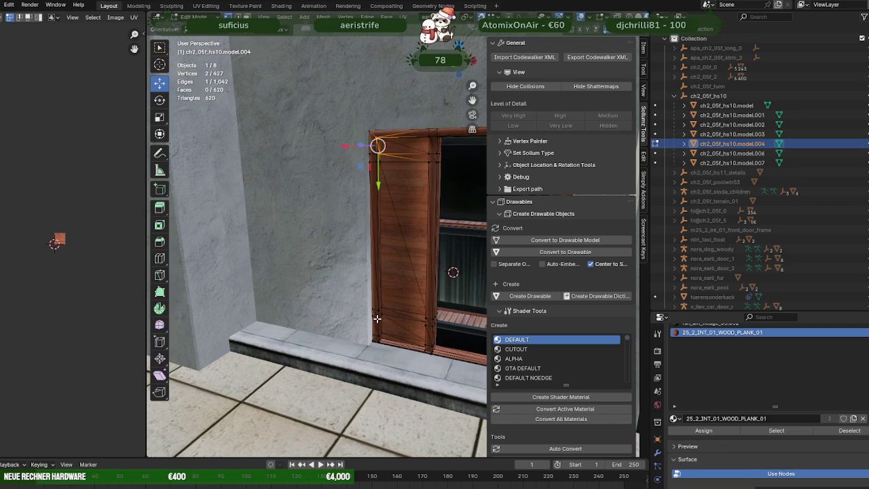
key("Tab")
left_click(377, 318)
key("Tab")
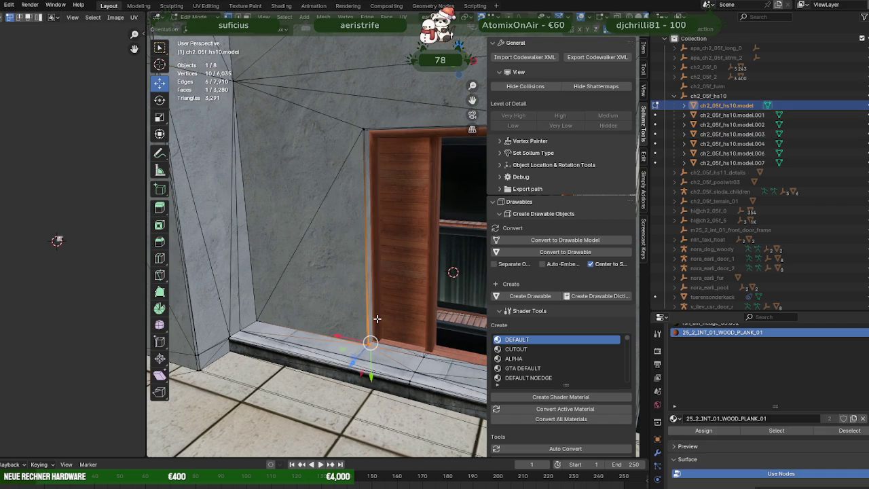
key("ctrl+z")
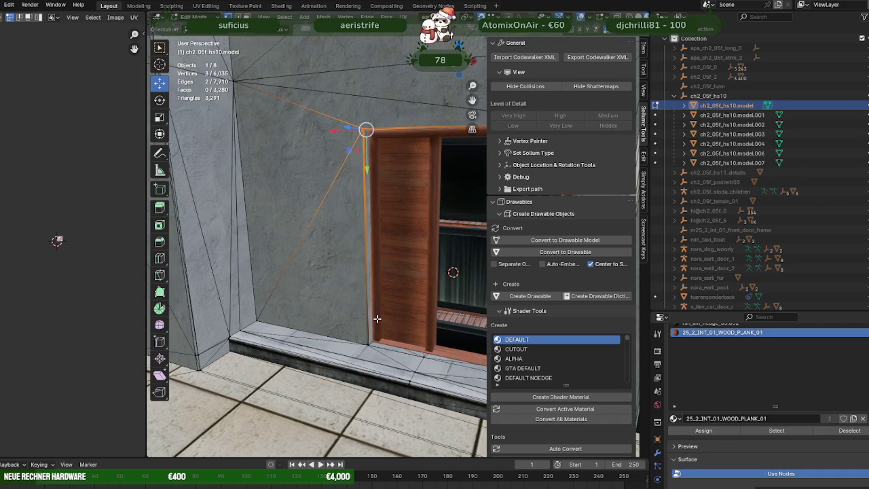
left_click_drag(381, 317, 401, 257)
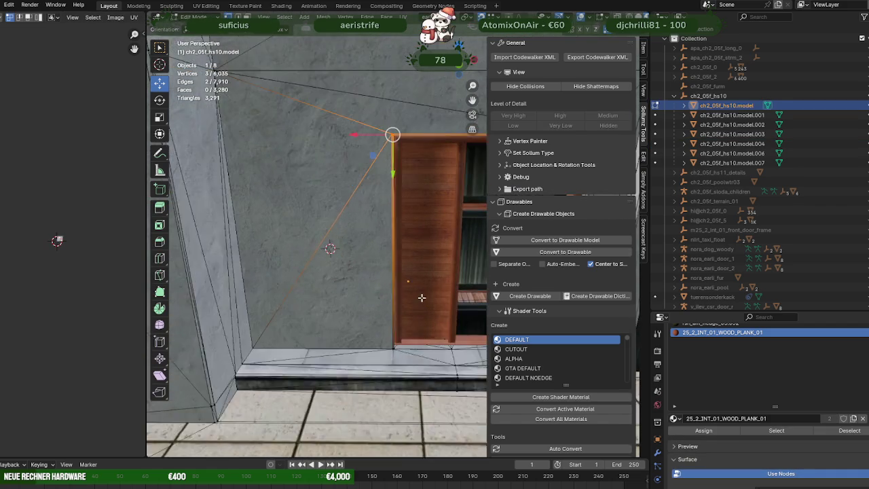
scroll("up", 3)
key("Tab")
Step: Open the wooden door-frame mesh .004 for editing in wireframe view
left_click(401, 257)
key("Tab")
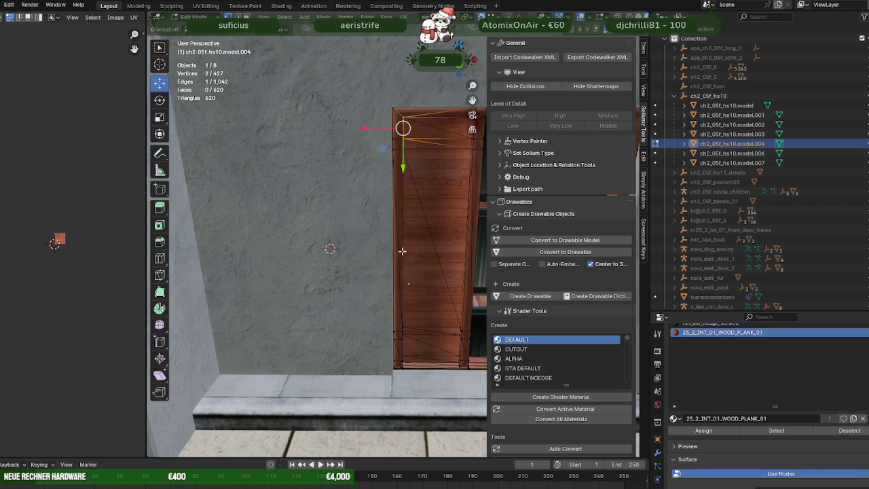
key("shift+z")
left_click_drag(403, 247, 393, 223)
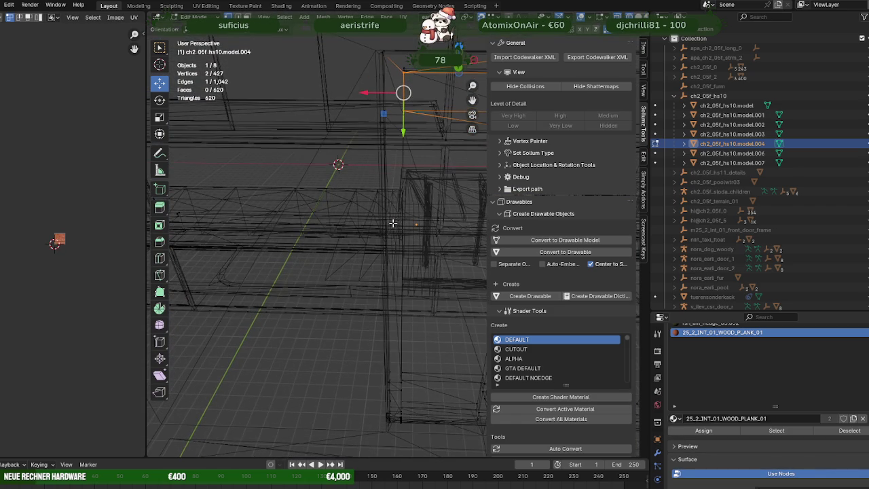
left_click_drag(340, 34, 397, 432)
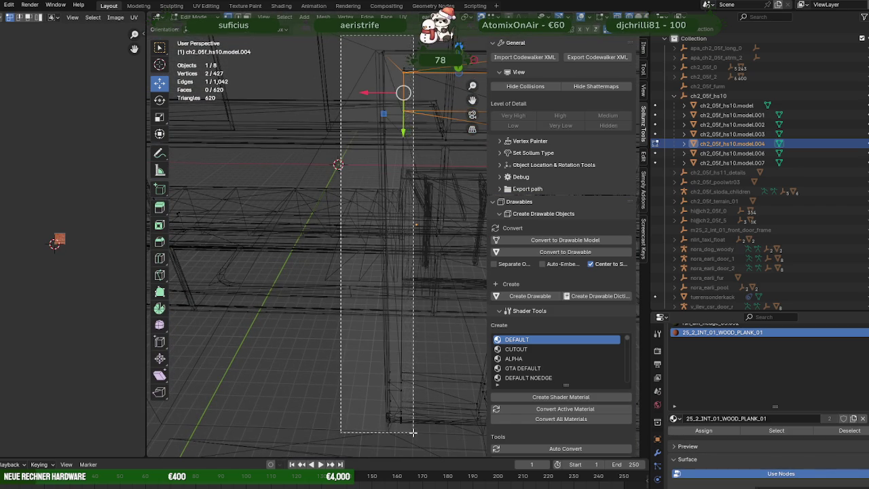
left_click_drag(396, 432, 410, 432)
left_click_drag(414, 269, 371, 189)
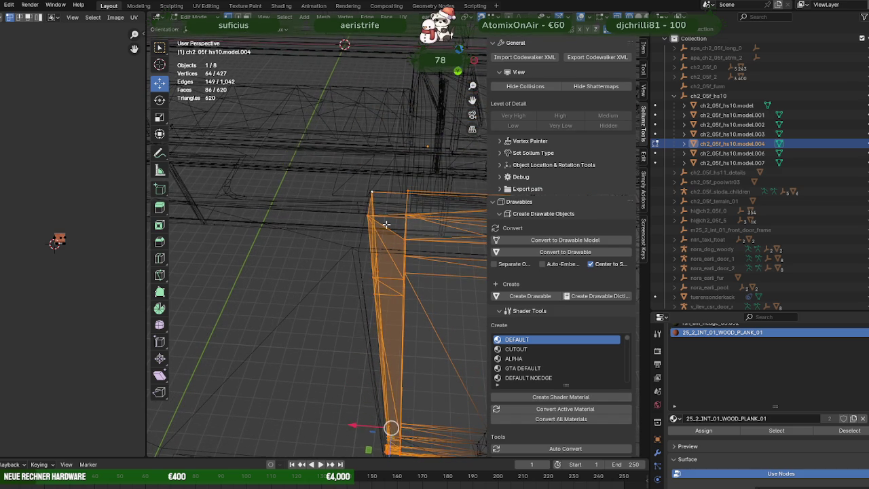
key("shift+z")
left_click_drag(386, 224, 398, 244)
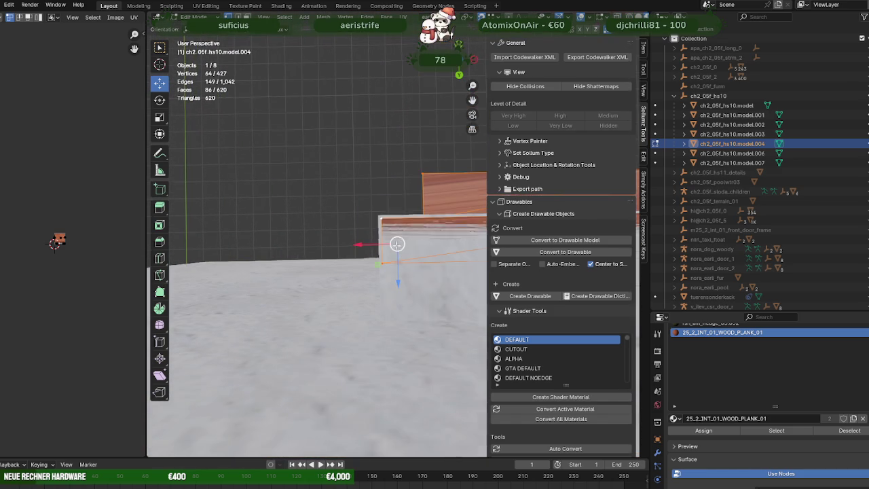
left_click_drag(355, 245, 362, 245)
left_click_drag(361, 245, 402, 212)
key("Tab")
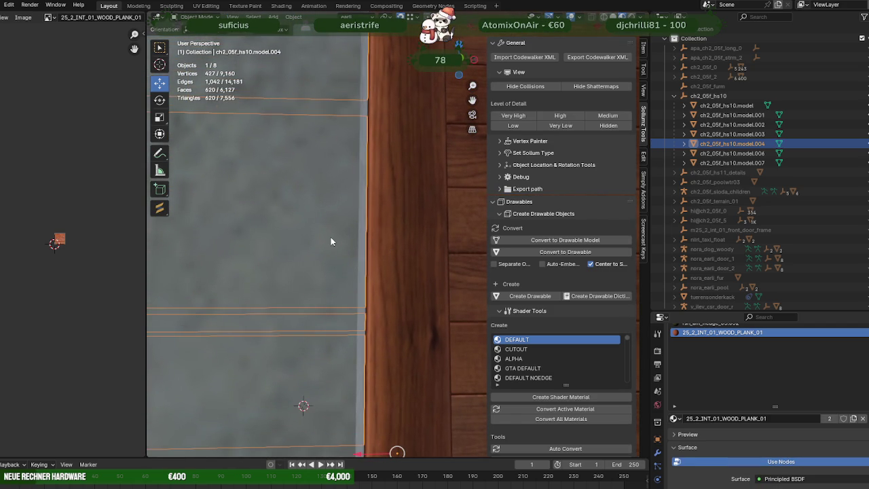
left_click(331, 236)
left_click_drag(330, 232, 335, 134)
scroll("down", 3)
key("alt+a")
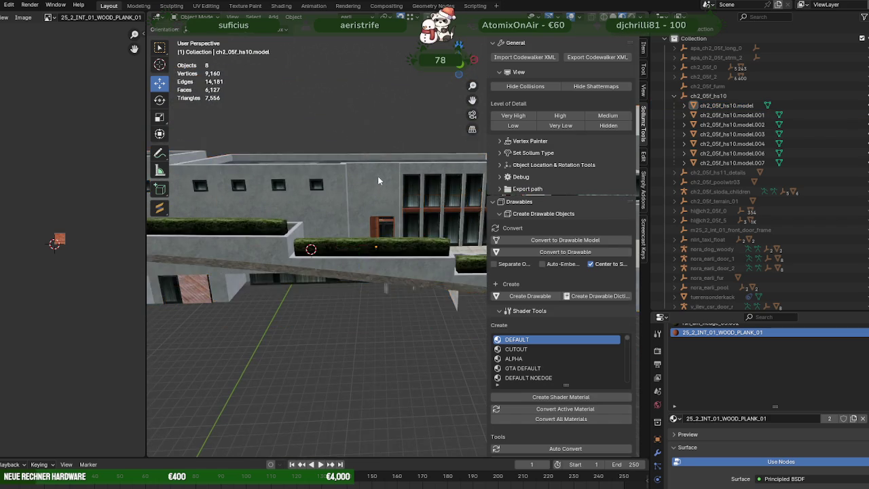
Step: In Edit Mode on model.004, select the wooden roof-edge trim faces, including the strip's front triangles
scroll("up", 3)
left_click_drag(393, 199, 351, 294)
scroll("up", 3)
scroll("down", 3)
scroll("down", 3)
scroll("up", 3)
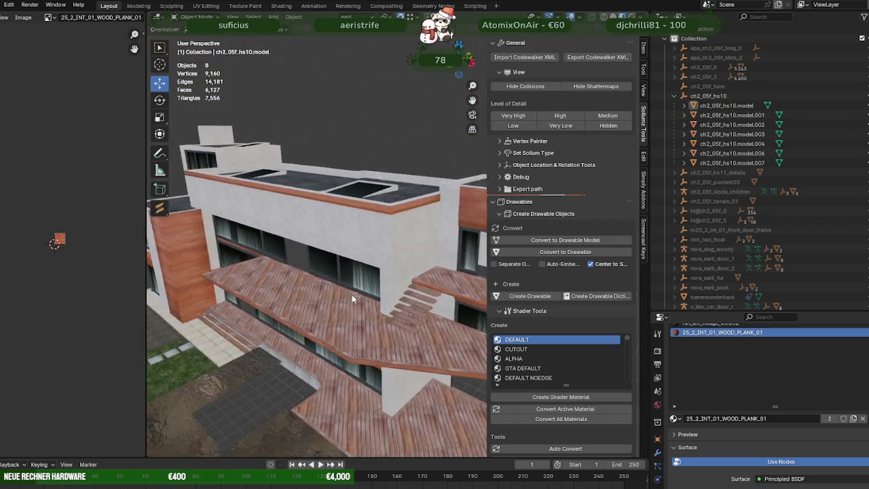
scroll("up", 3)
left_click(363, 128)
key("Tab")
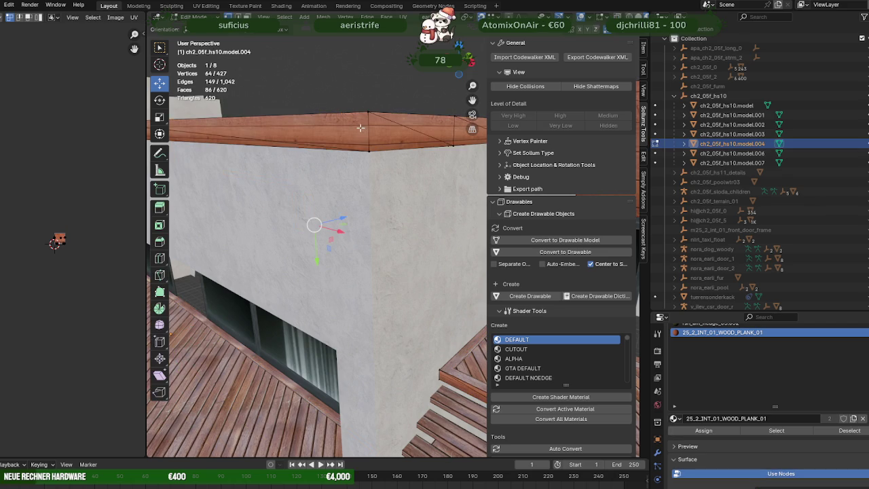
scroll("down", 3)
left_click(444, 184)
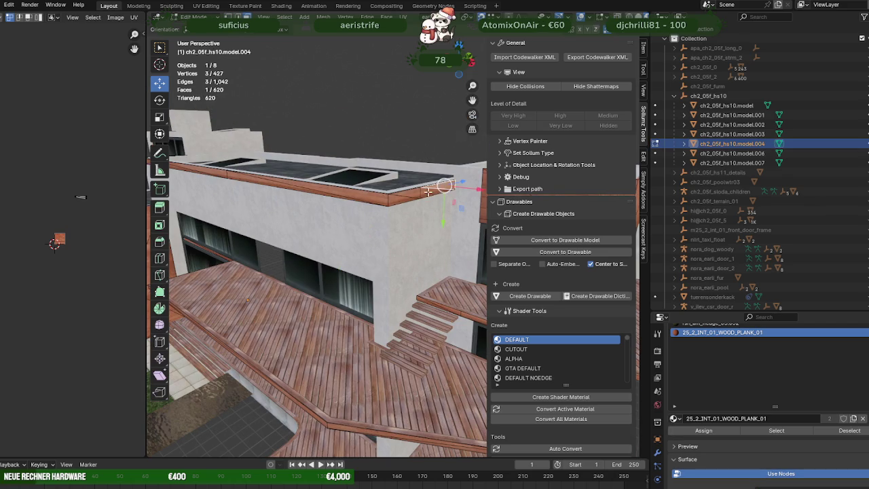
left_click(293, 189)
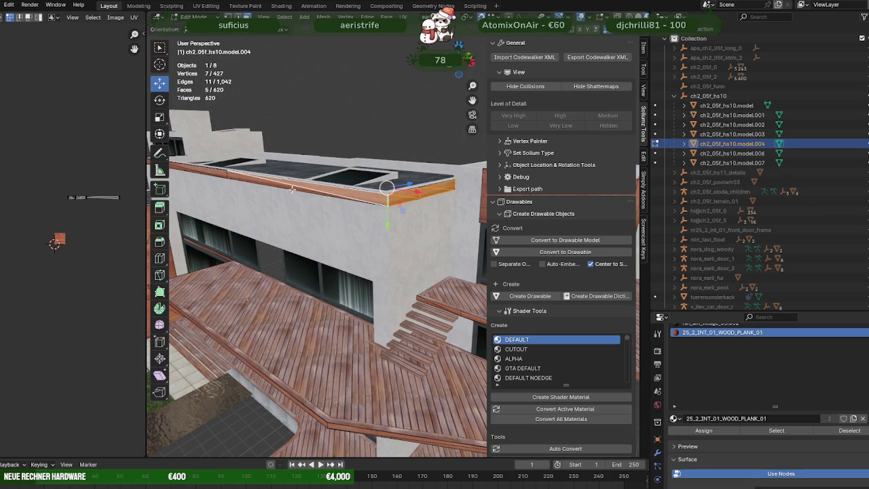
left_click(273, 183)
left_click_drag(273, 183, 374, 192)
left_click(391, 217)
left_click(374, 220)
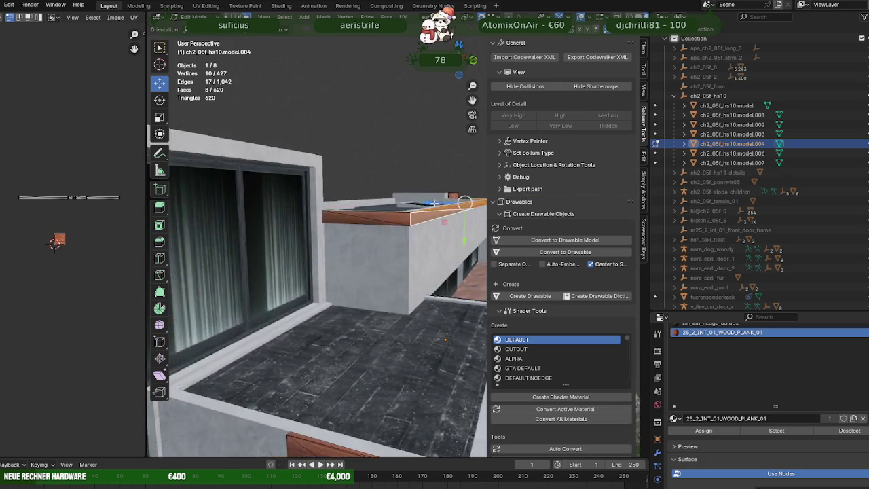
left_click(373, 192)
left_click(331, 207)
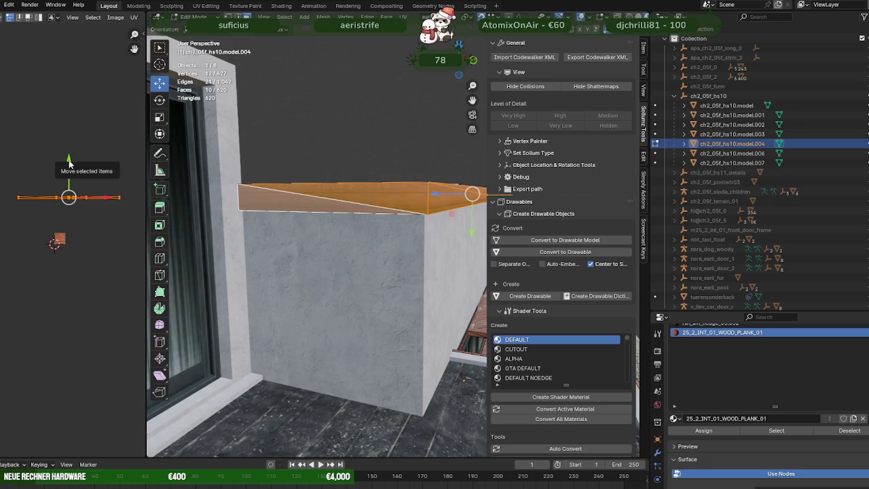
Step: Nudge the roof-edge trim's UVs slightly in the UV Editor and leave Edit Mode
left_click_drag(69, 163, 68, 161)
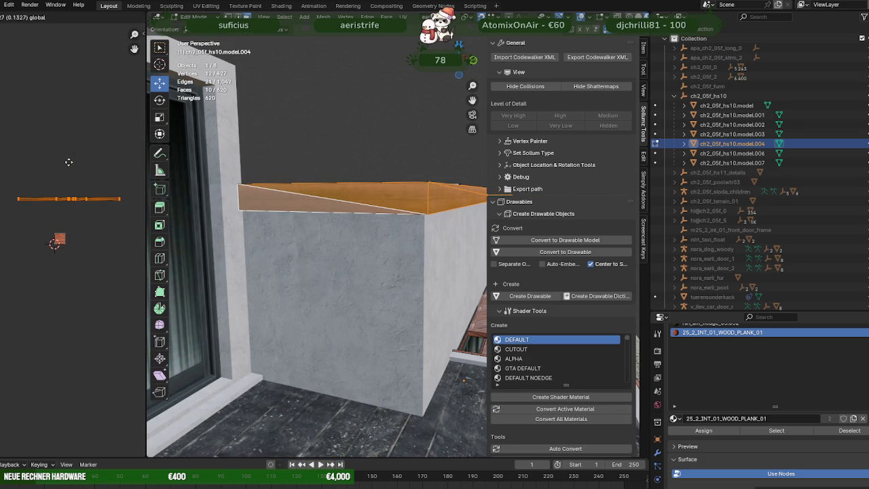
left_click(69, 162)
left_click_drag(311, 191, 297, 234)
key("Tab")
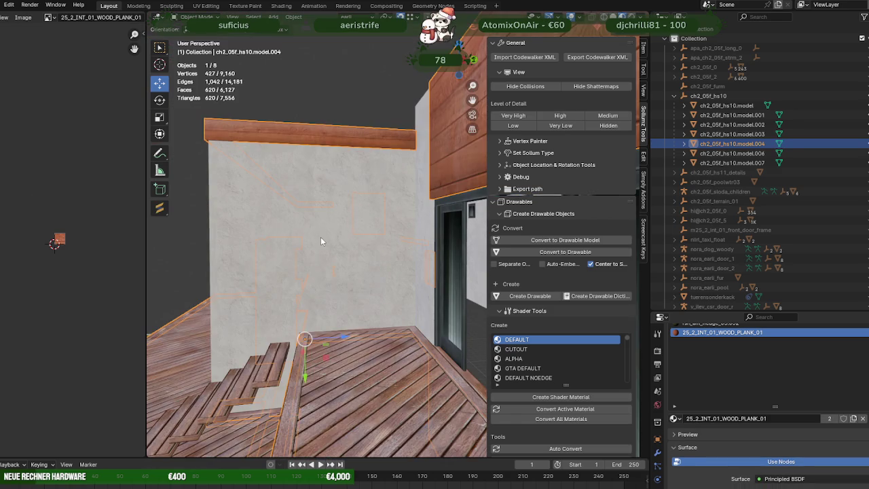
Step: Back in Edit Mode, select all faces of the upper wooden wall panel, including its thin edges
scroll("down", 3)
scroll("down", 3)
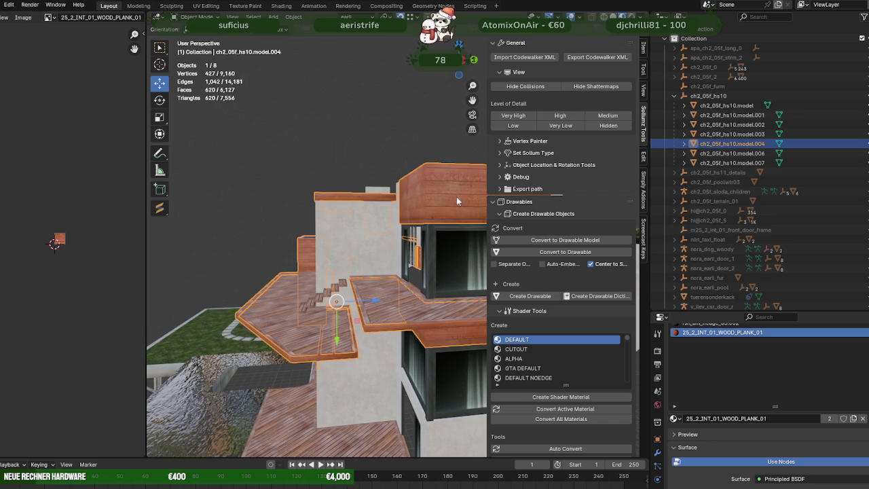
key("Tab")
key("KP_Decimal")
left_click(392, 219)
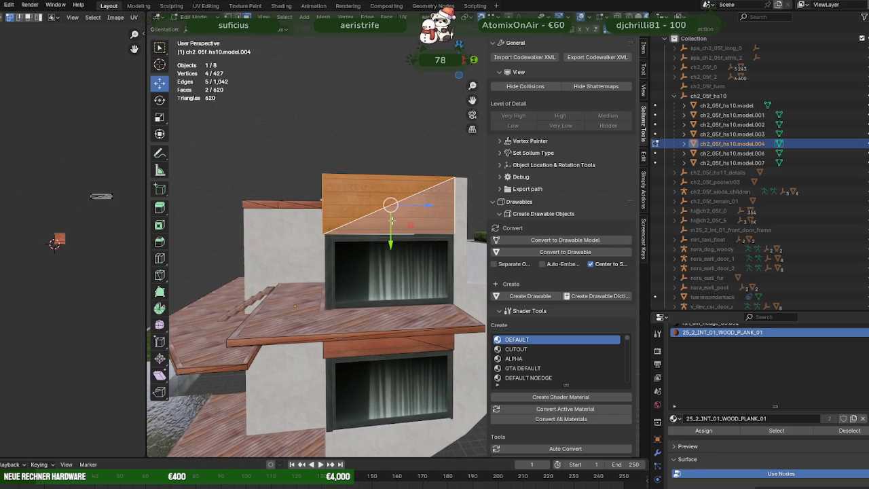
scroll("up", 3)
left_click_drag(392, 219, 299, 225)
left_click(434, 179)
left_click_drag(434, 179, 319, 252)
left_click(247, 256)
scroll("up", 3)
left_click(318, 251)
left_click(286, 271)
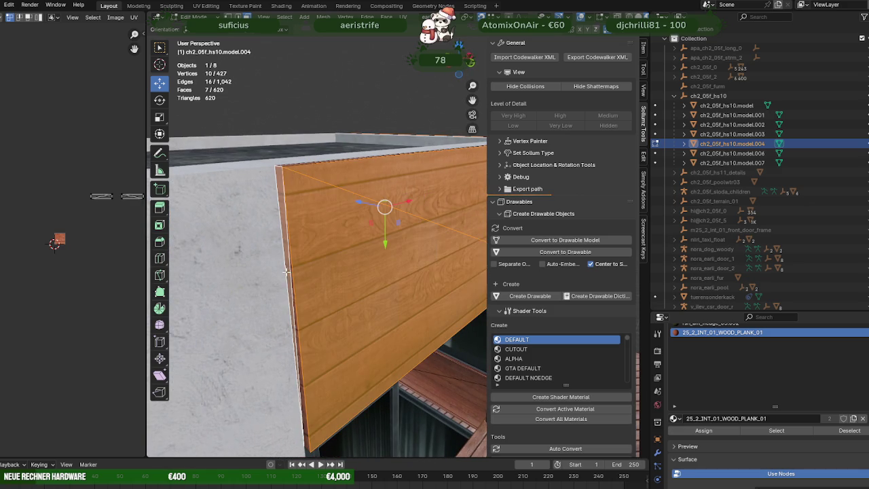
left_click(293, 295)
scroll("down", 3)
left_click_drag(293, 296, 340, 251)
Step: Move the upper panel's UVs upward to realign its wood plank texture
scroll("up", 3)
scroll("up", 3)
scroll("up", 3)
scroll("up", 3)
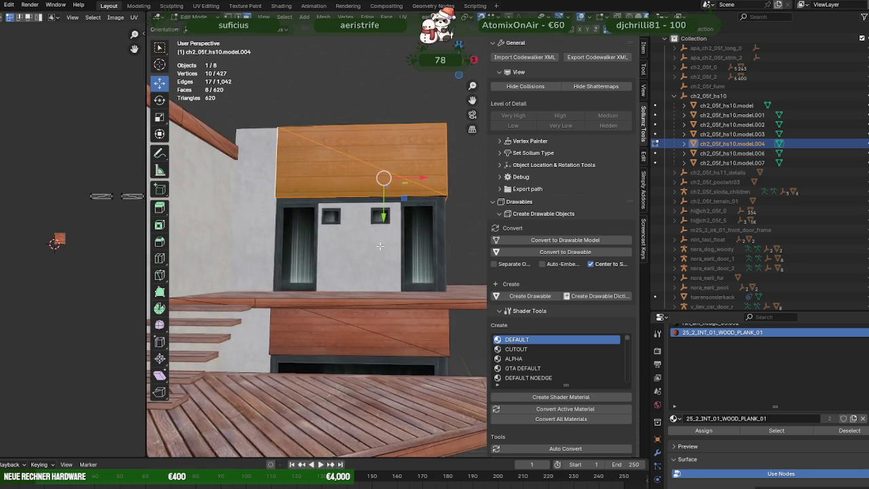
scroll("up", 3)
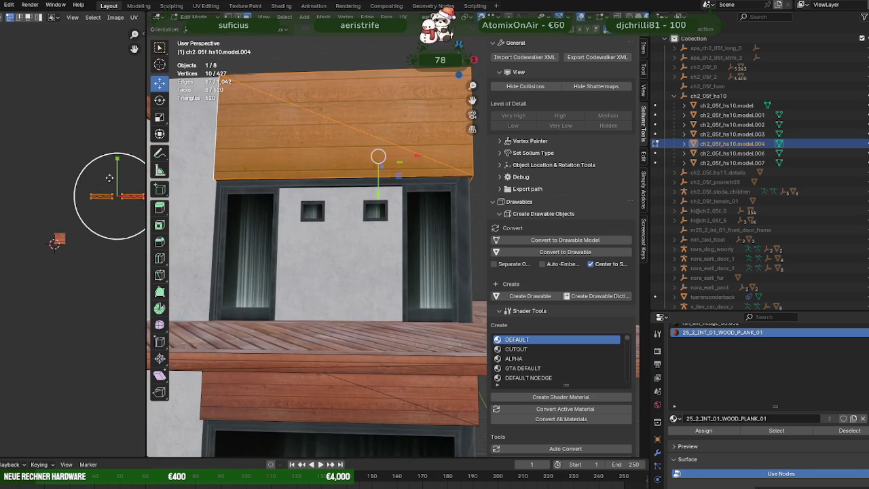
left_click_drag(117, 158, 115, 151)
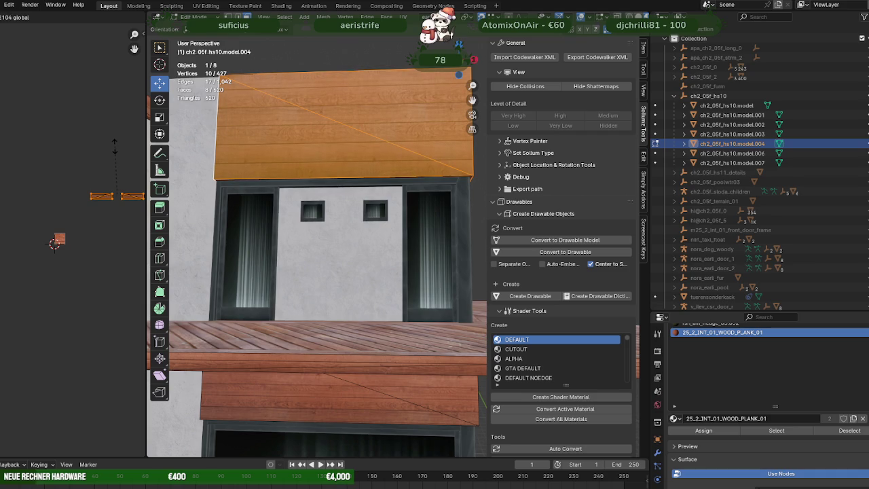
left_click_drag(115, 148, 116, 141)
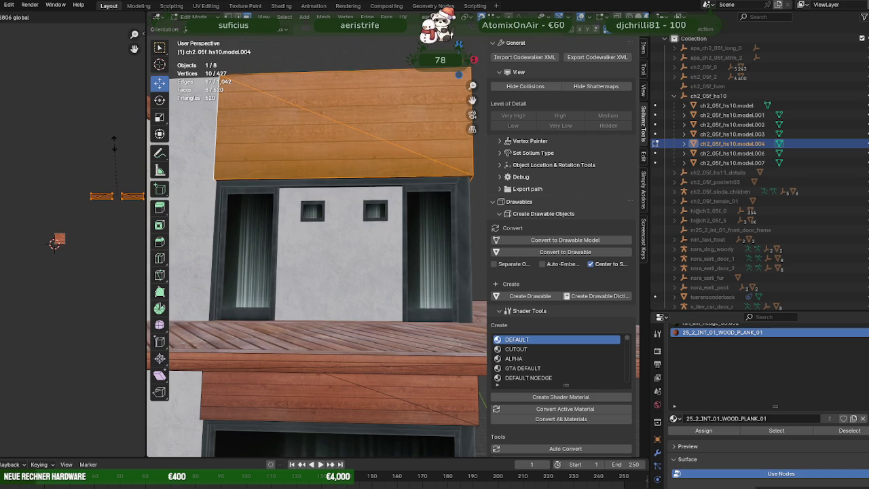
left_click(114, 143)
Step: Select the lower wooden wall panel's faces, triangles and thin edge strips
left_click_drag(316, 317, 414, 325)
left_click(314, 311)
key("ctrl+KP_Add")
left_click(419, 279)
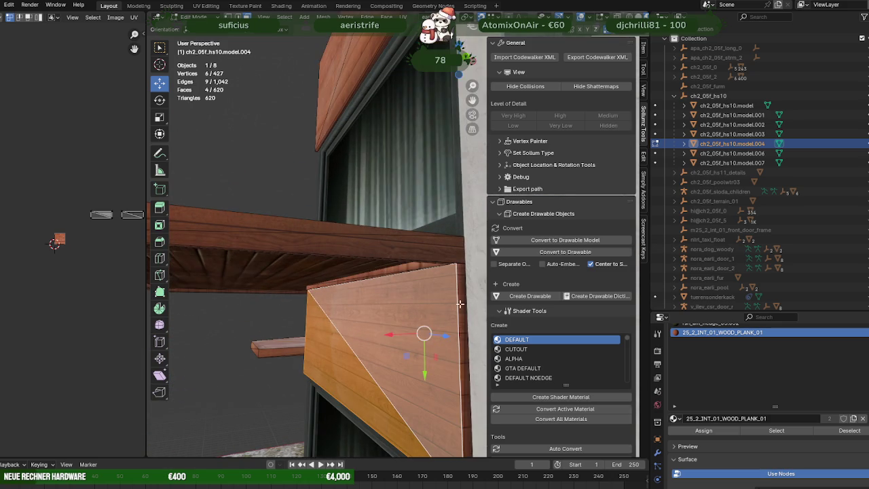
left_click(458, 358)
left_click(467, 374)
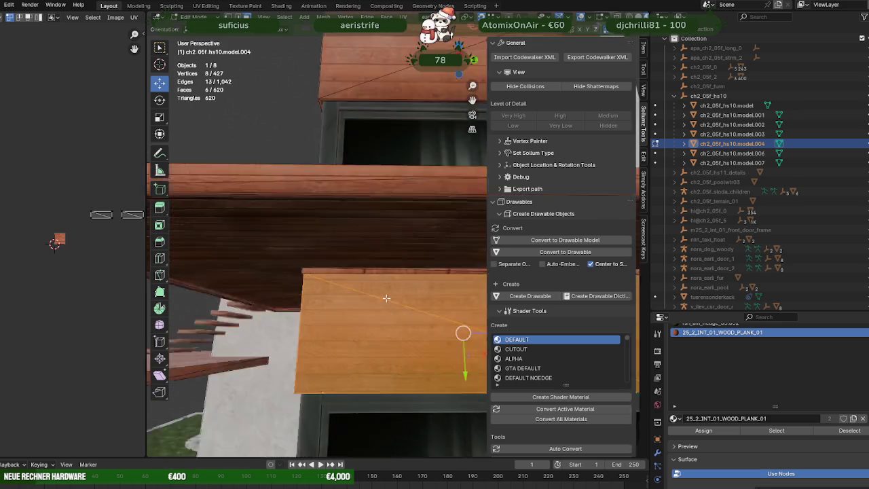
left_click_drag(306, 307, 362, 311)
left_click_drag(275, 302, 326, 287)
left_click(313, 310)
left_click(308, 354)
left_click_drag(308, 354, 306, 327)
Step: Stretch the lower panel's UVs along its height, shift them into place, and exit Edit Mode
key("a")
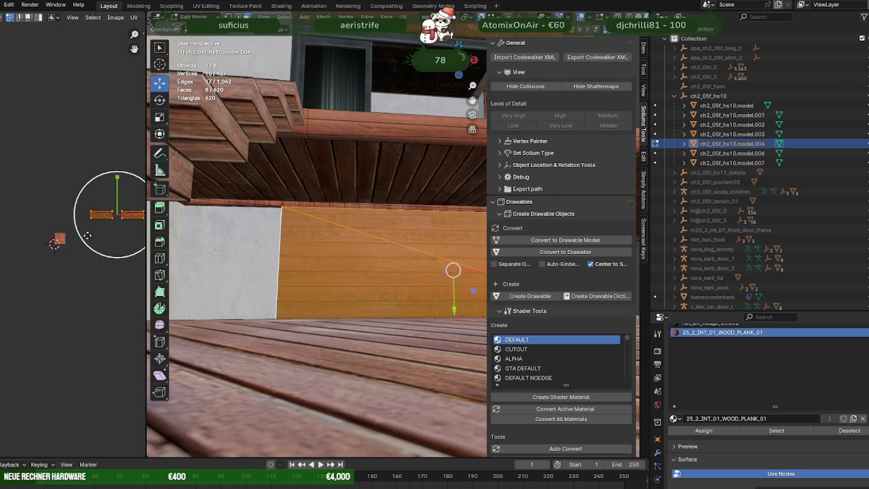
left_click_drag(117, 182, 116, 178)
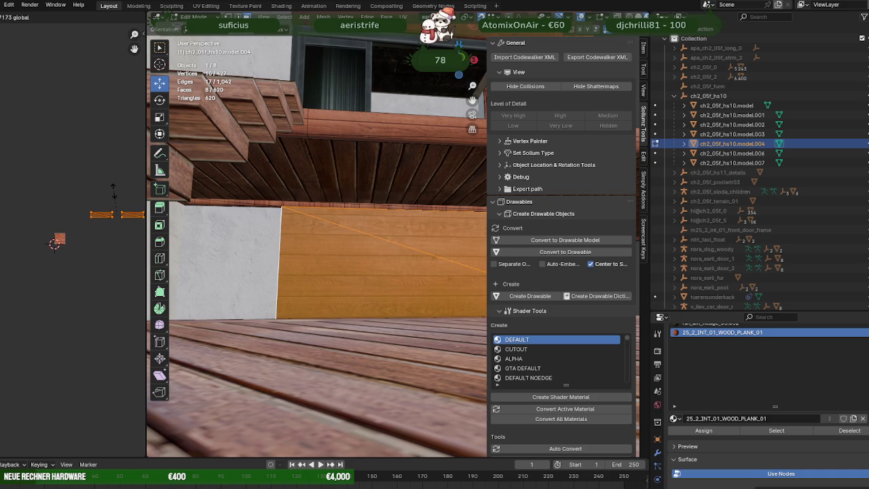
left_click(113, 190)
right_click(119, 198)
key("Escape")
key("g")
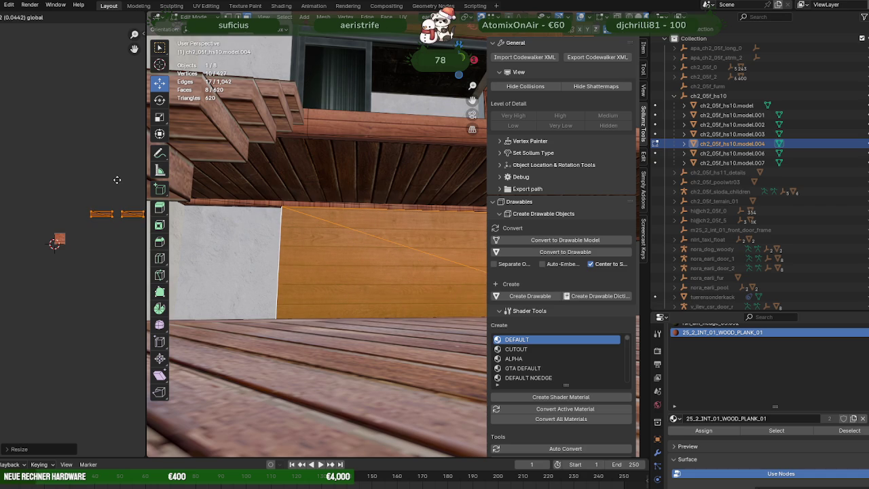
left_click(116, 181)
left_click_drag(346, 214, 337, 300)
key("Tab")
scroll("down", 3)
left_click(433, 394)
left_click_drag(433, 394, 318, 354)
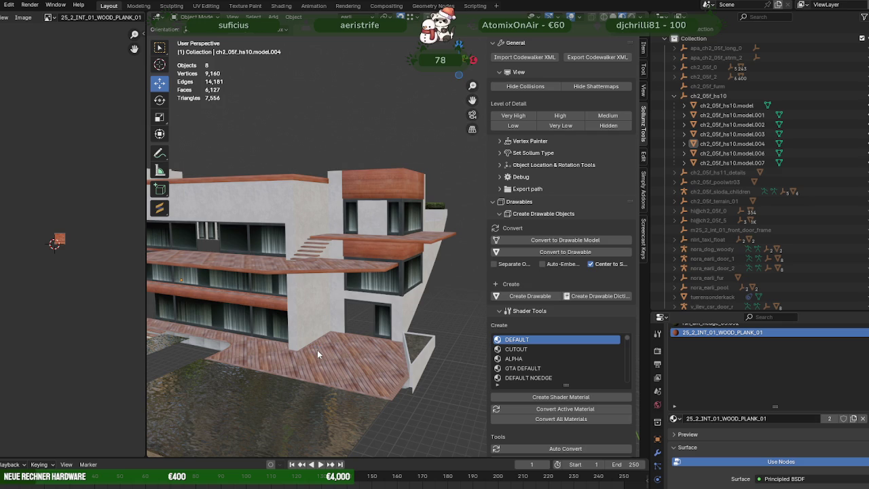
scroll("down", 3)
scroll("up", 3)
left_click_drag(359, 360, 389, 375)
scroll("down", 3)
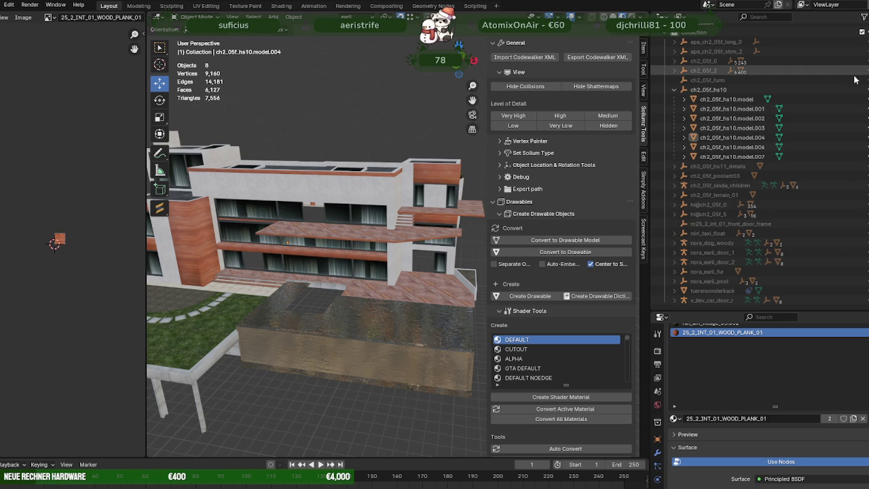
scroll("up", 3)
left_click_drag(364, 204, 387, 208)
scroll("up", 3)
scroll("up", 3)
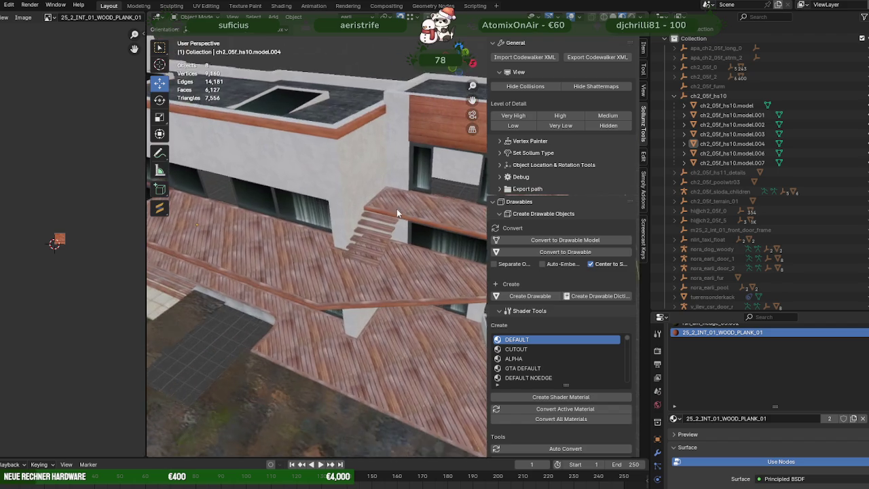
scroll("up", 3)
scroll("up", 3)
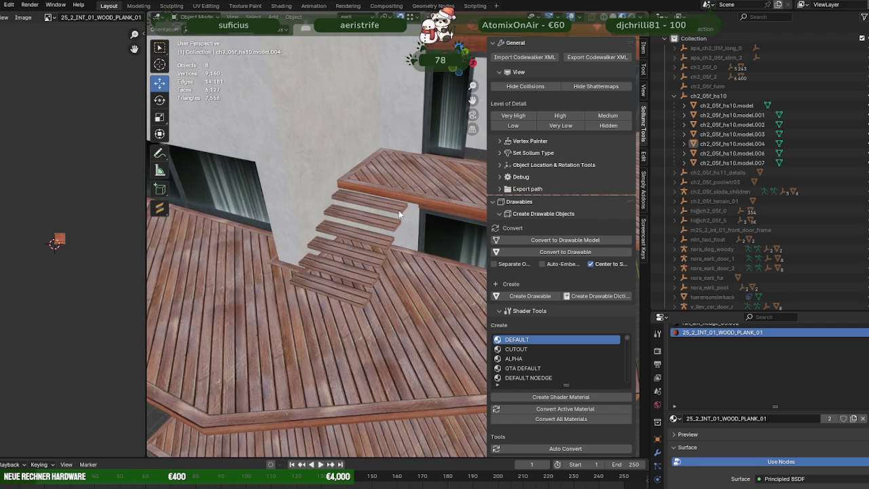
left_click_drag(398, 210, 416, 221)
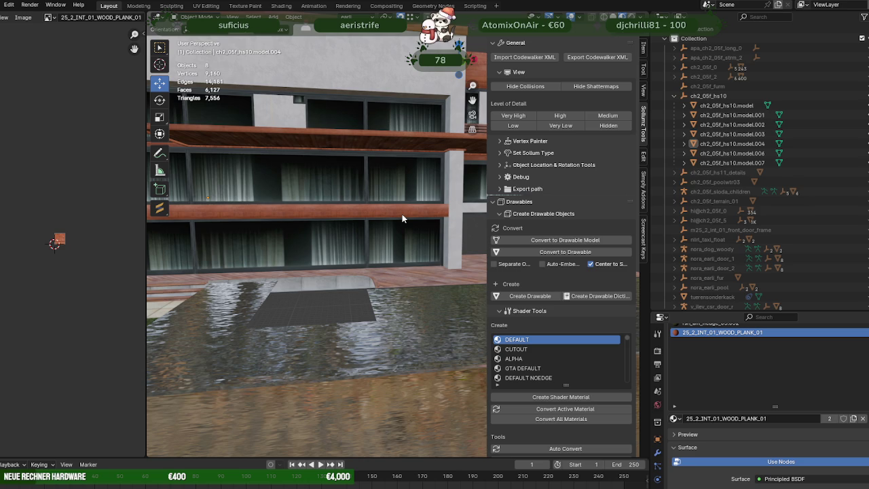
left_click_drag(402, 214, 409, 231)
scroll("up", 3)
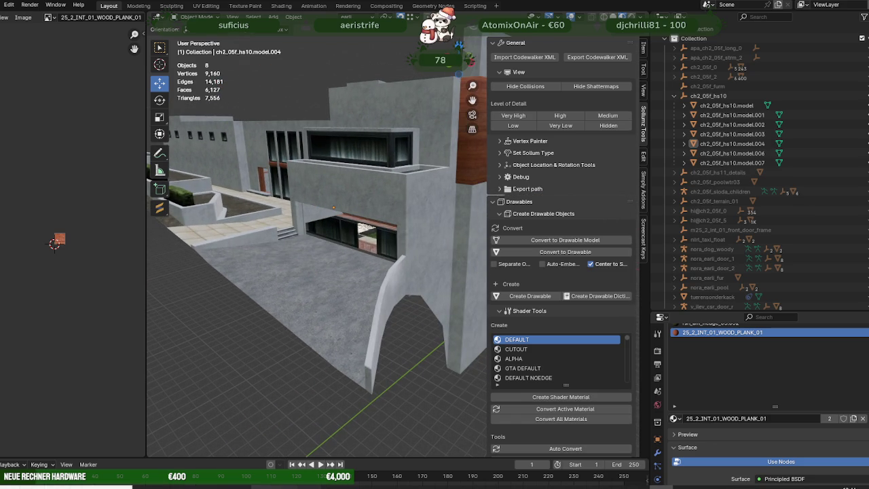
left_click(258, 452)
Step: Replace the Forge catalogue search with 'ga' to list garage door props
double_click(268, 79)
type("garage")
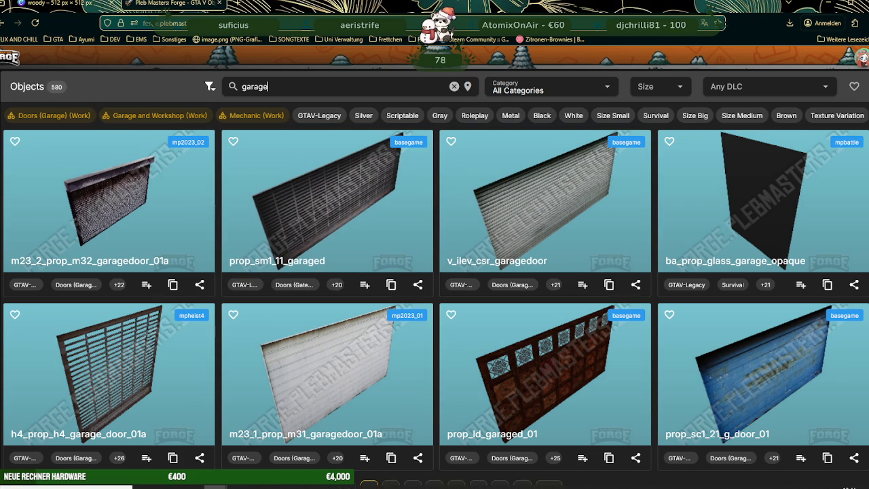
left_click(280, 450)
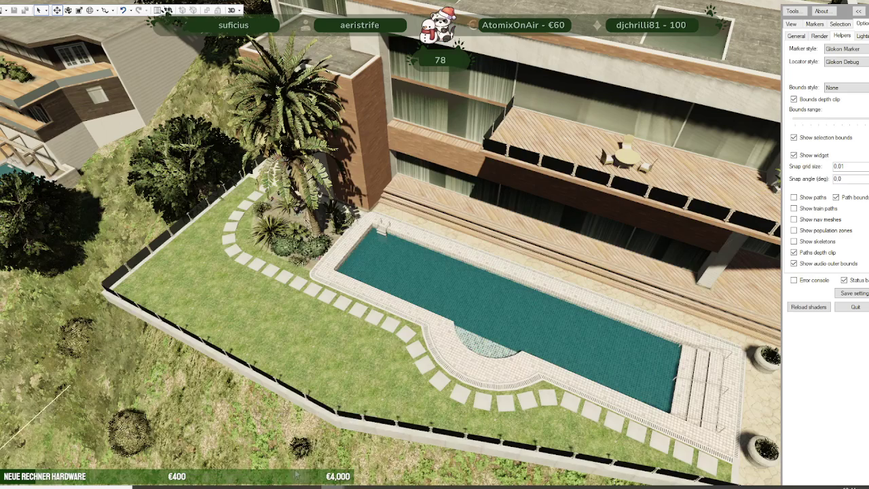
Step: Tilt the CodeWalker camera down and fly to the villa's glass-paneled garage door at the driveway's end
left_click_drag(443, 178, 734, 274)
key("w")
key("s")
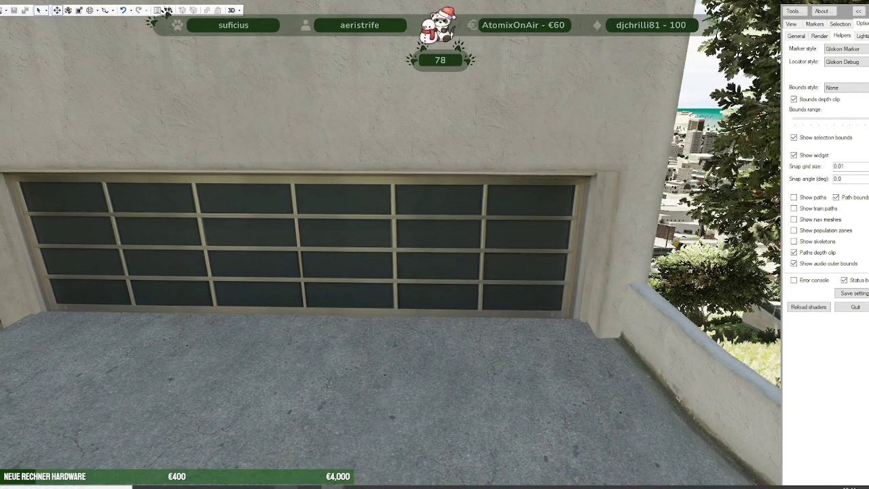
Step: Go back to the 'garage' object search results and scroll down the list
left_click(268, 450)
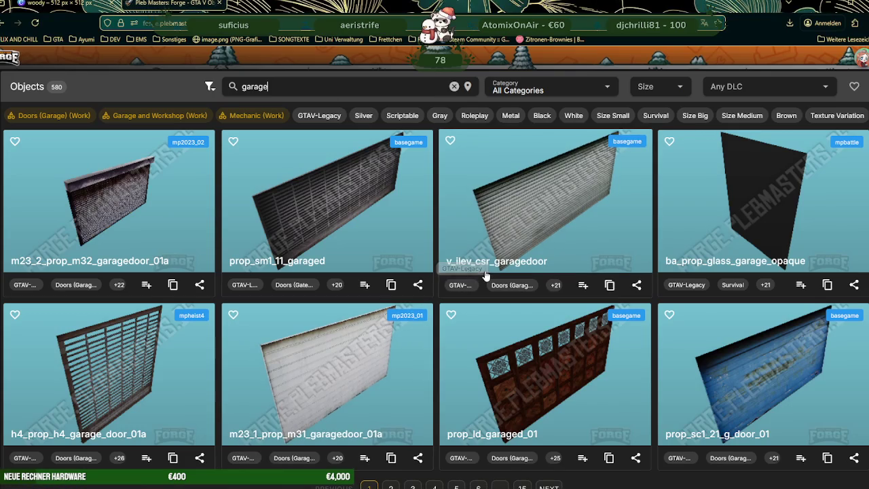
scroll("down", 3)
scroll("down", 3)
scroll("down", 3)
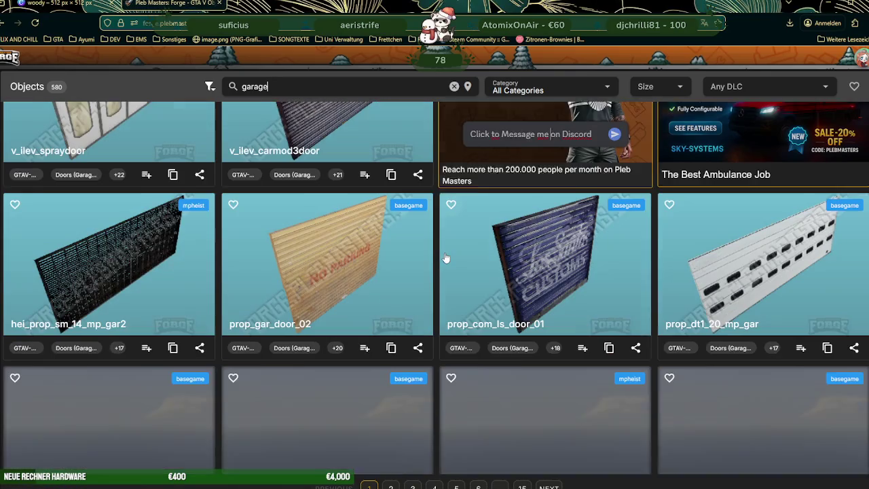
scroll("down", 3)
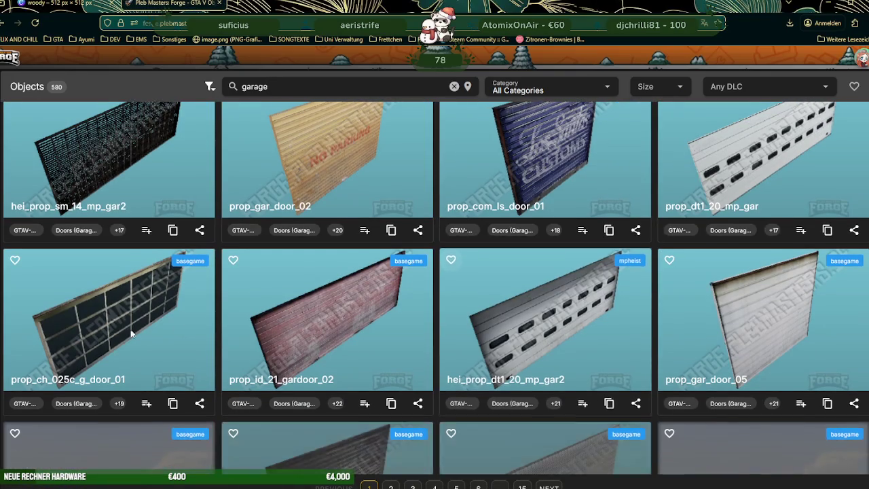
Step: Inspect the glass door prop_ch_025c_g_door_01 as a 3D model and copy its name
left_click(347, 243)
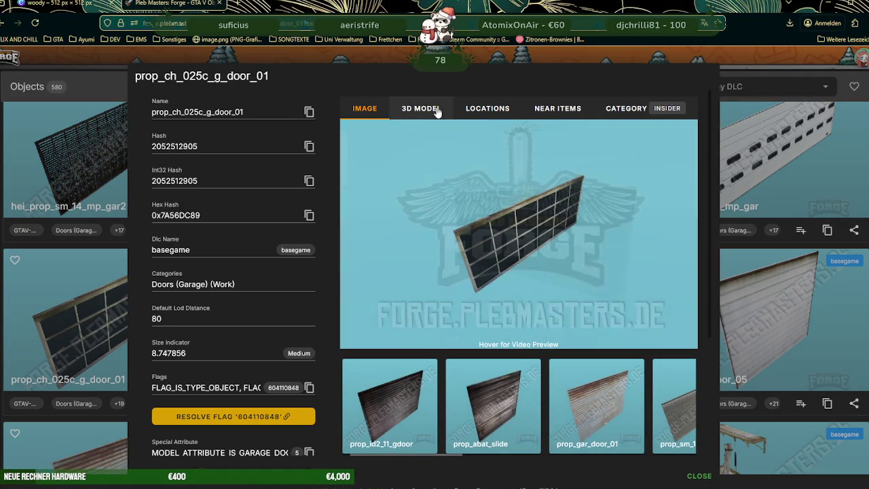
left_click(421, 109)
left_click_drag(559, 252, 481, 252)
scroll("up", 3)
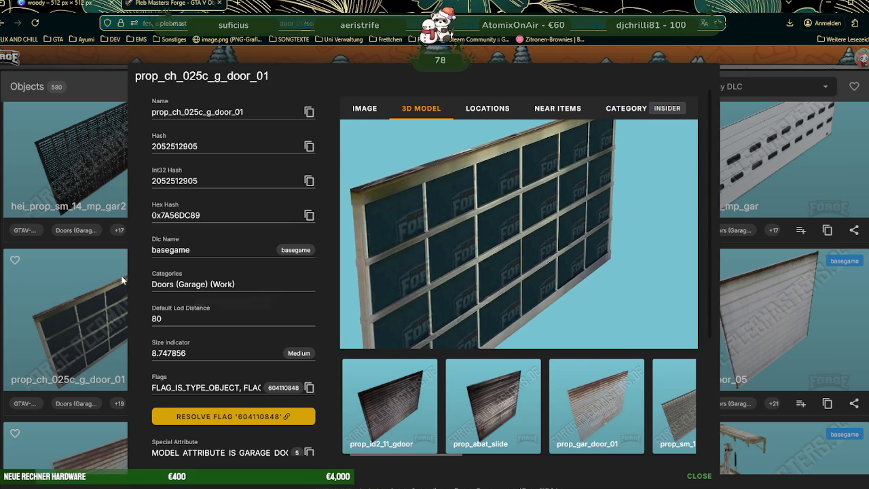
left_click(117, 349)
left_click(173, 404)
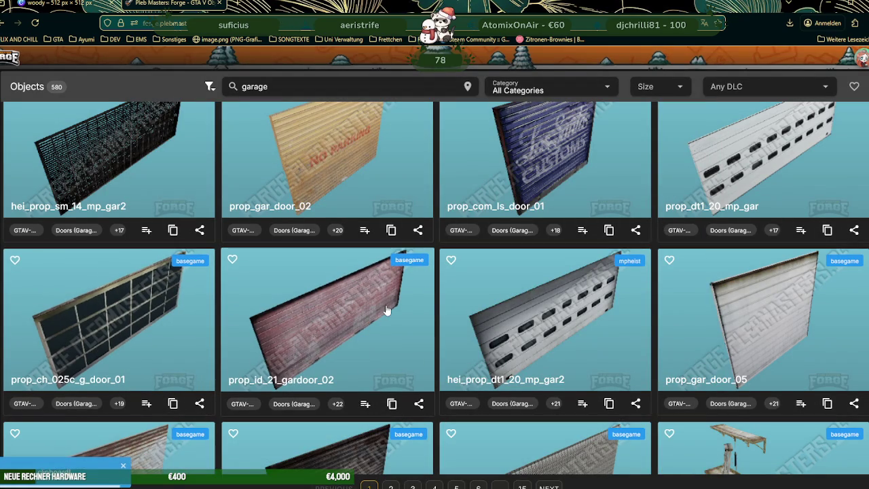
Step: Scroll through the remaining garage results and advance to page 3
scroll("down", 3)
scroll("down", 3)
scroll("down", 3)
scroll("down", 3)
scroll("down", 3)
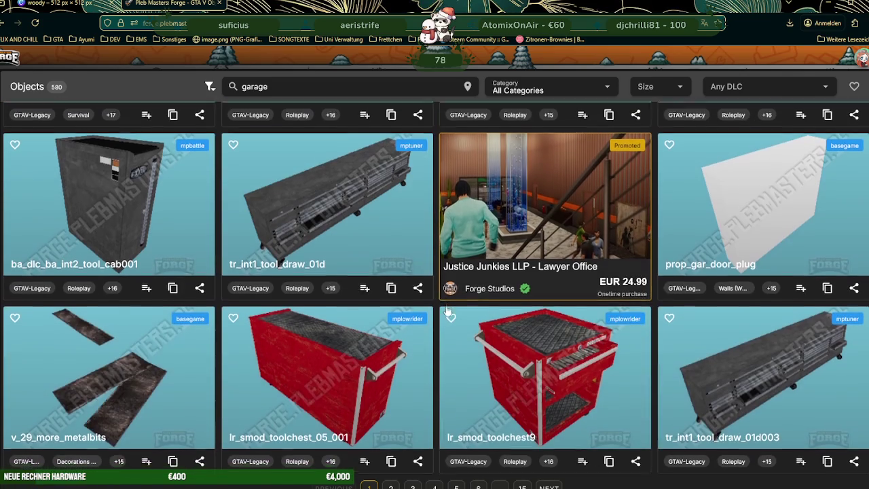
scroll("down", 3)
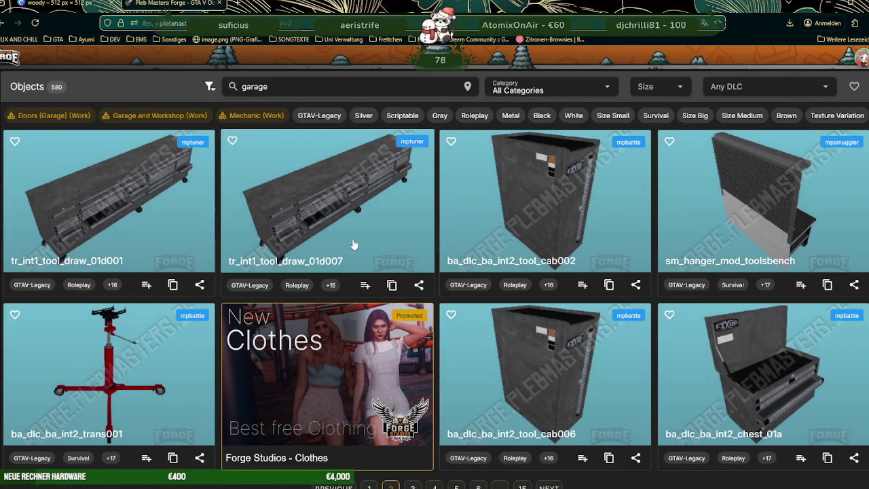
scroll("down", 3)
scroll("down", 3)
scroll("down", 3)
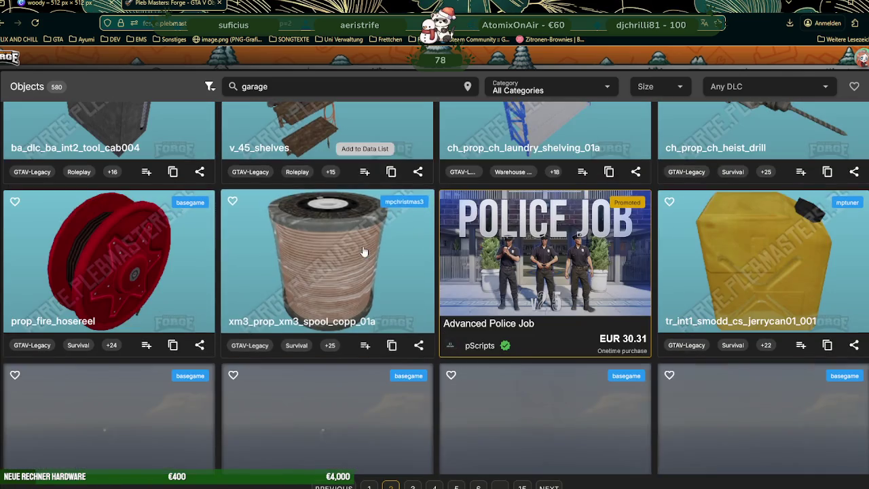
scroll("down", 3)
scroll("down", 3)
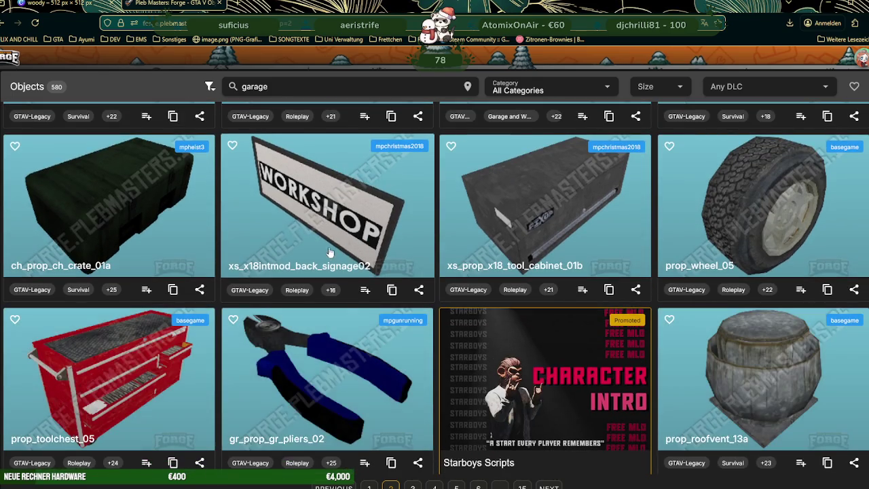
scroll("down", 3)
scroll("down", 3)
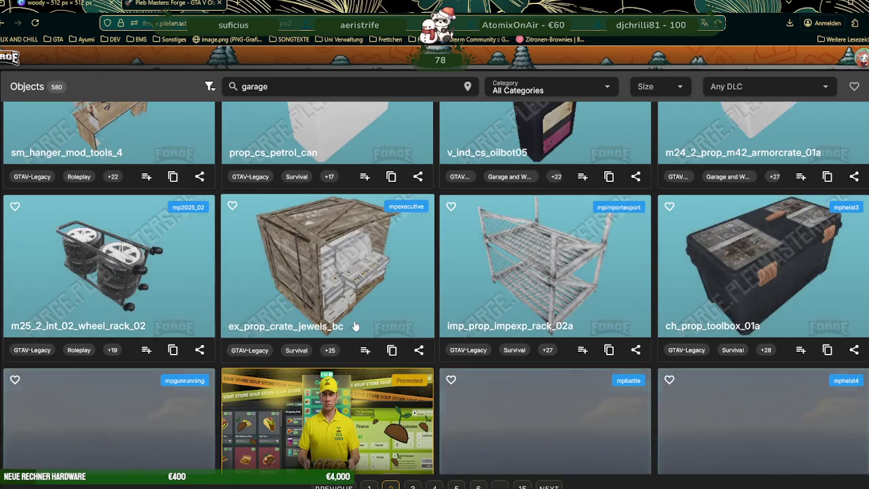
scroll("down", 3)
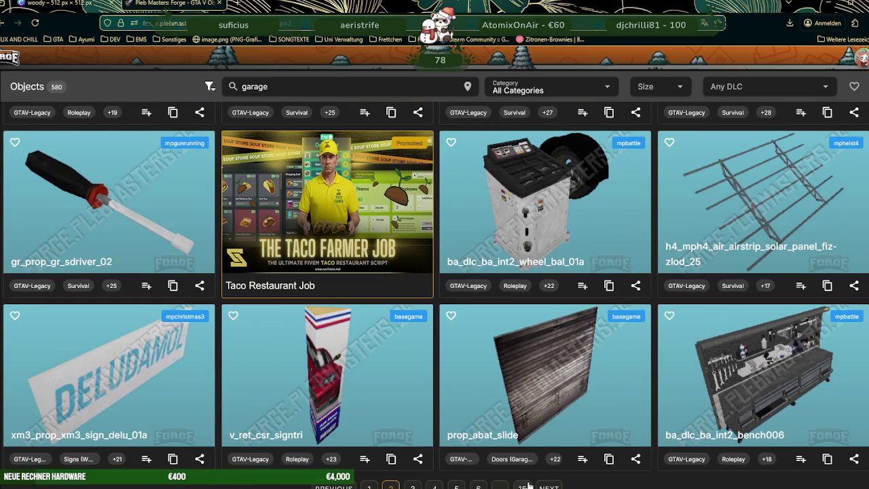
left_click(549, 486)
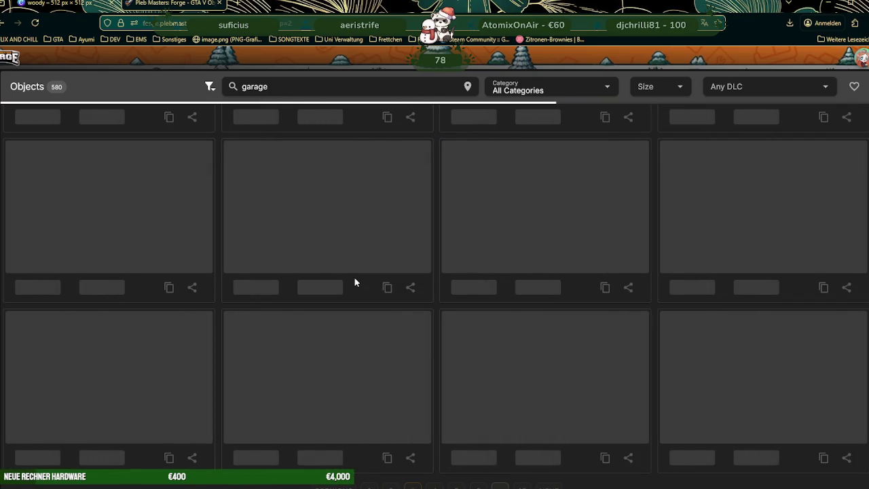
Step: Look through page 3 of the garage results and advance to page 4
scroll("down", 3)
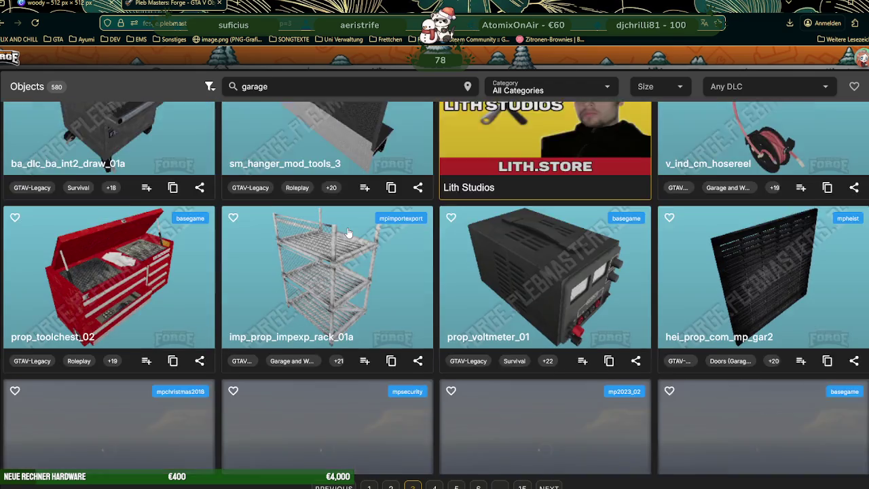
scroll("down", 3)
scroll("down", 3)
scroll("down", 3)
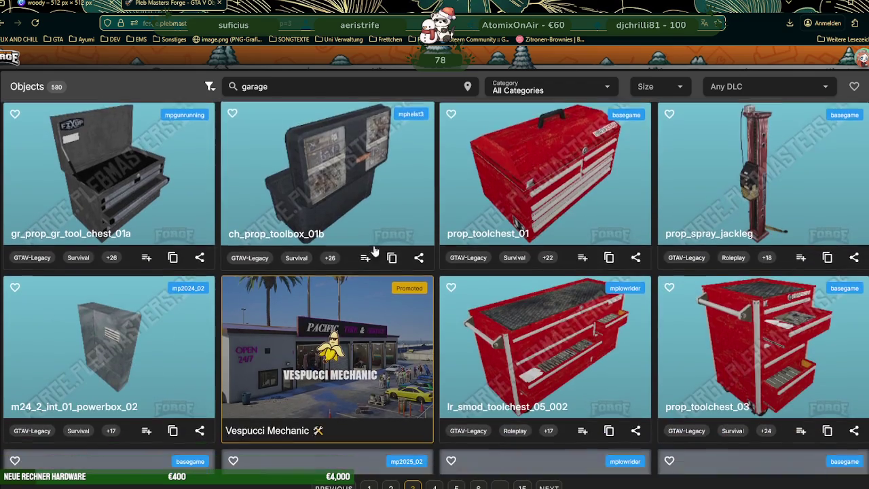
scroll("down", 3)
scroll("down", 3)
scroll("down", 3)
scroll("down", 3)
scroll("down", 3)
scroll("down", 3)
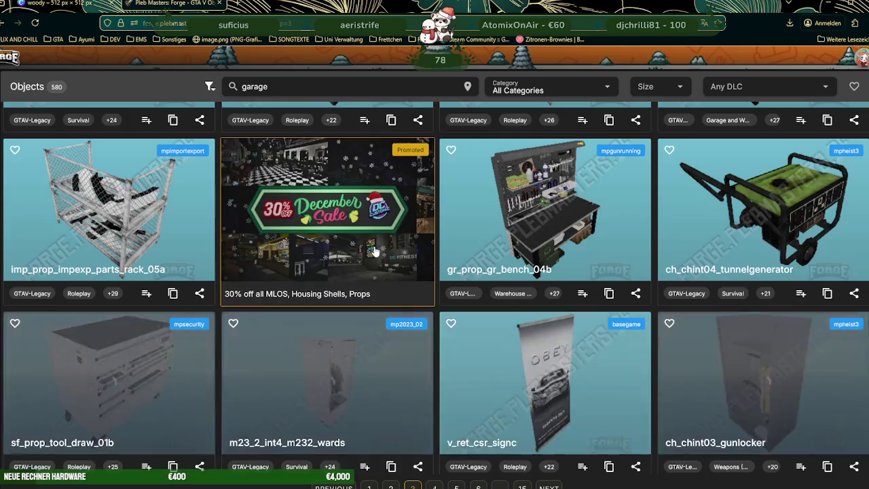
left_click(548, 486)
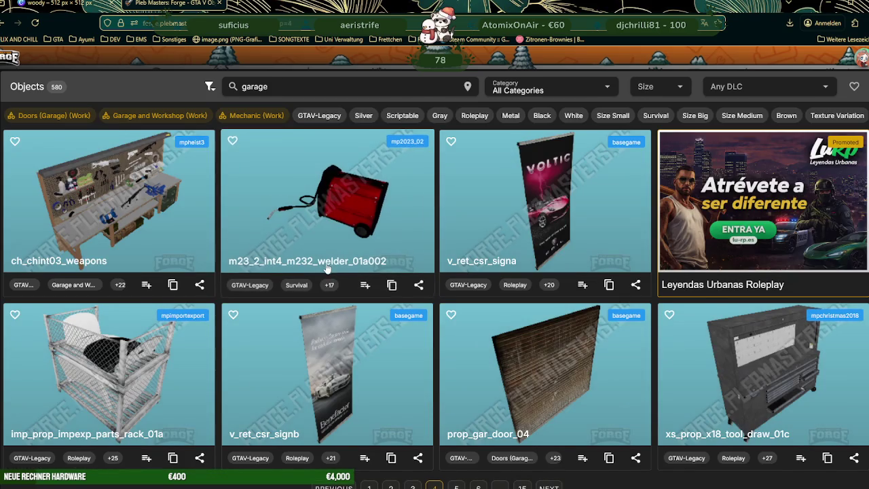
Step: Look through page 4 of the garage results and advance to page 5
scroll("down", 3)
scroll("down", 3)
scroll("down", 3)
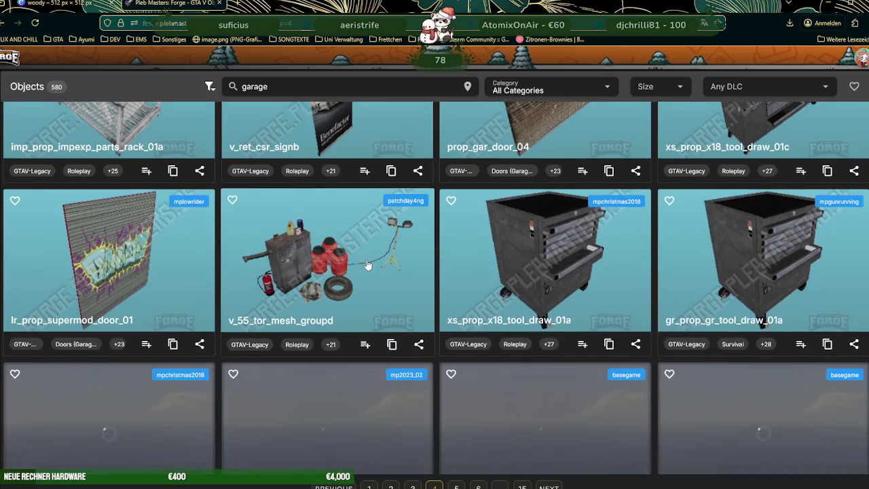
scroll("down", 3)
scroll("down", 3)
scroll("down", 3)
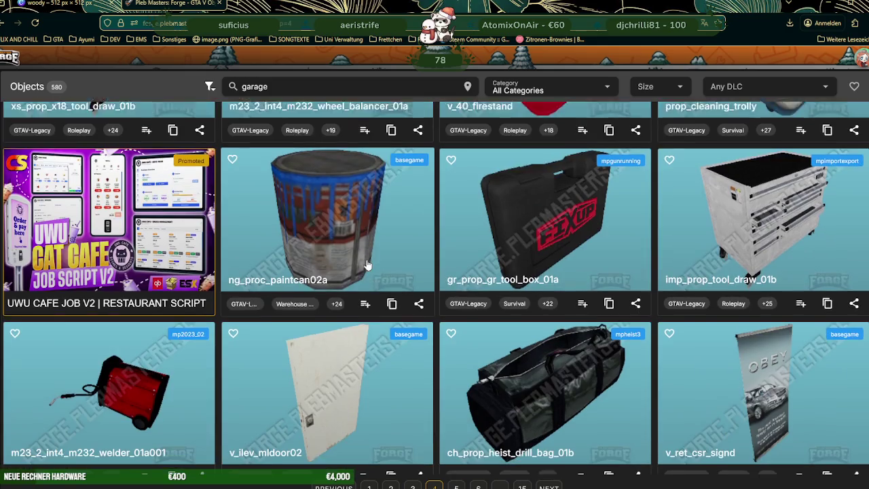
scroll("down", 3)
scroll("down", 3)
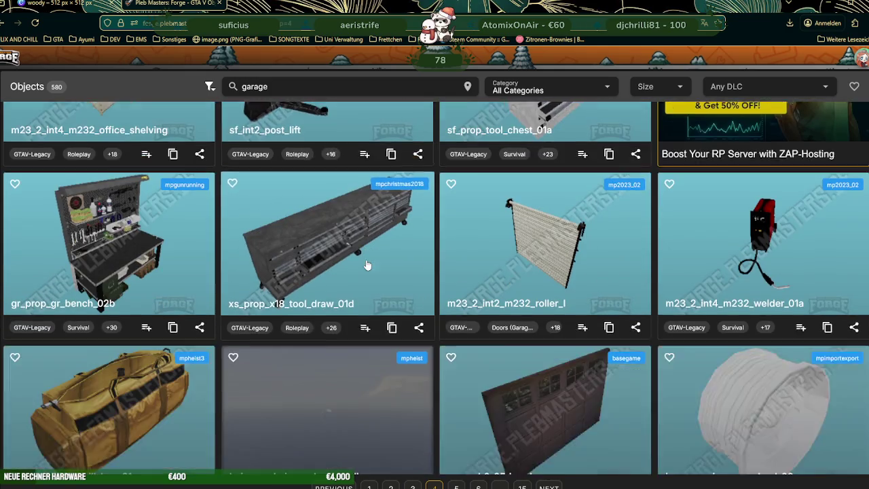
scroll("down", 3)
scroll("down", 3)
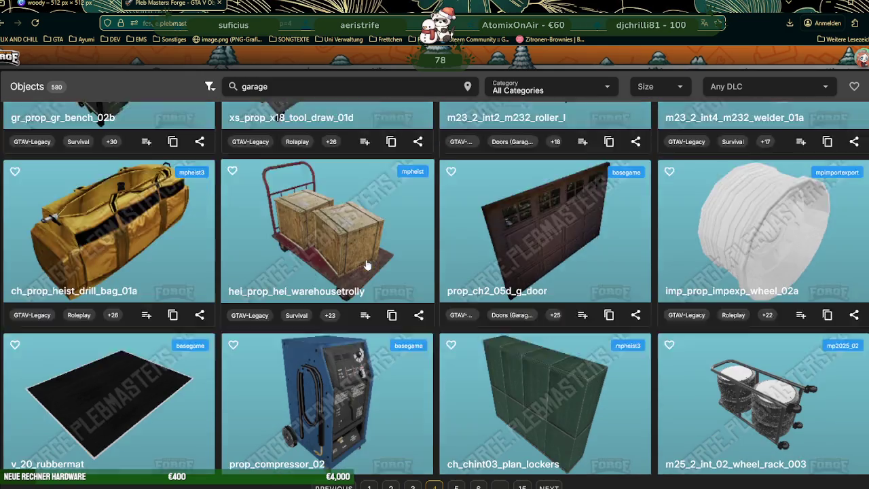
scroll("down", 3)
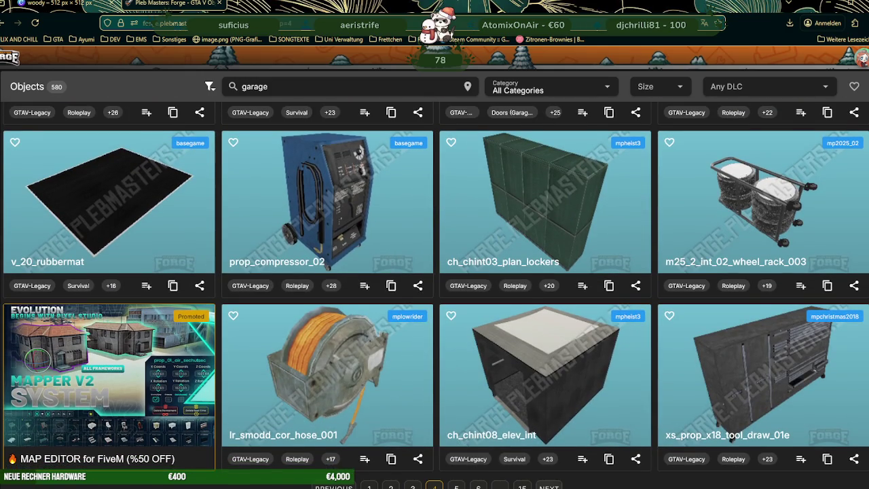
left_click(549, 487)
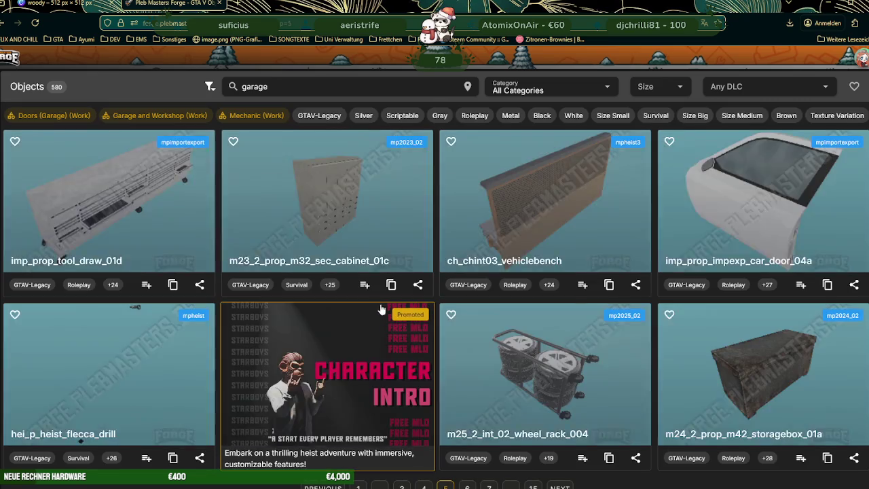
Step: Look through page 5 of the garage results and advance to page 6
scroll("down", 3)
scroll("down", 3)
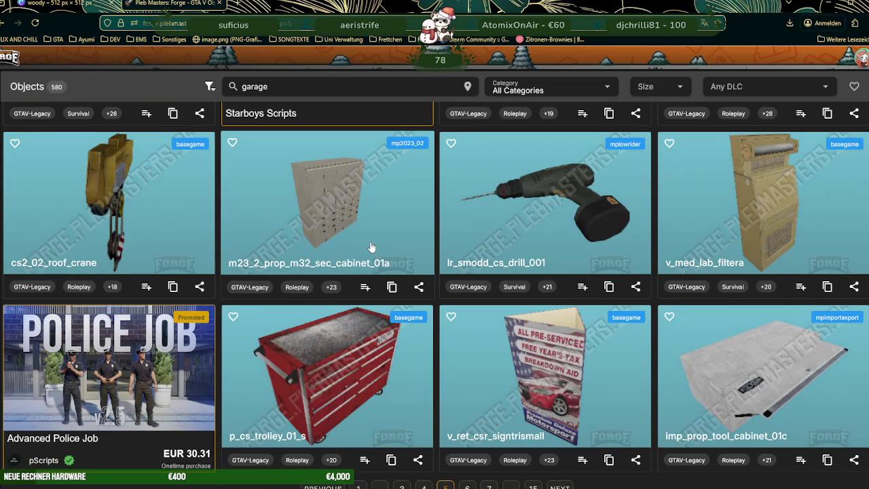
scroll("down", 3)
scroll("down", 3)
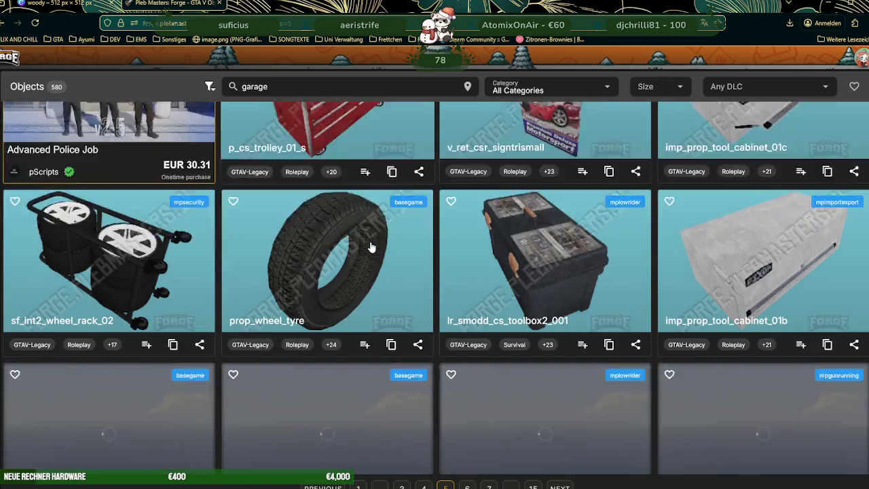
scroll("down", 3)
scroll("down", 3)
scroll("down", 3)
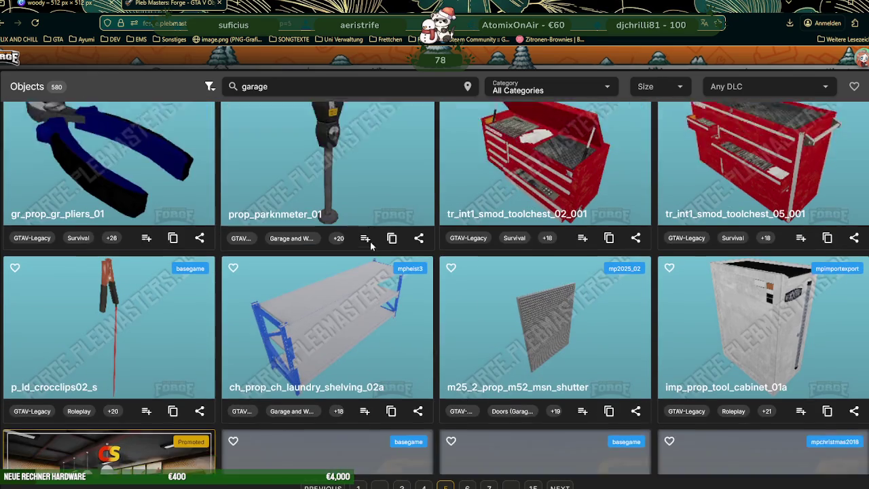
scroll("down", 3)
scroll("down", 3)
scroll("down", 3)
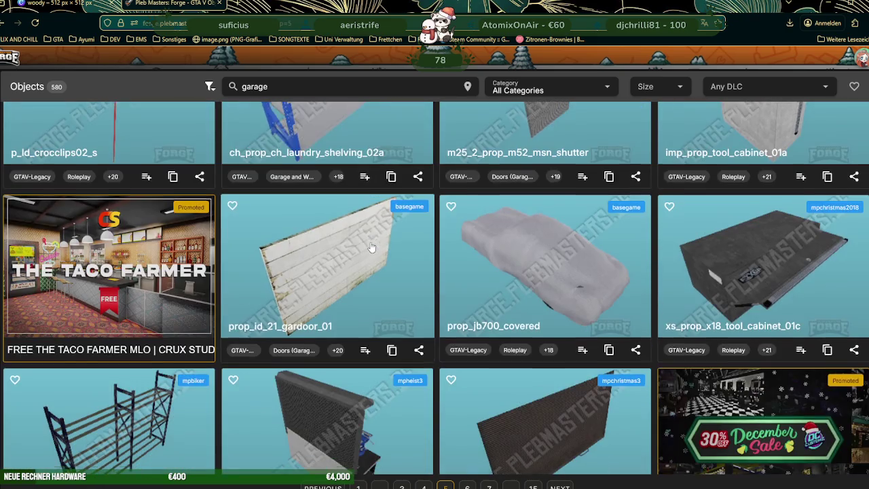
scroll("down", 3)
scroll("down", 3)
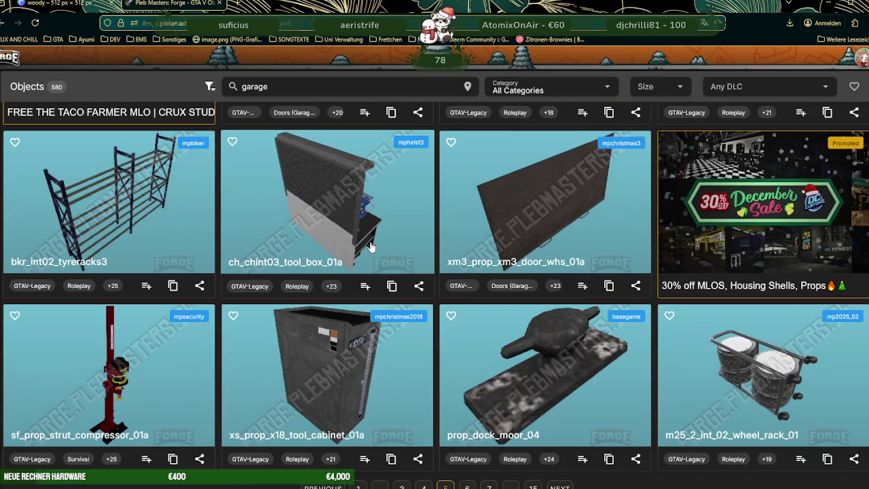
left_click(560, 488)
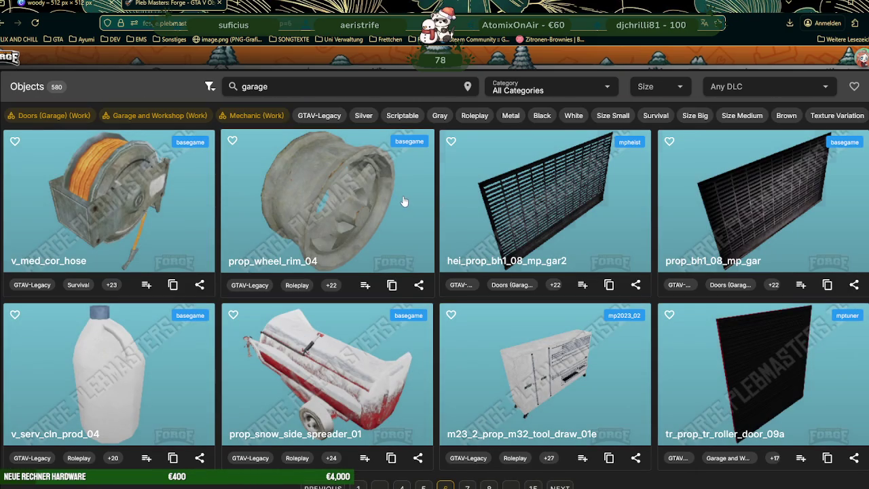
Step: Look through page 6 of the garage results and advance to page 7
scroll("down", 3)
scroll("down", 3)
scroll("down", 3)
scroll("down", 3)
scroll("down", 3)
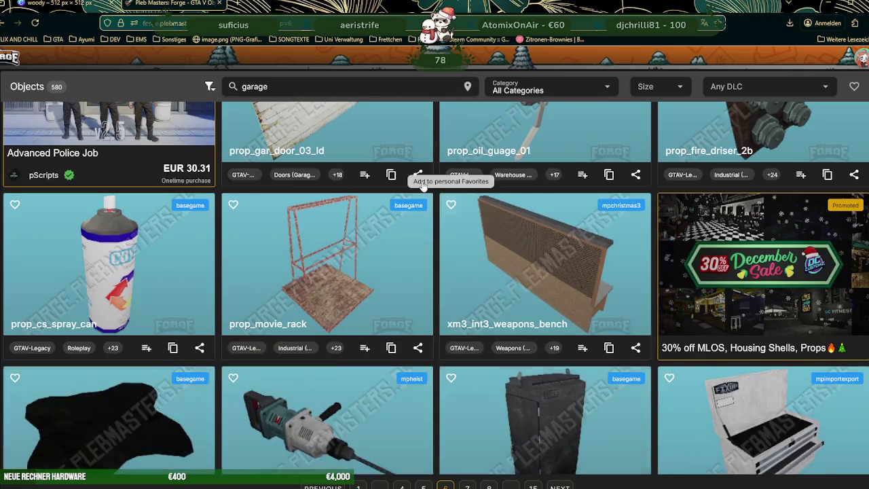
scroll("down", 3)
scroll("down", 3)
scroll("down", 3)
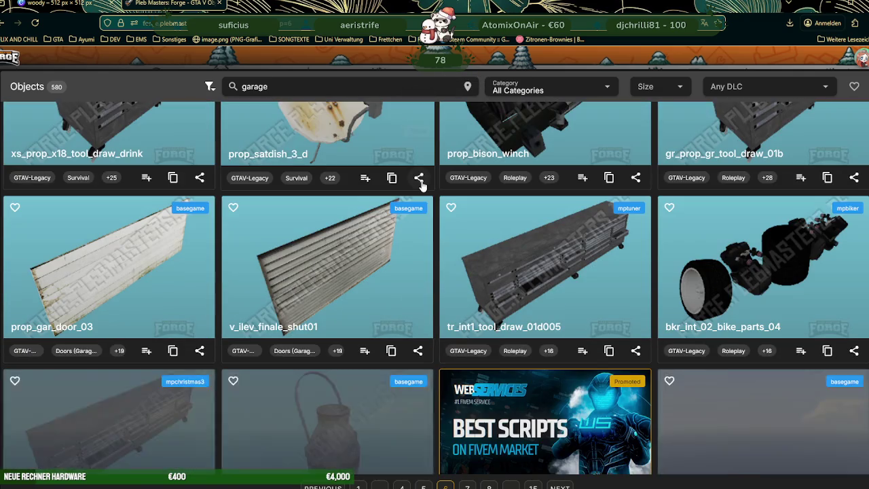
scroll("down", 3)
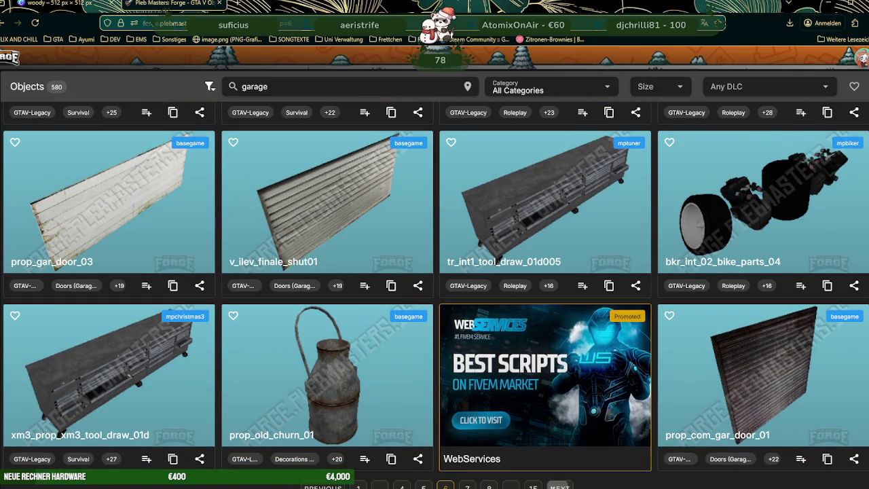
left_click(560, 486)
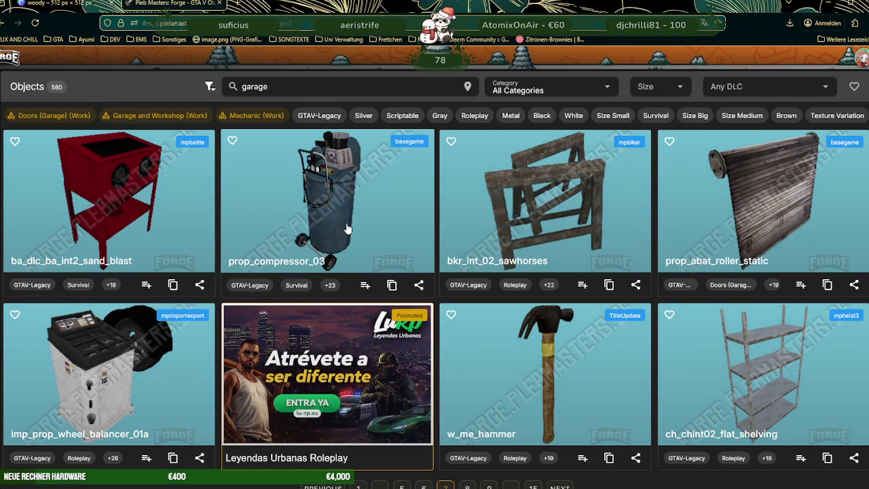
Step: Look through page 7 of the garage results and advance to page 8
scroll("down", 3)
scroll("down", 3)
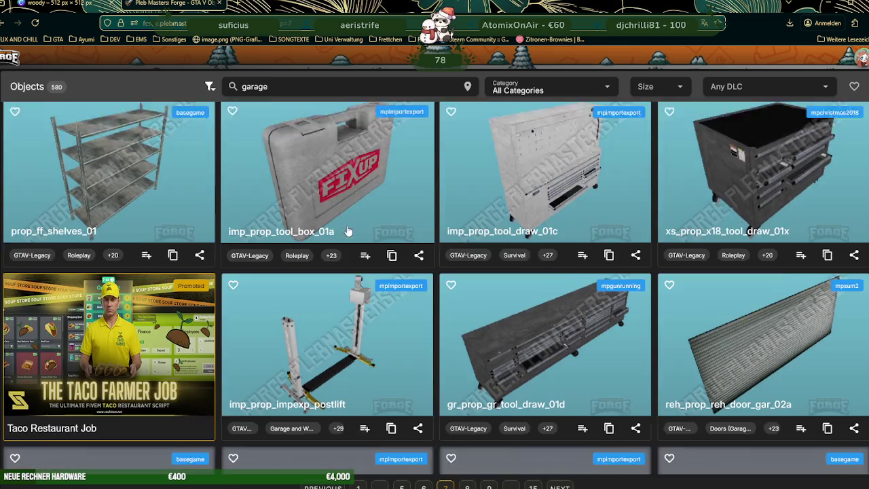
scroll("down", 3)
scroll("down", 3)
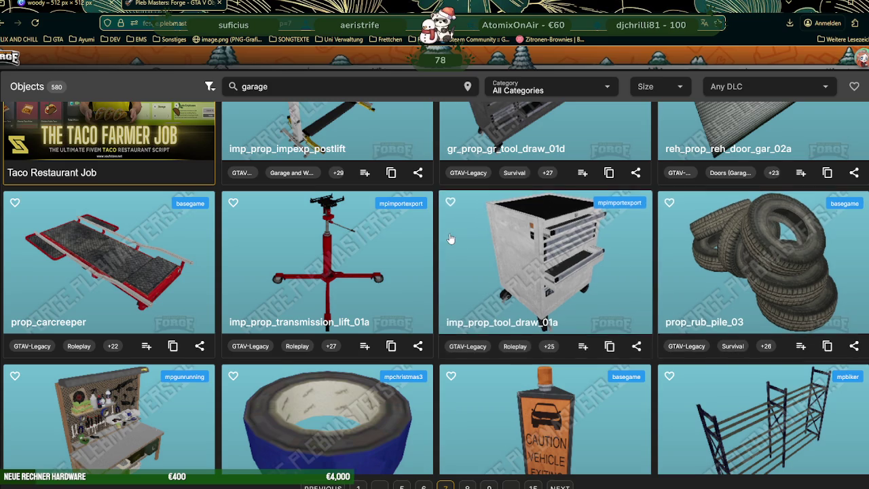
scroll("down", 3)
scroll("down", 3)
scroll("down", 3)
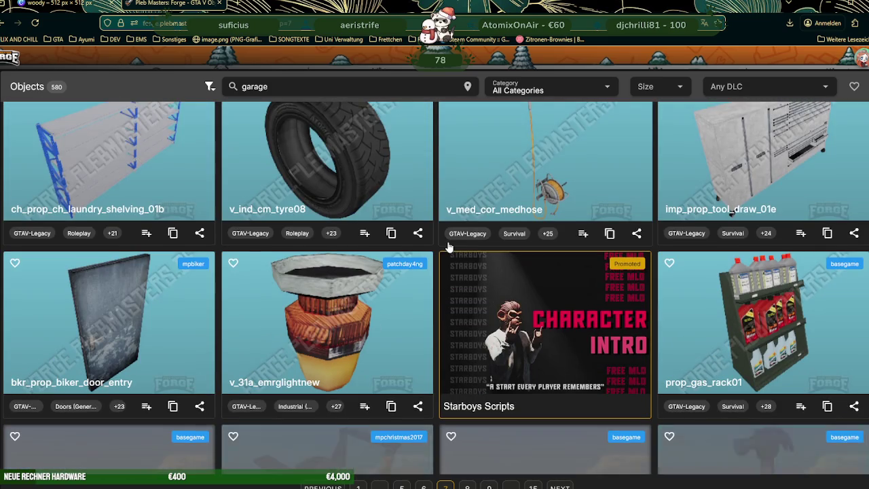
scroll("down", 3)
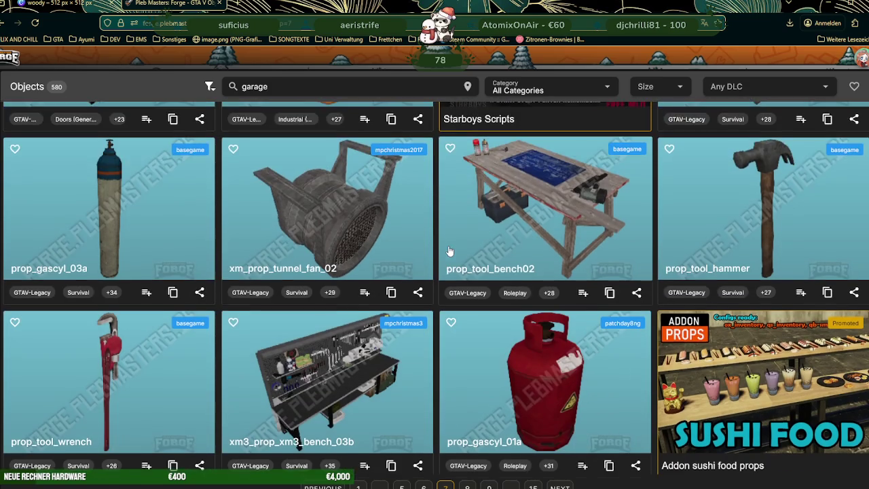
scroll("down", 3)
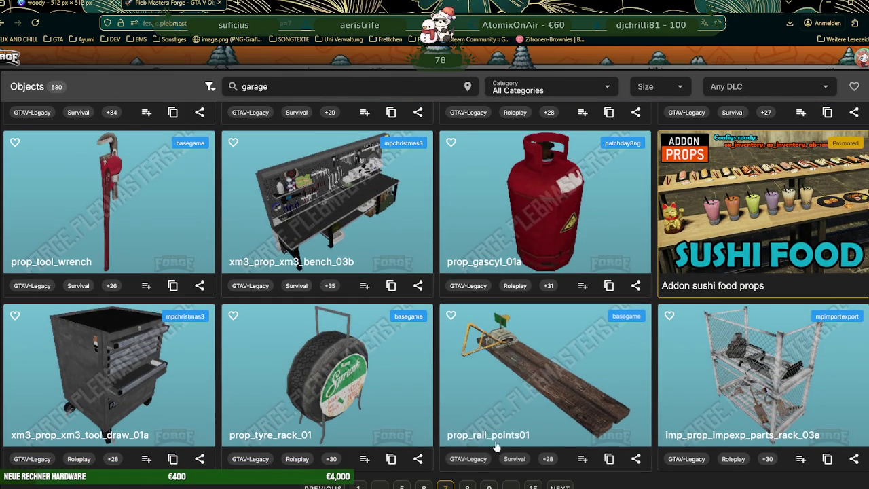
left_click(561, 486)
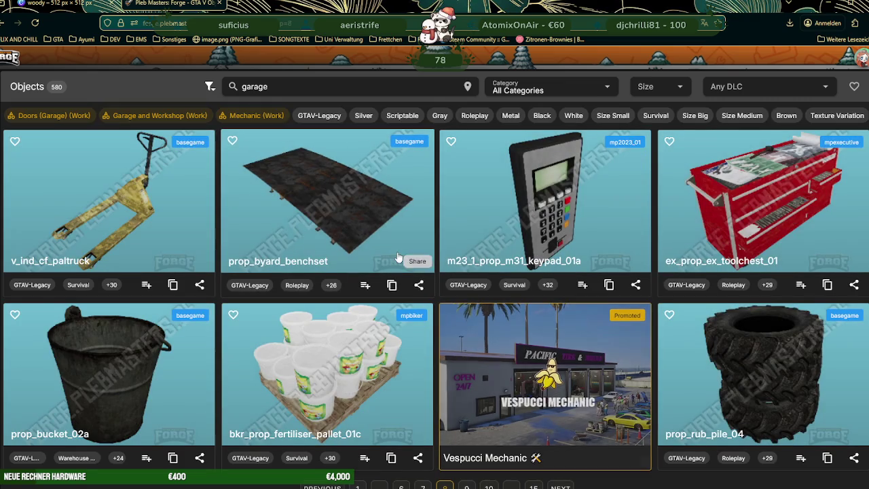
Step: Look through page 8 of the garage results and advance to page 9
scroll("down", 3)
scroll("down", 3)
scroll("down", 3)
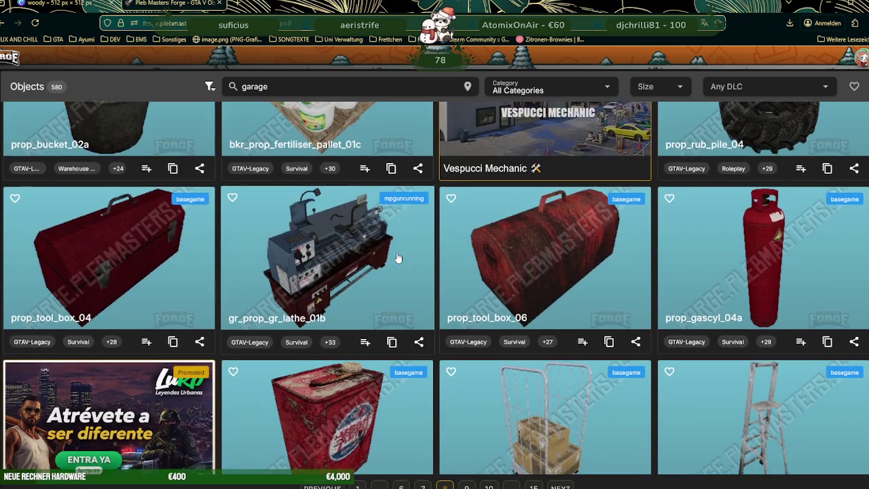
scroll("down", 3)
scroll("down", 3)
scroll("down", 3)
scroll("down", 3)
scroll("down", 3)
scroll("down", 3)
scroll("down", 3)
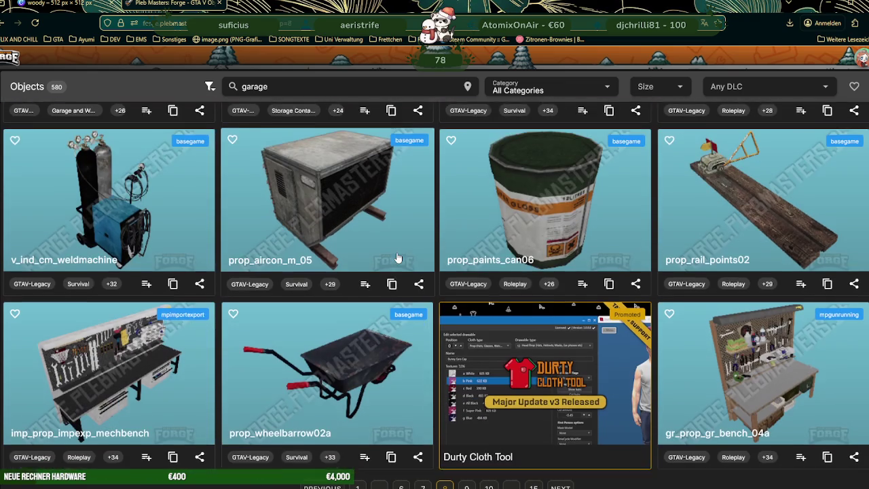
scroll("down", 3)
scroll("down", 3)
scroll("down", 3)
scroll("down", 3)
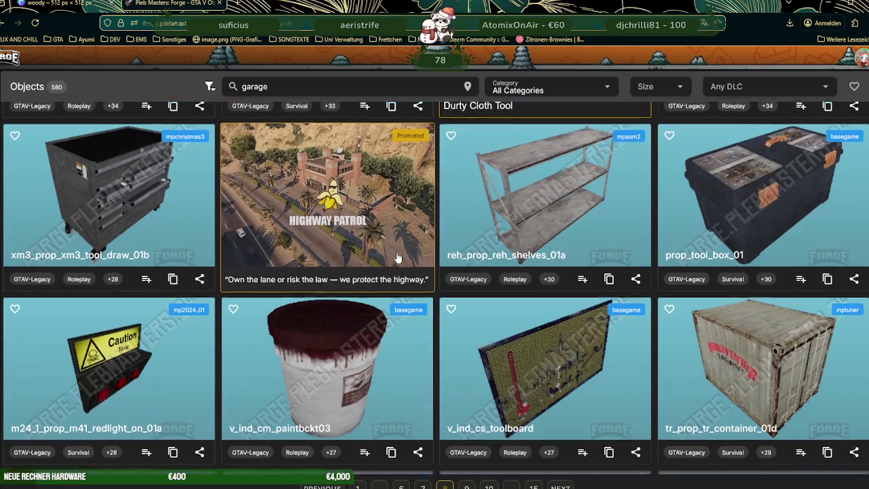
scroll("down", 3)
scroll("down", 3)
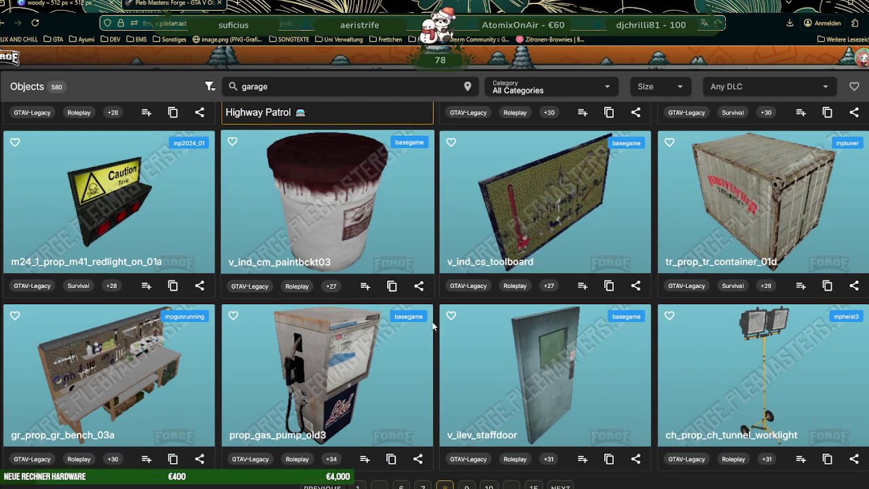
left_click(561, 487)
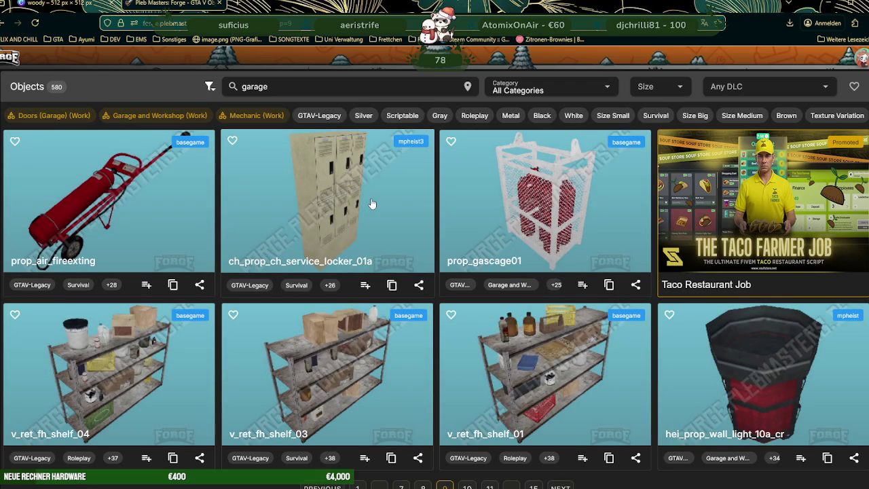
Step: Look through page 9 and advance to page 10, which lists prop_gd_ch2_08
scroll("down", 3)
scroll("down", 3)
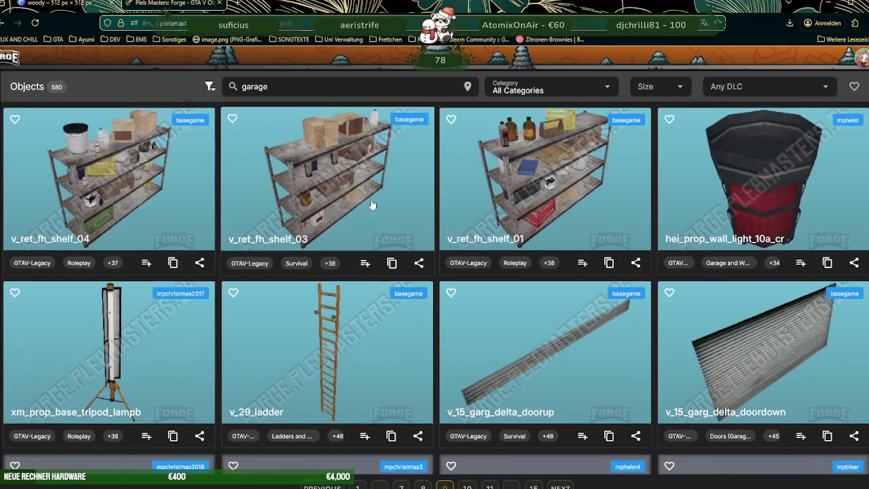
scroll("down", 3)
scroll("down", 3)
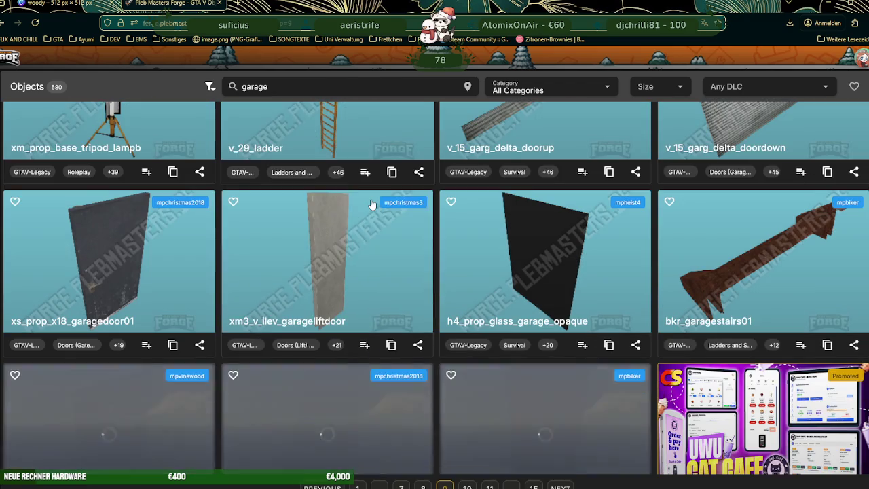
scroll("down", 3)
scroll("down", 3)
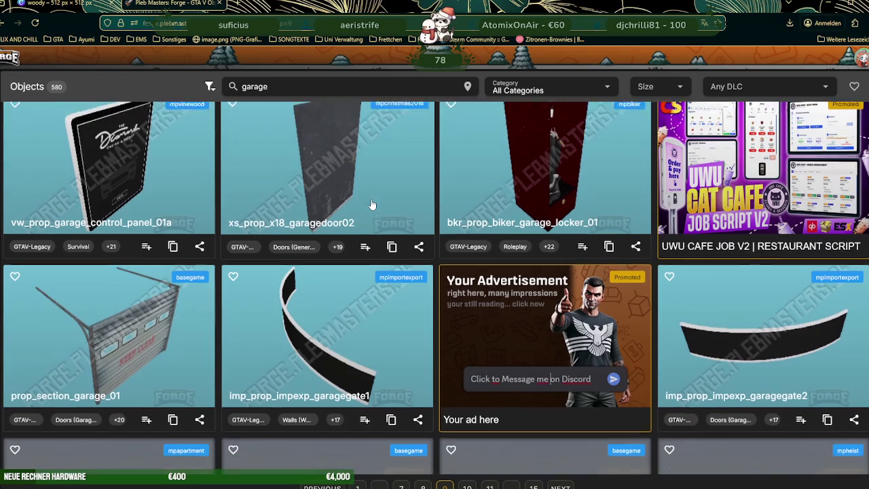
scroll("down", 3)
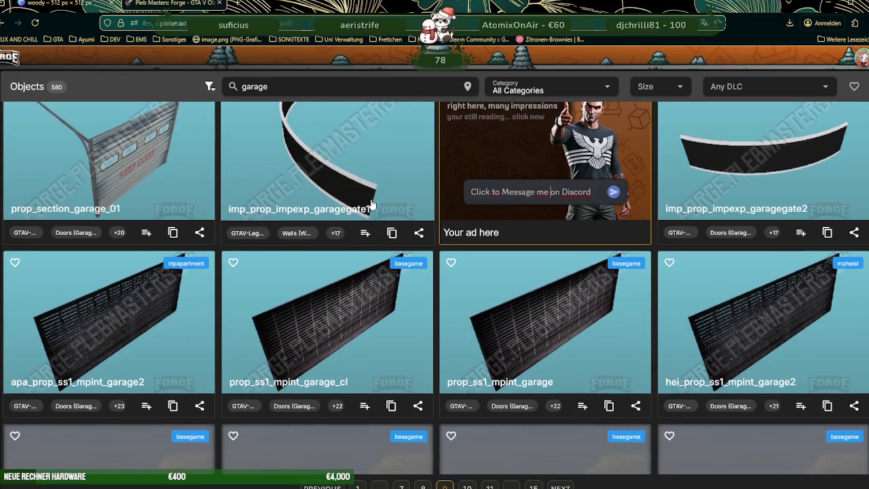
scroll("down", 3)
scroll("down", 3)
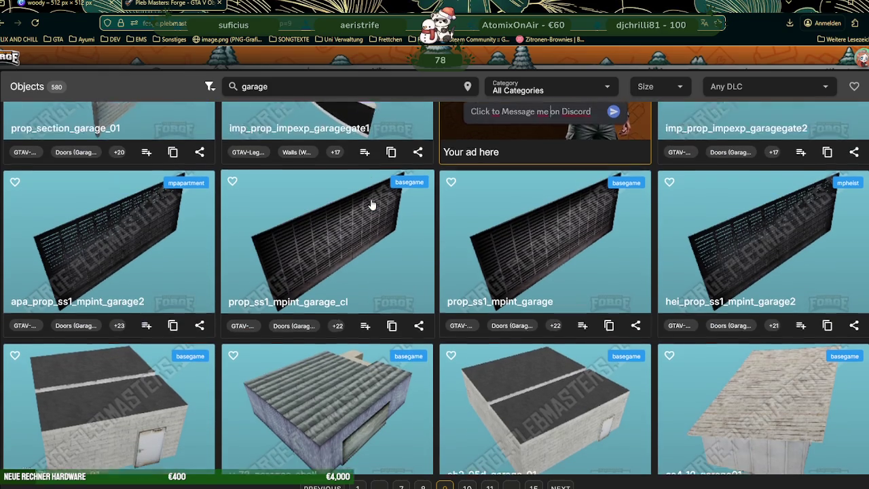
scroll("down", 3)
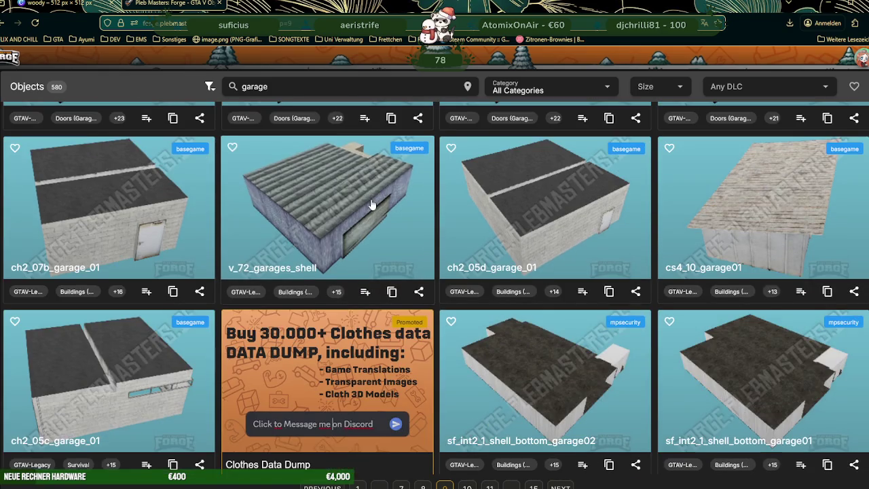
scroll("down", 3)
scroll("down", 3)
scroll("down", 3)
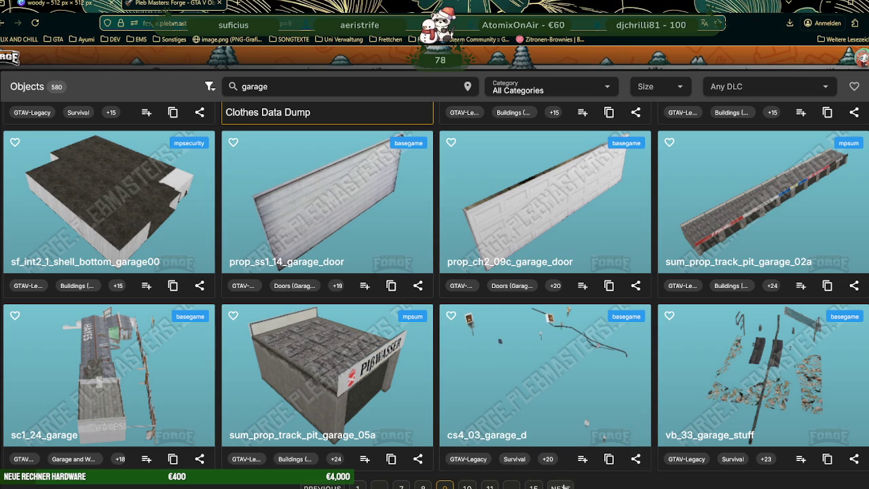
left_click(561, 486)
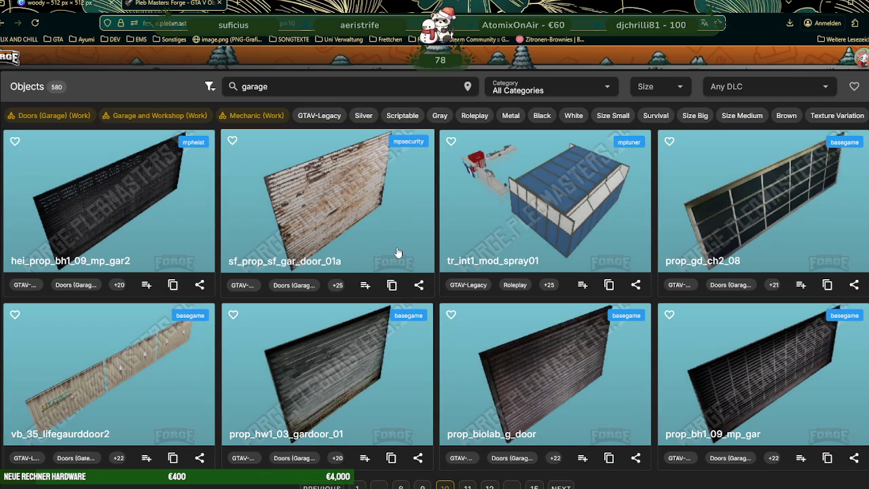
scroll("down", 3)
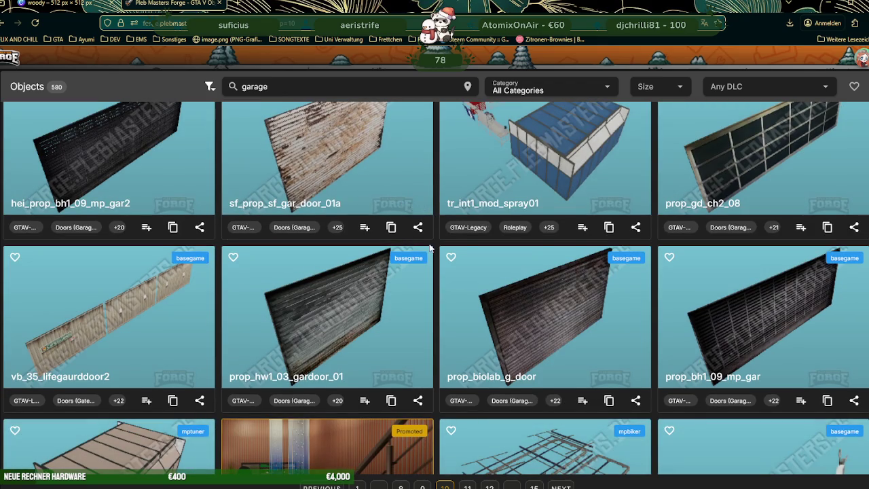
Step: Open prop_gd_ch2_08's details, inspect its 3D model, and copy its name
left_click(784, 165)
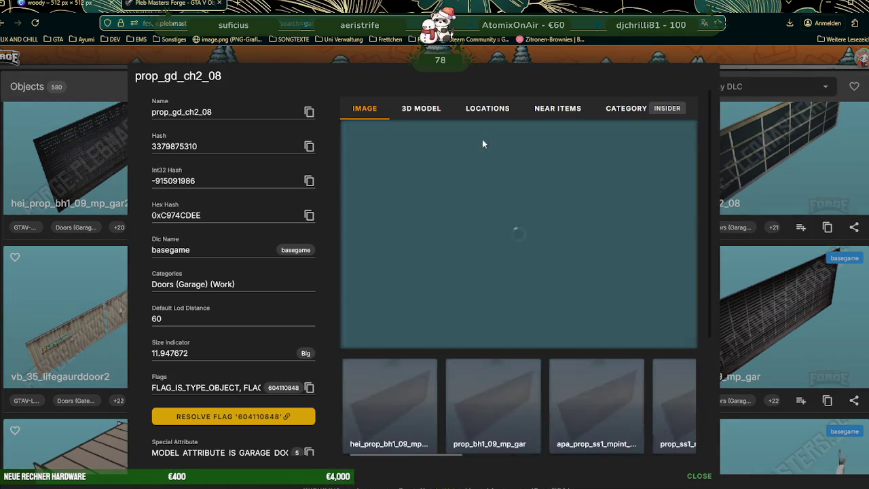
left_click(421, 109)
left_click_drag(561, 210, 504, 214)
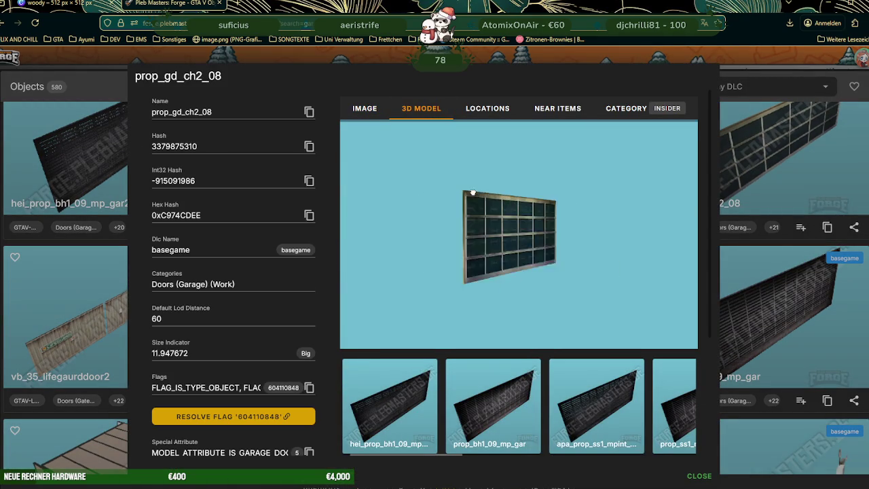
left_click(309, 112)
left_click(309, 112)
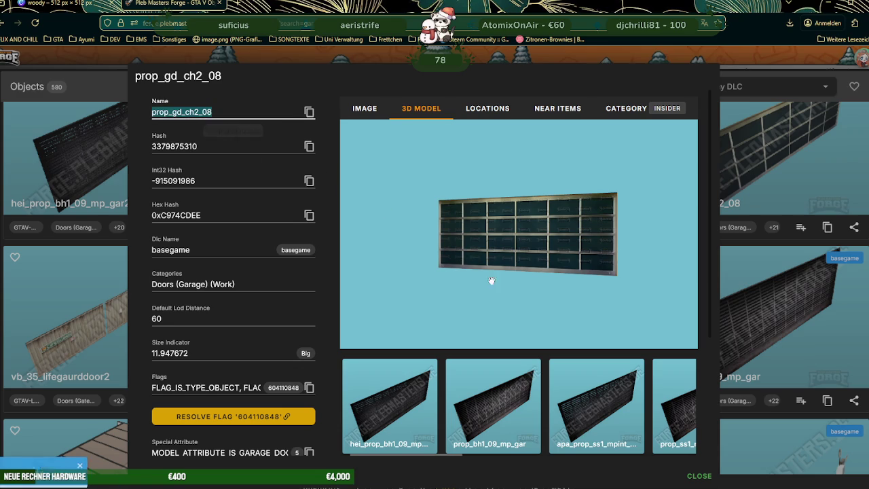
Step: Copy the garage door's special attribute value and search for it in CodeWalker
scroll("right", 3)
scroll("right", 3)
scroll("right", 3)
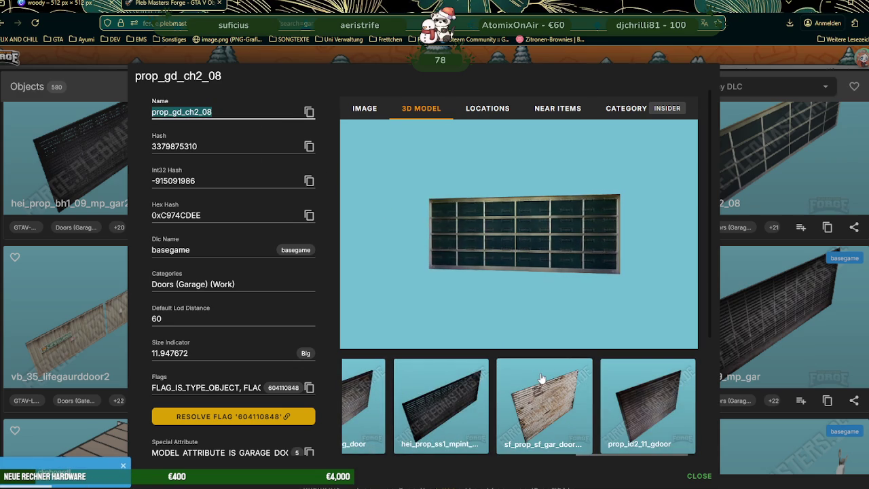
left_click(309, 453)
key("alt+Tab")
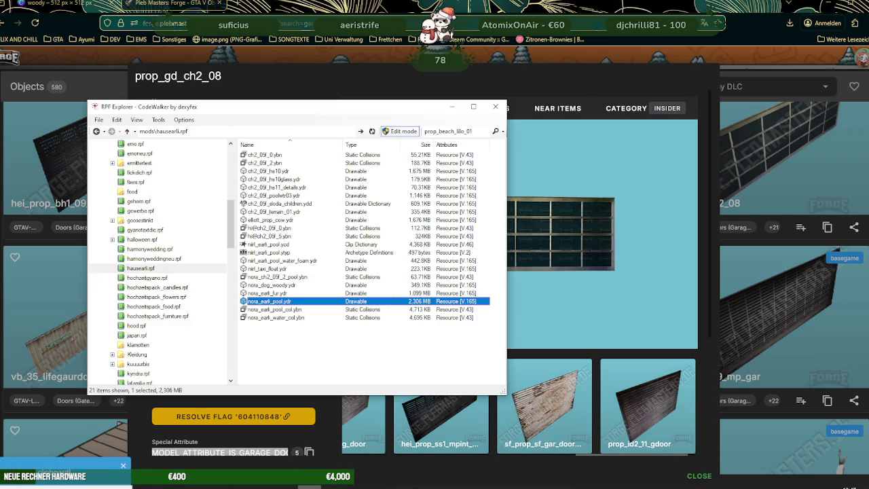
double_click(466, 131)
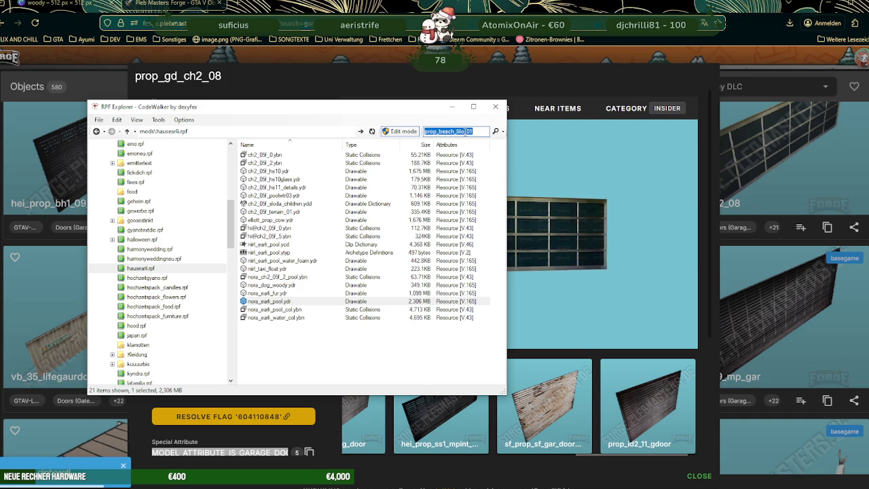
key("Return")
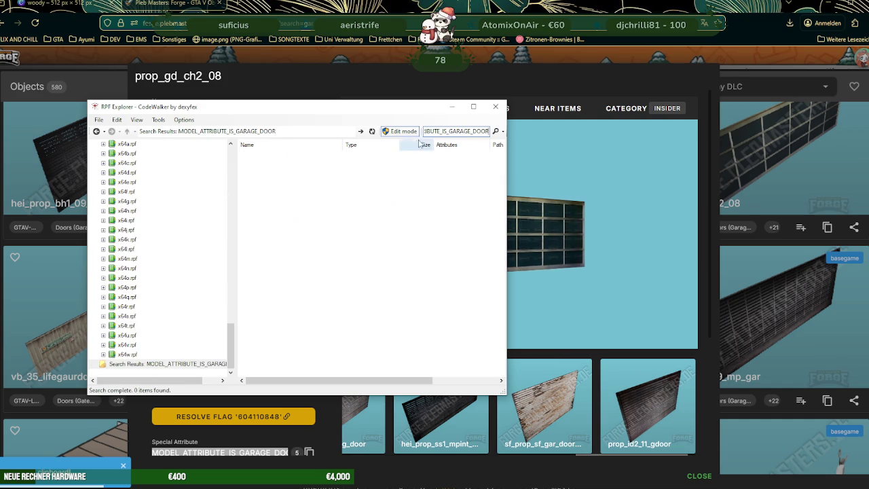
Step: Recopy the name prop_gd_ch2_08 and bring CodeWalker's file explorer to the front
left_click(575, 248)
left_click_drag(574, 249, 349, 127)
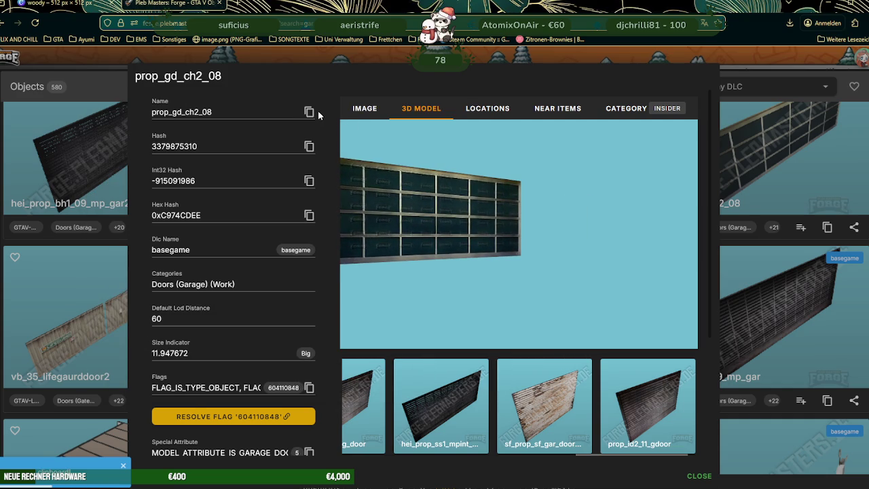
left_click(309, 112)
key("alt+Tab")
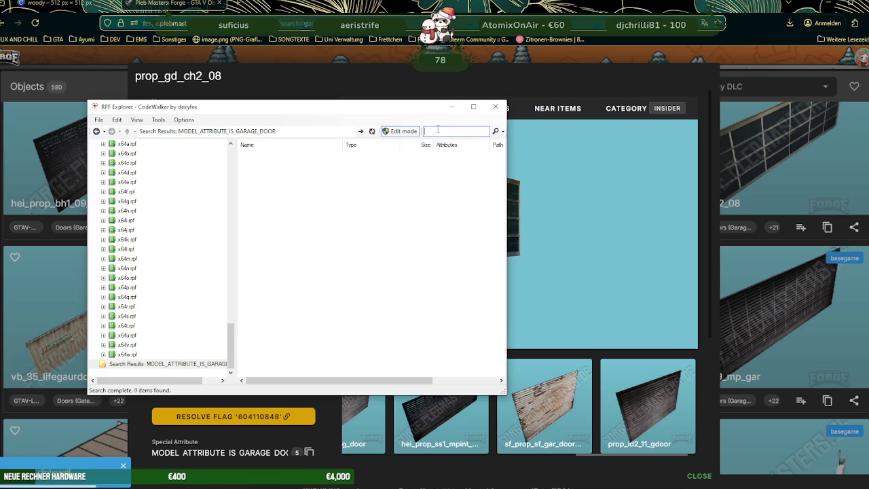
left_click(554, 155)
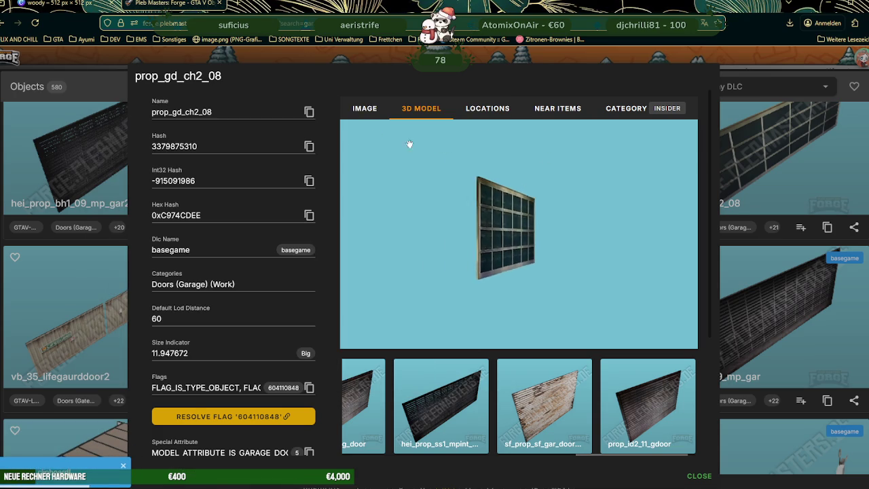
left_click(309, 112)
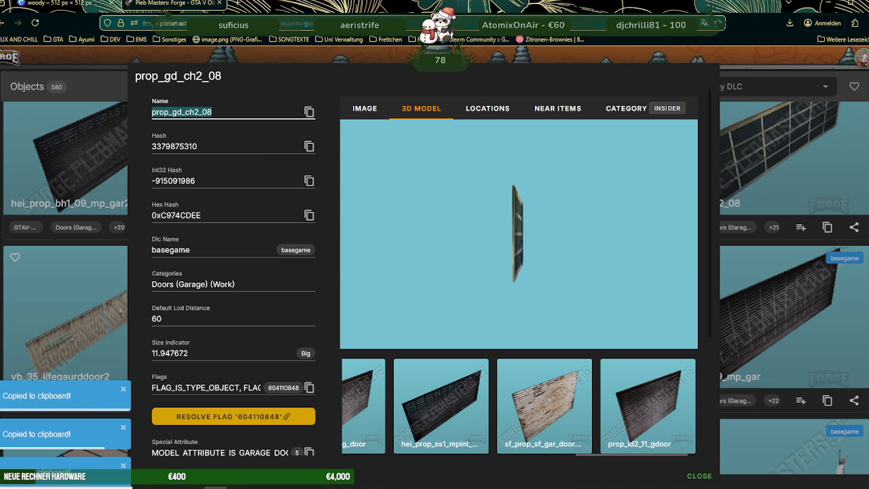
left_click(332, 483)
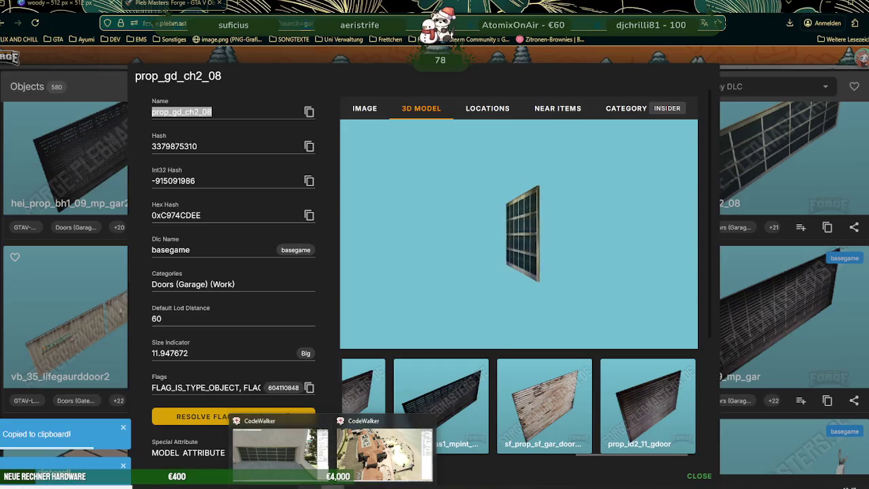
left_click(291, 464)
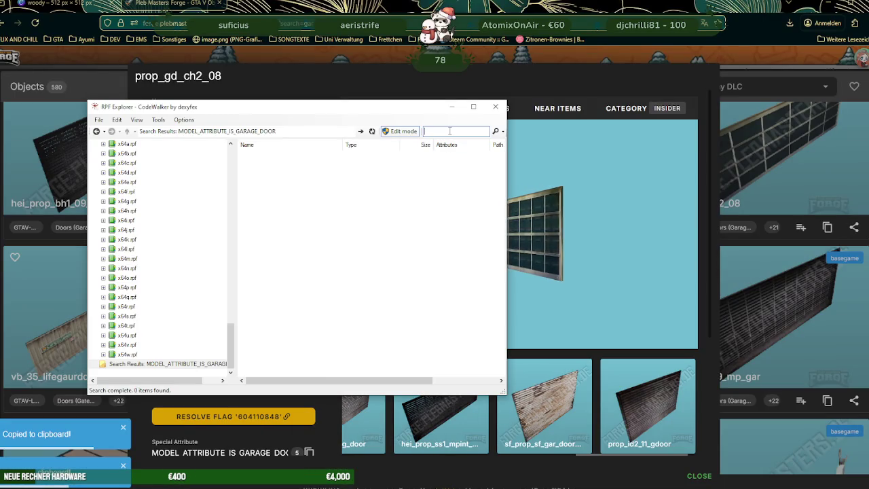
Step: Find prop_gd_ch2_08, open its .ydr in the viewer and save all three textures
key("Return")
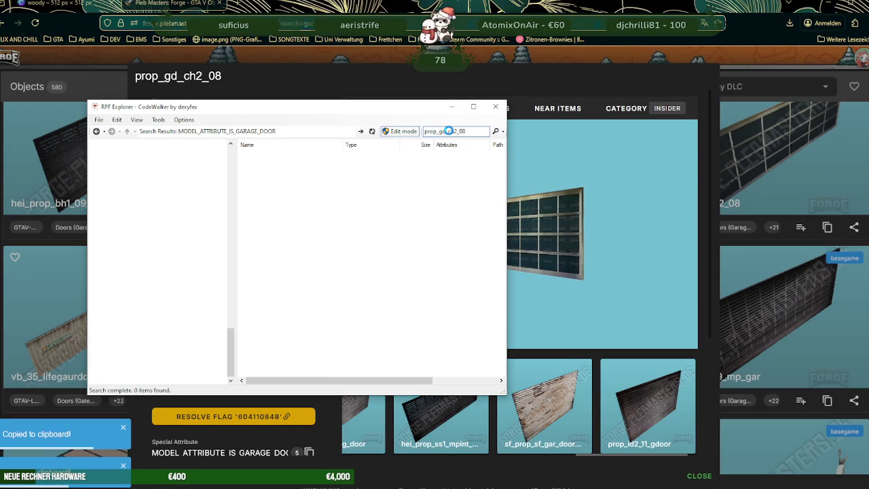
double_click(282, 164)
left_click_drag(301, 233, 143, 147)
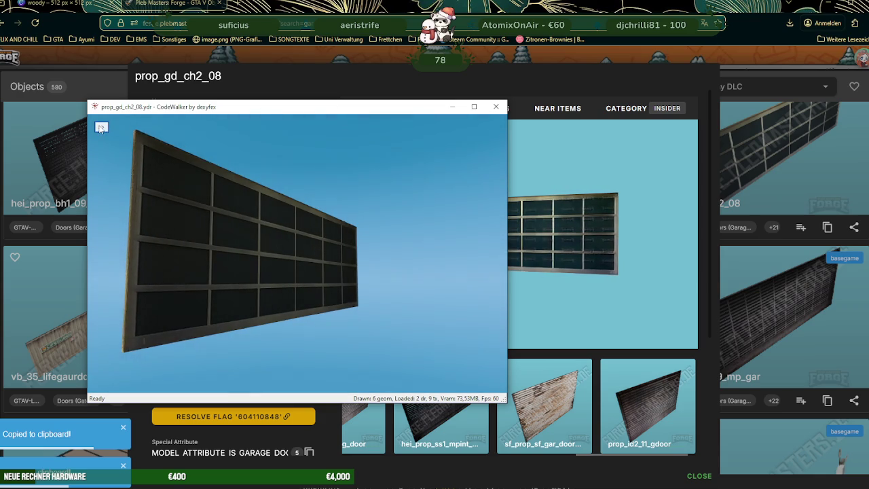
left_click(101, 128)
left_click(130, 139)
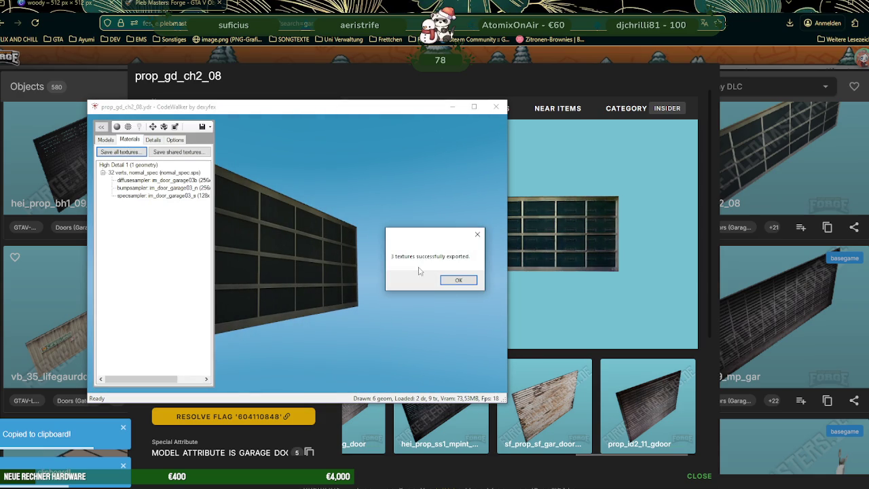
left_click(459, 281)
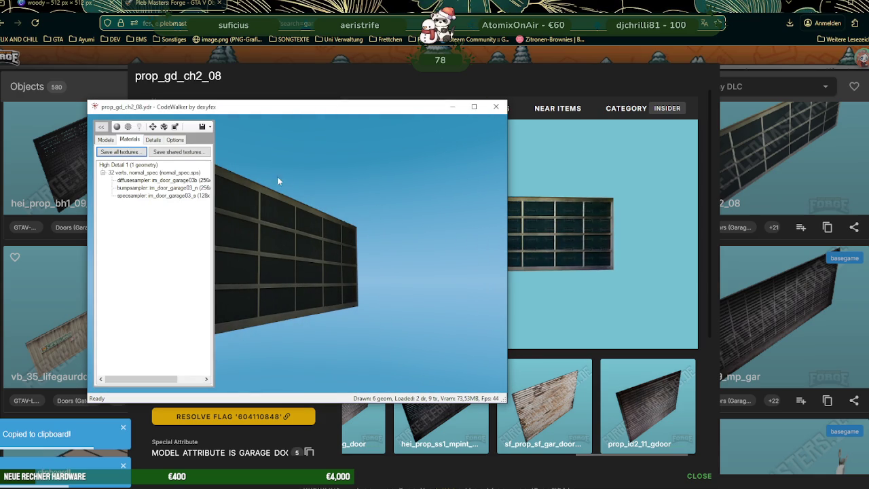
key("alt+F4")
Step: Export prop_gd_ch2_08.ydr as XML and return to Blender
right_click(264, 166)
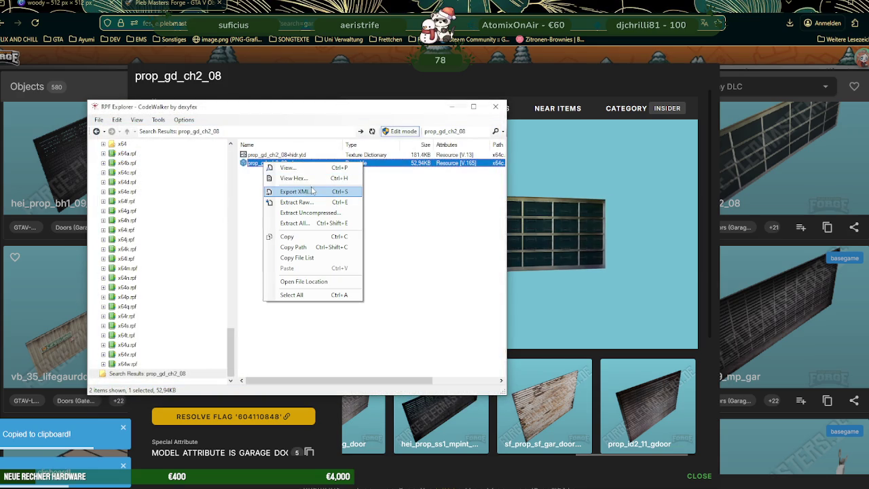
left_click(295, 192)
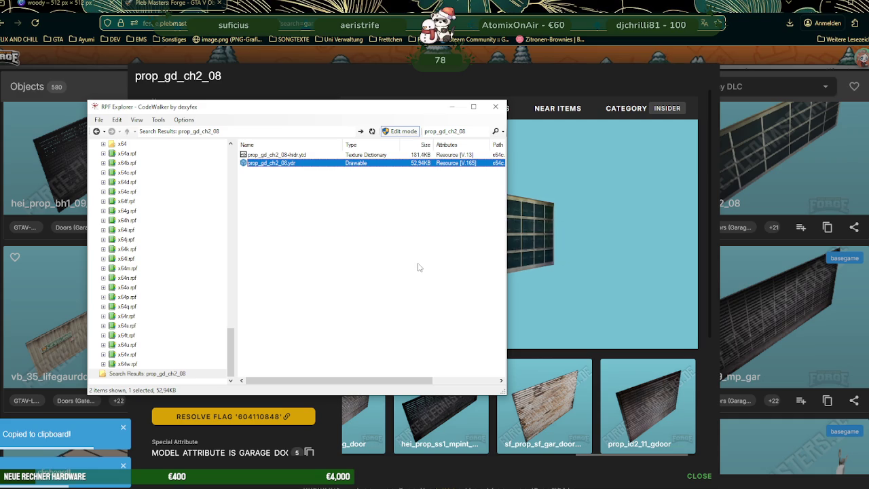
key("alt+Tab")
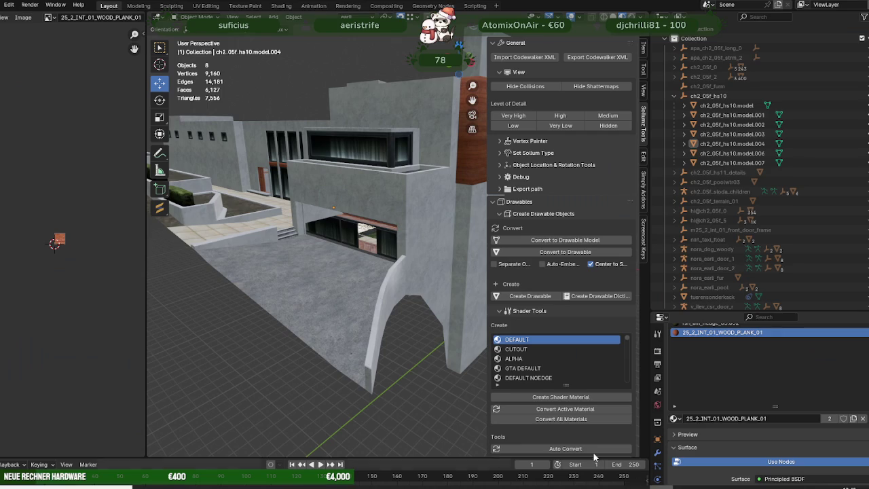
Step: Import prop_gd_ch2_08.ydr.xml via Sollumz's Import Codewalker XML and select the new object
left_click(533, 59)
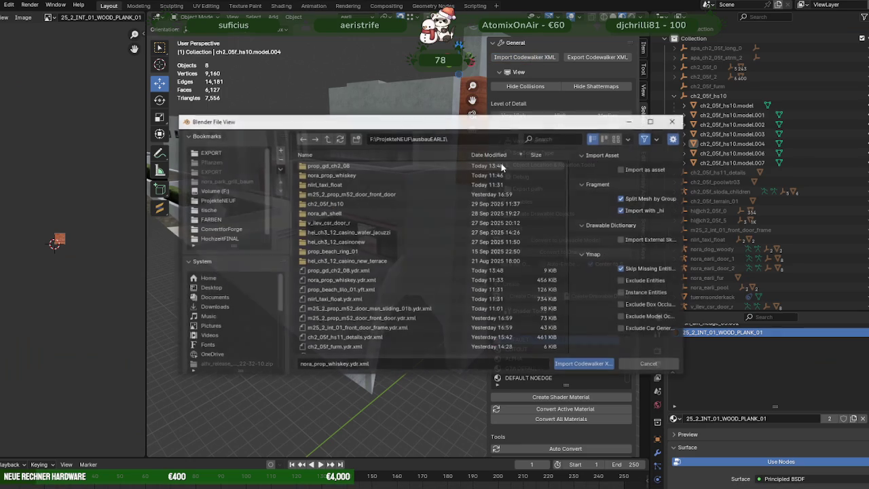
scroll("down", 3)
left_click(352, 252)
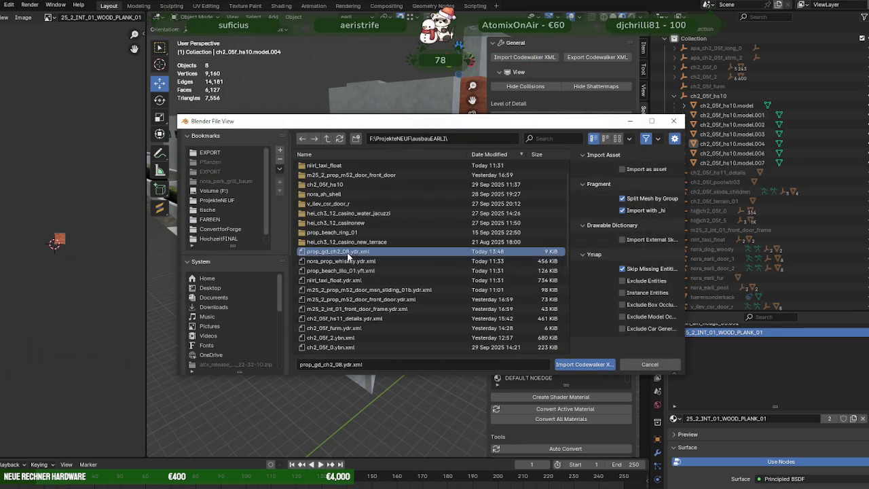
left_click(579, 365)
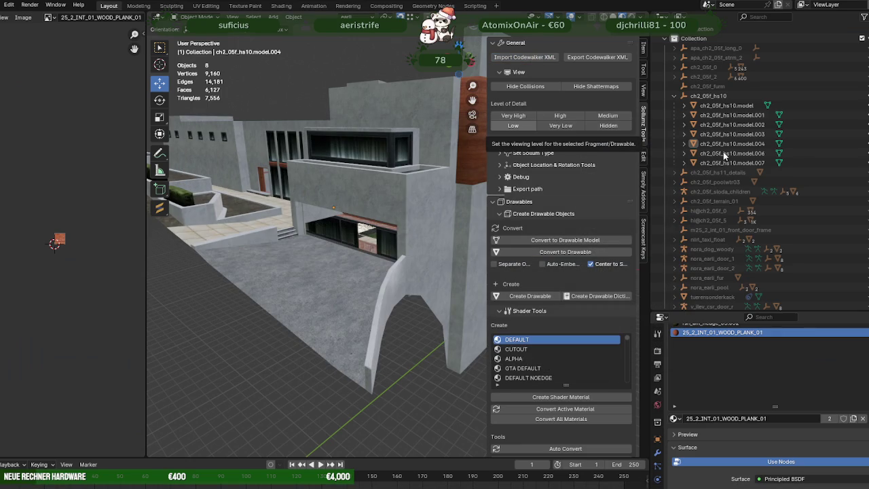
left_click(701, 297)
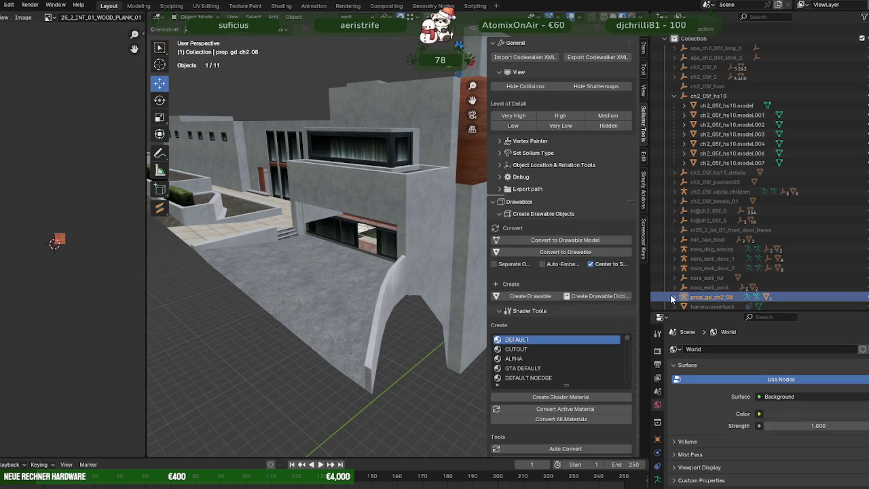
Step: Select the Prop_GD_CH2_08 door mesh and move its geometry to the building in Edit Mode
left_click(675, 297)
scroll("down", 3)
left_click(722, 281)
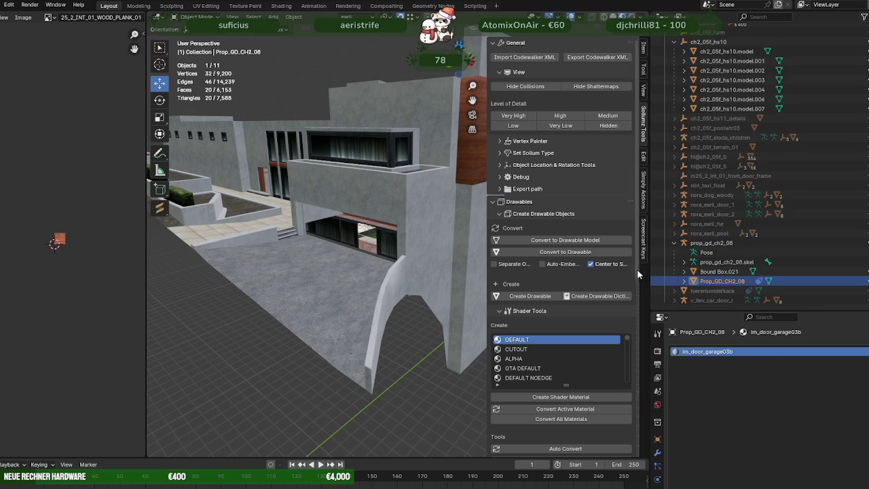
key("KP_Decimal")
left_click_drag(383, 175, 405, 184)
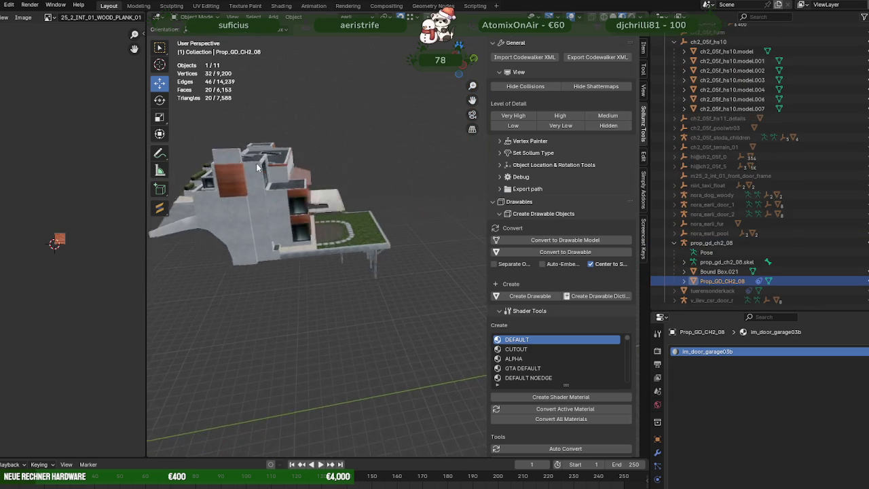
key("Tab")
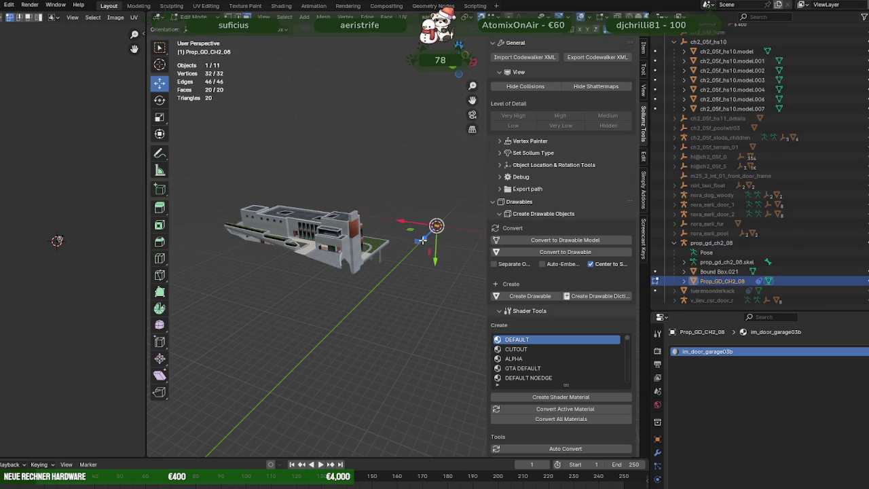
left_click(341, 285)
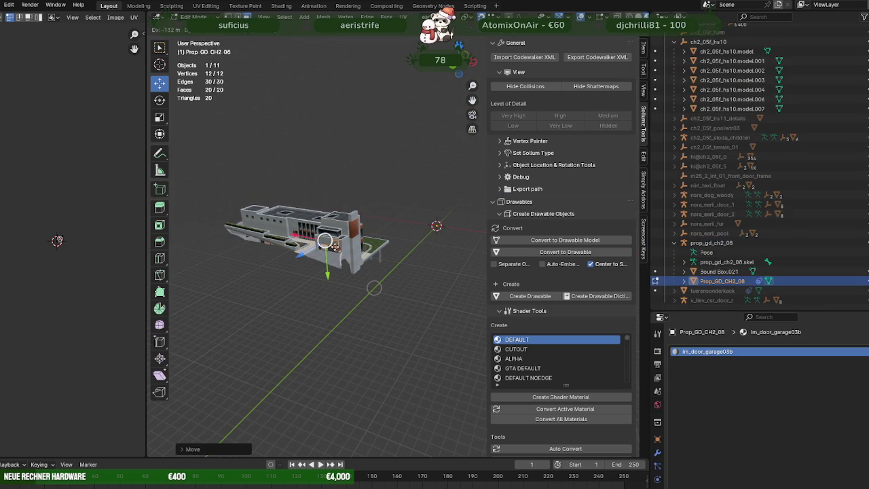
Step: Lower the door geometry along Z into the garage opening, checking it in wireframe
key("KP_Decimal")
left_click_drag(334, 251, 263, 275)
key("shift+z")
left_click_drag(354, 244, 285, 176)
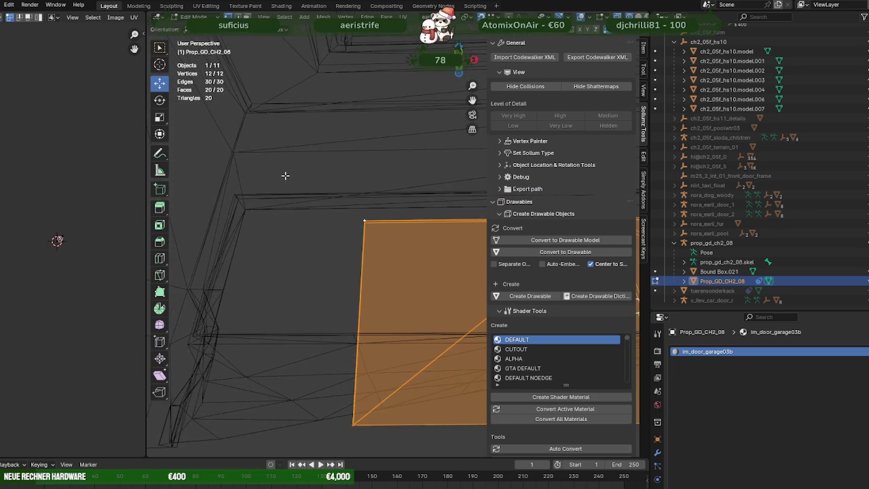
left_click_drag(367, 235, 355, 224)
left_click_drag(355, 225, 335, 253)
left_click_drag(335, 252, 417, 347)
key("shift+z")
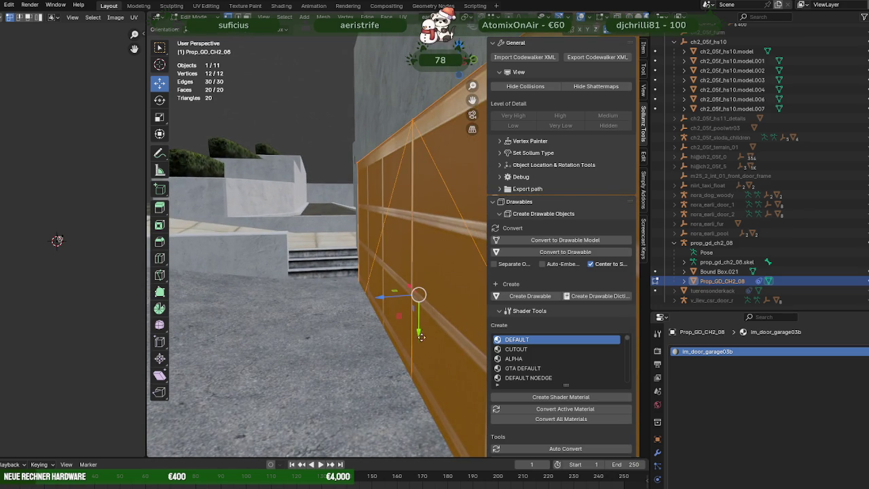
left_click_drag(422, 336, 419, 355)
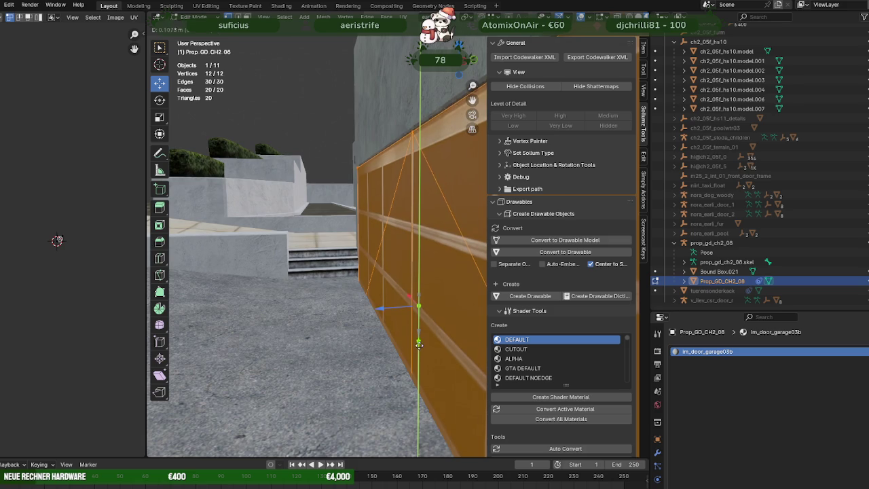
left_click_drag(420, 345, 412, 338)
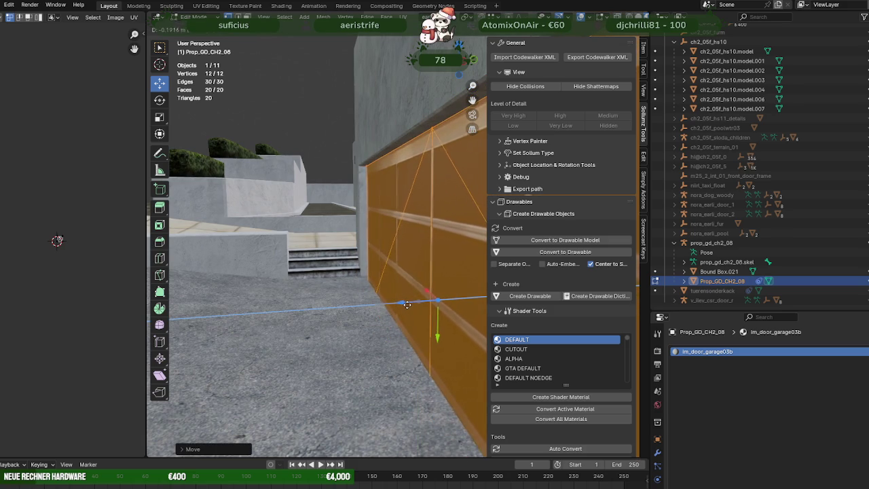
left_click_drag(385, 306, 327, 246)
Step: Slide the door along X to fit the opening, then go back to the Forge page
key("g")
key("x")
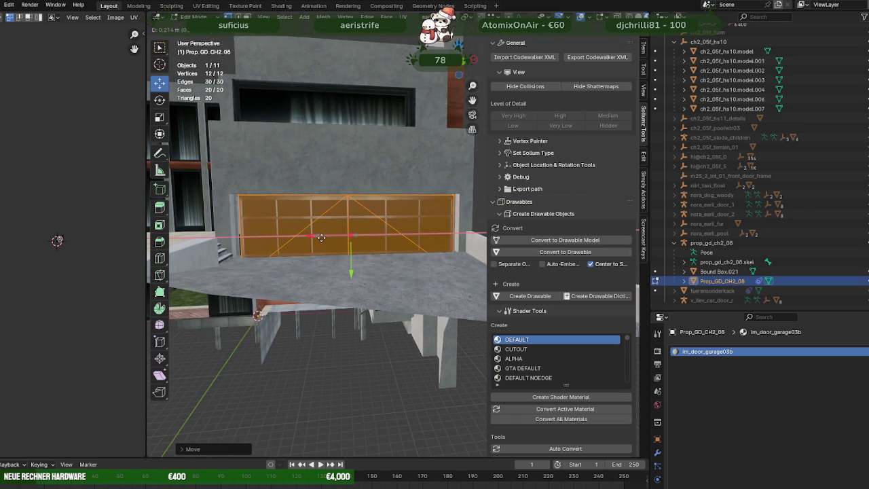
left_click_drag(349, 236, 341, 249)
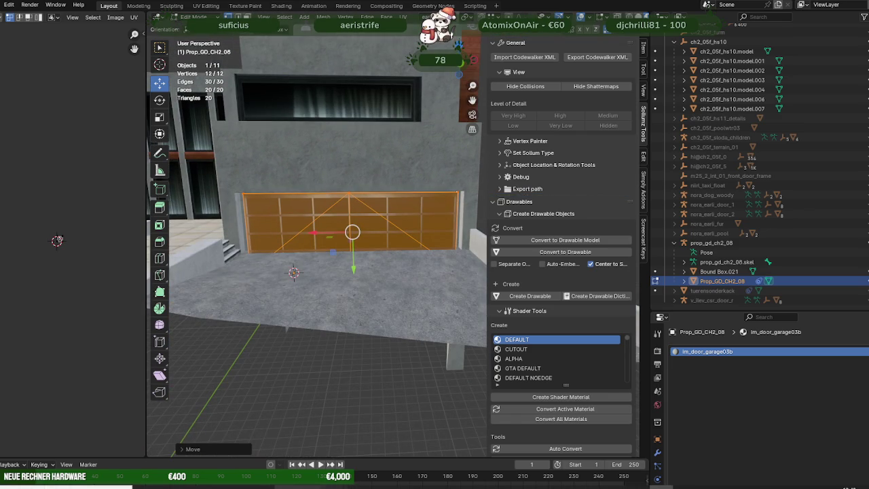
left_click(252, 455)
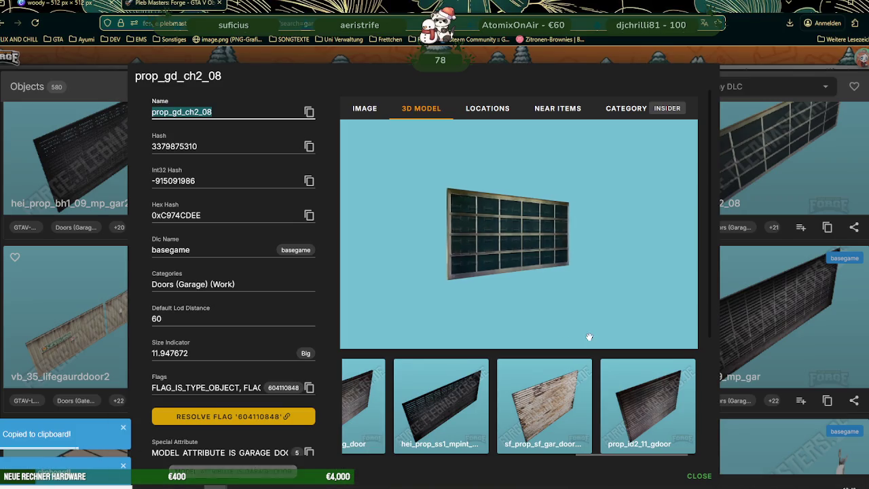
Step: Close the prop details and browse the 'garage' results onto the next page
scroll("down", 3)
left_click(724, 329)
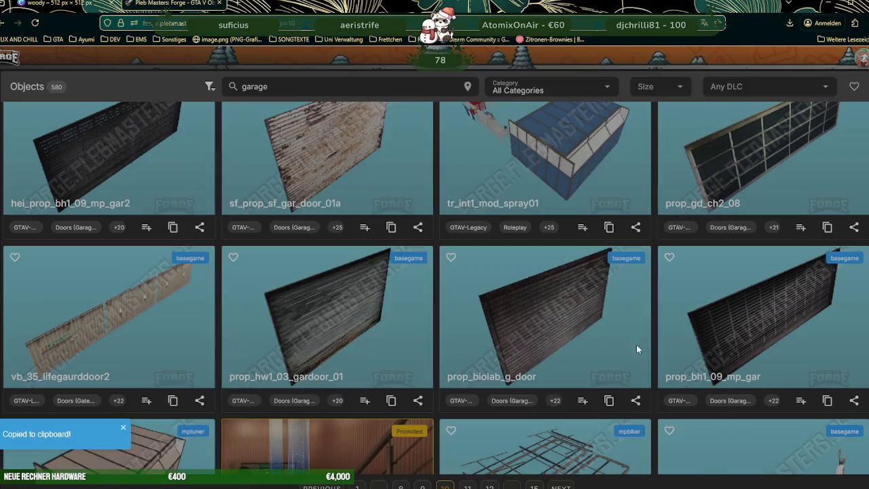
scroll("down", 3)
scroll("down", 3)
scroll("down", 3)
scroll("down", 3)
scroll("down", 3)
scroll("down", 3)
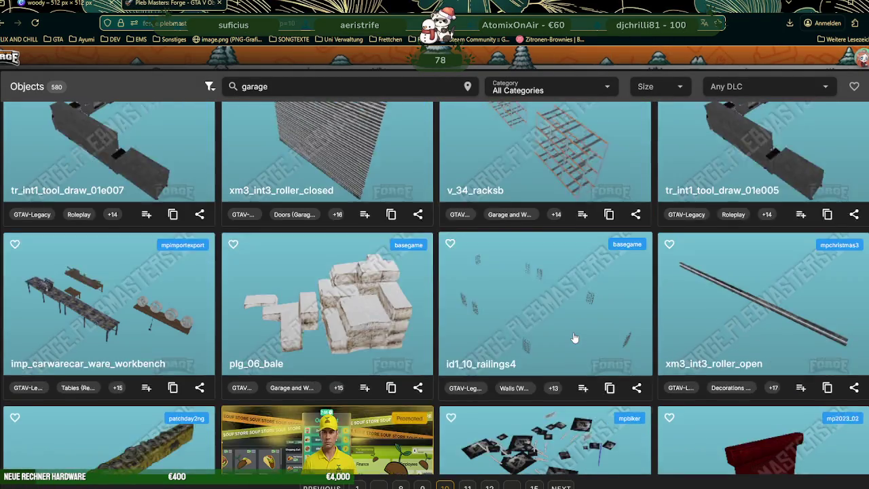
scroll("down", 3)
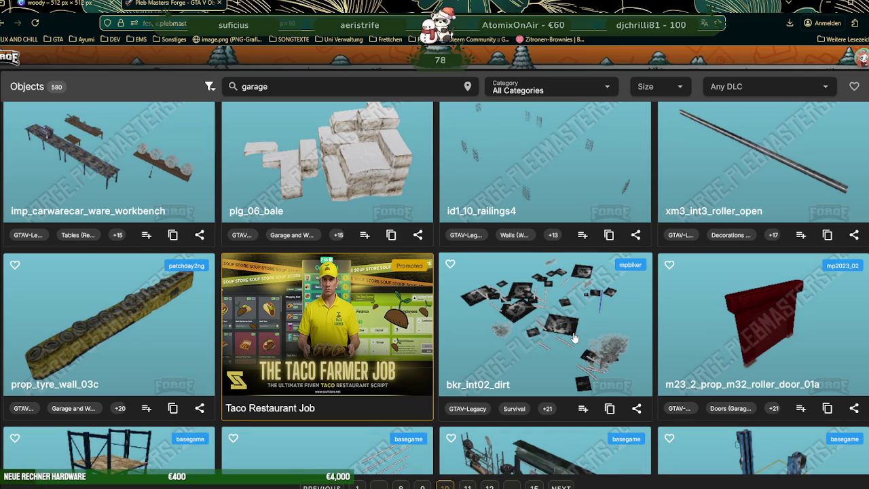
scroll("down", 3)
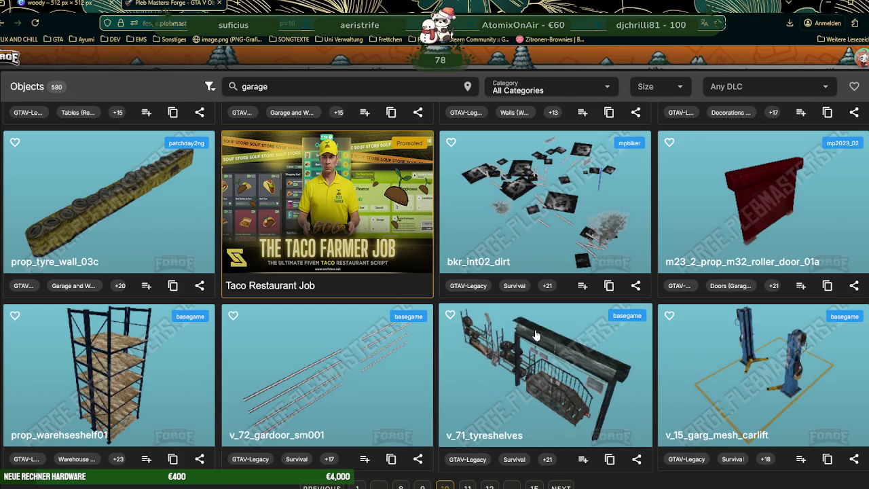
left_click(561, 486)
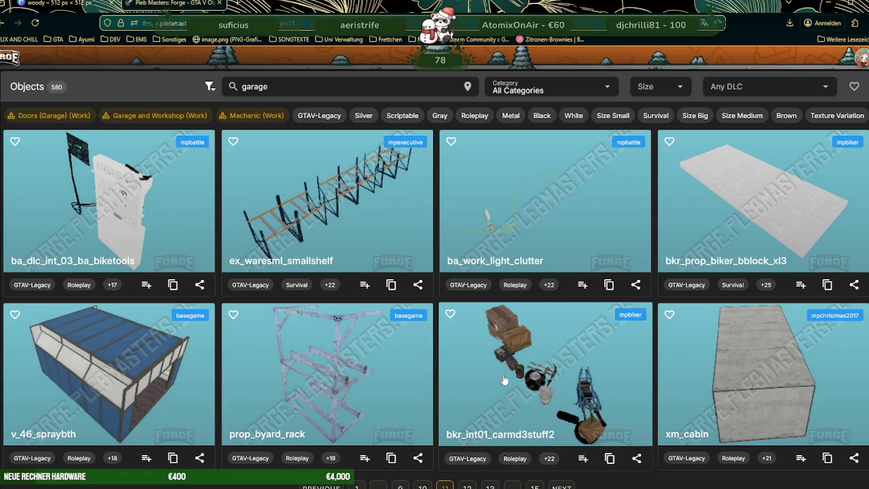
Step: Find prop_ch_025c_g_door_01 in the garage door list and copy its name
scroll("down", 3)
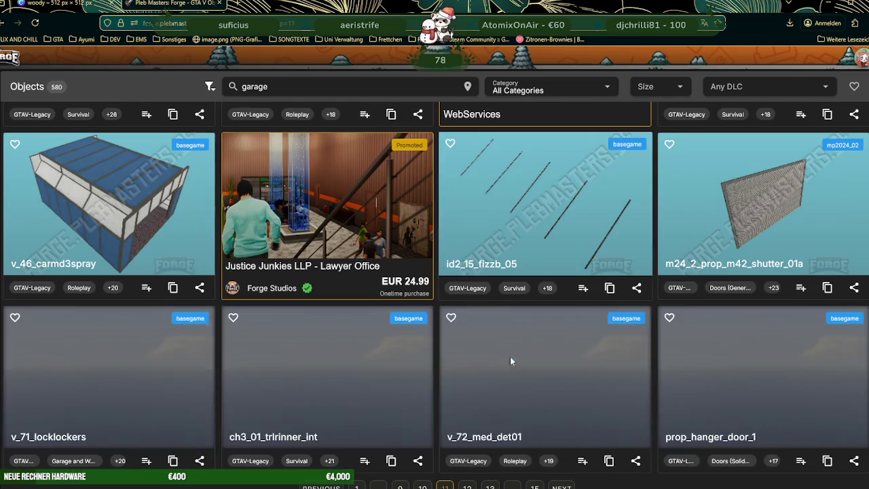
scroll("down", 3)
scroll("down", 3)
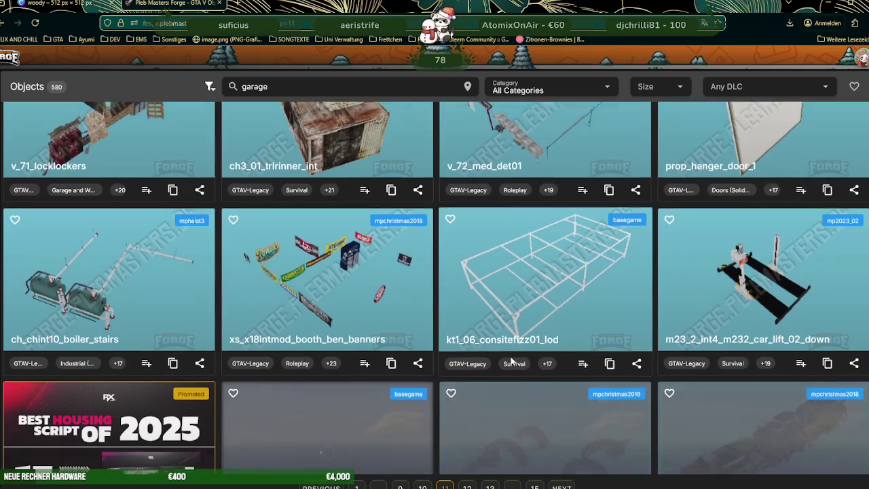
scroll("down", 3)
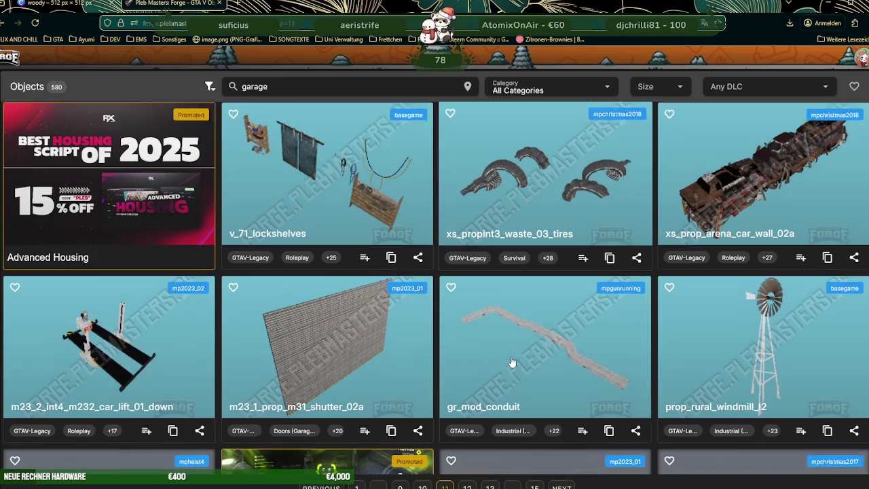
scroll("down", 3)
scroll("down", 3)
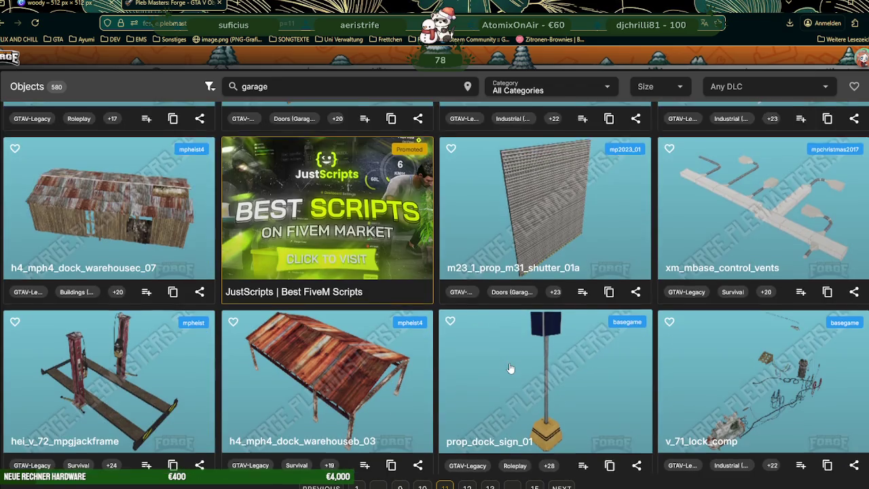
scroll("down", 3)
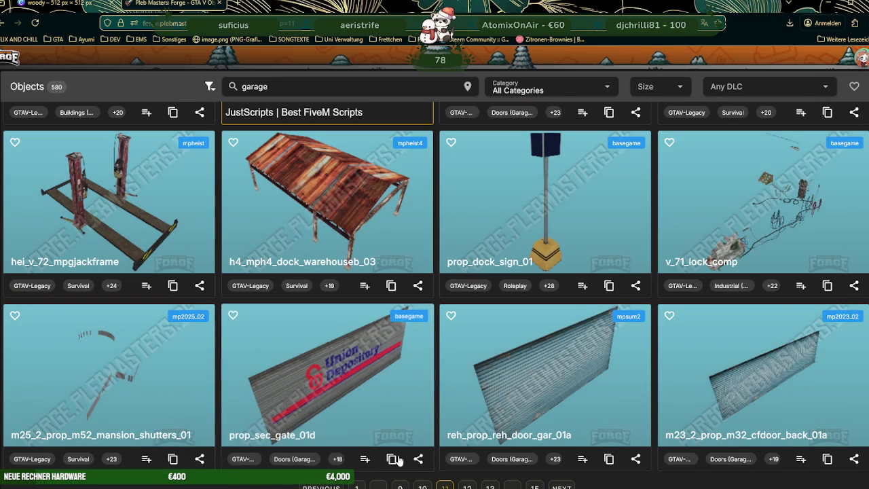
left_click(360, 486)
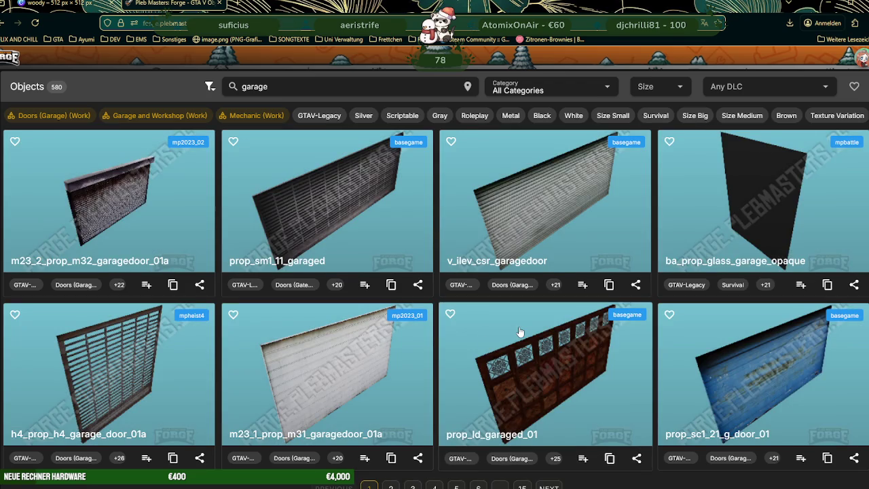
scroll("down", 3)
scroll("down", 3)
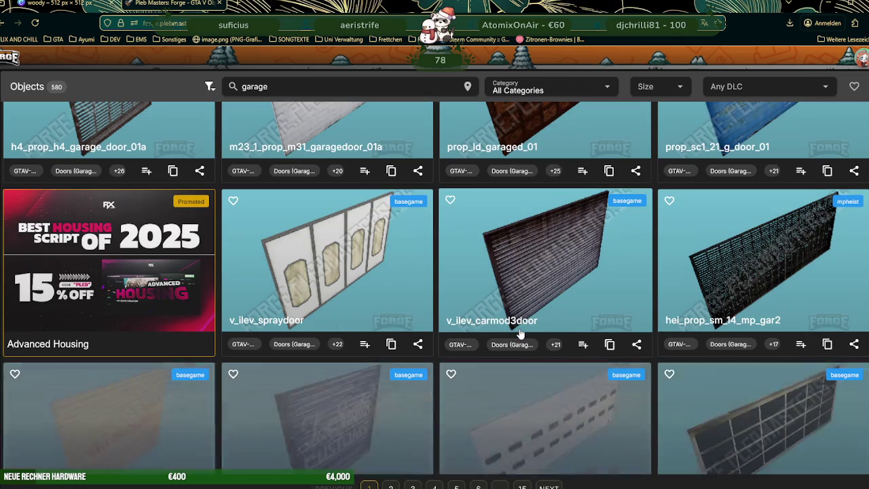
scroll("down", 3)
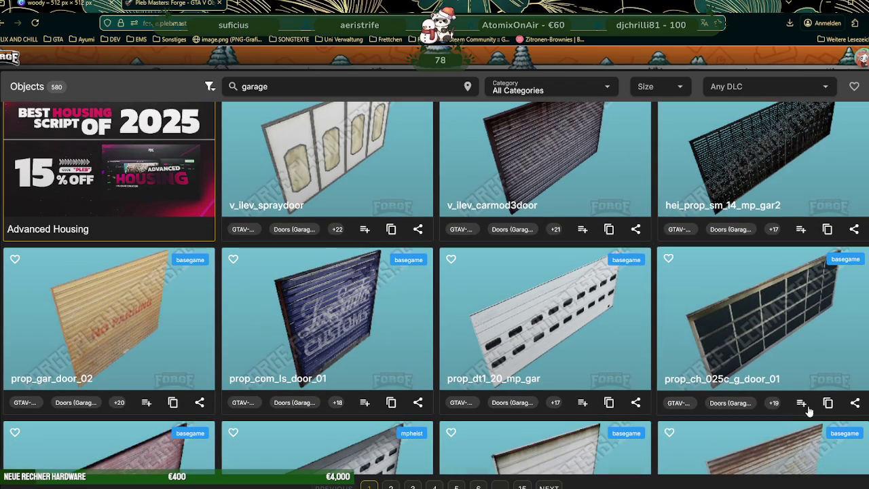
left_click(828, 403)
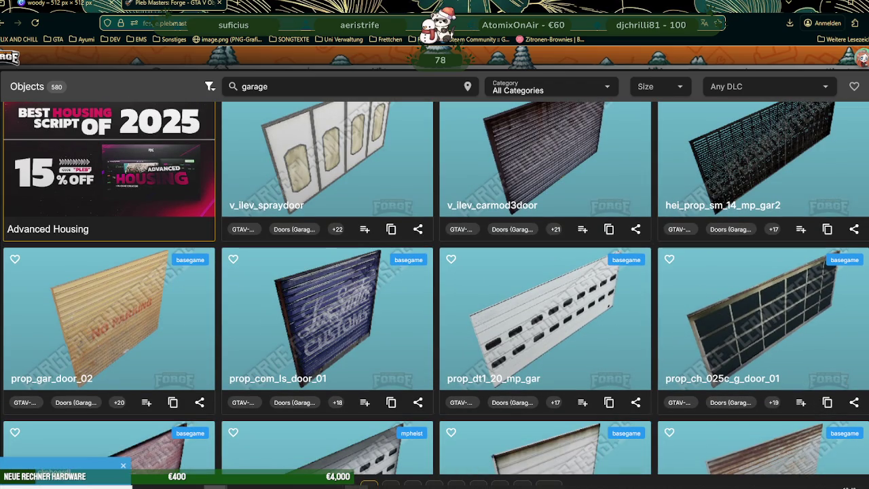
key("alt+Tab")
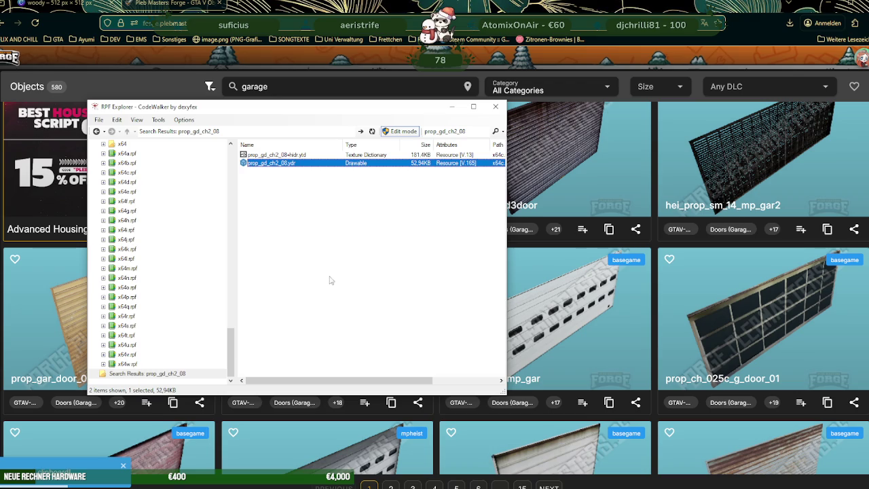
Step: Search for prop_ch_025c_g_door_01, open its .ydr and save all its textures
left_click(467, 131)
key("ctrl+v")
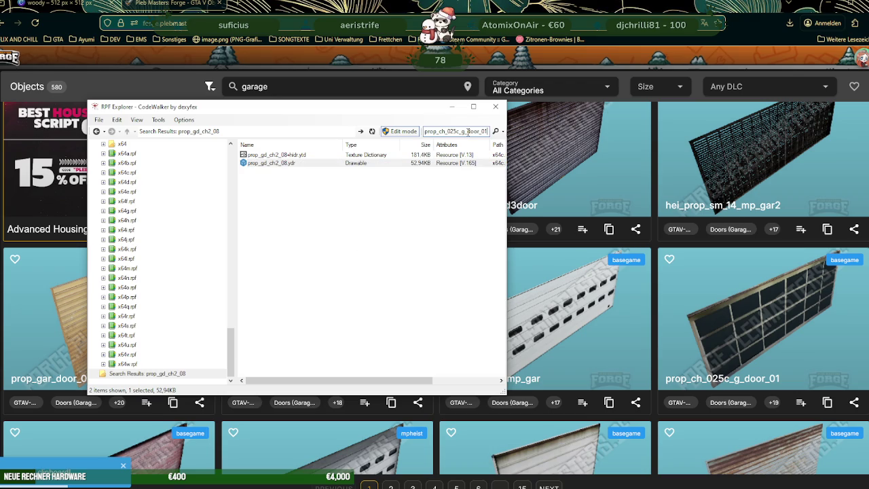
key("Return")
left_click(286, 156)
double_click(285, 160)
left_click_drag(342, 220, 239, 261)
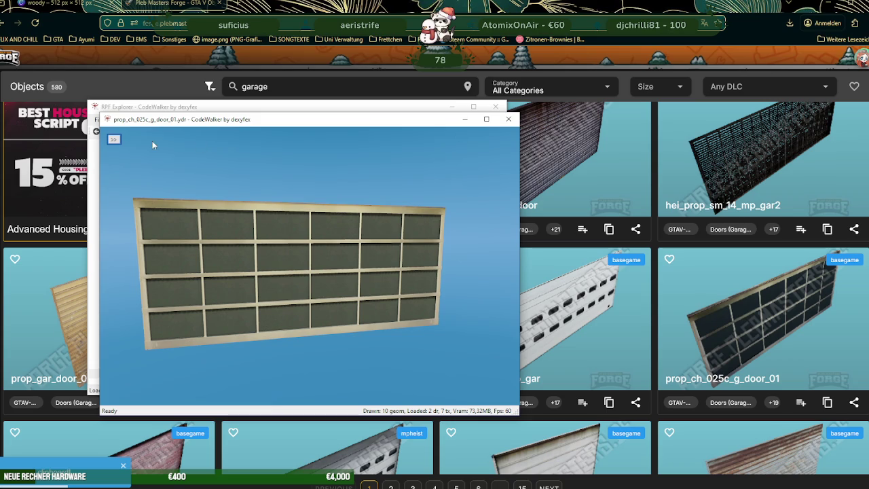
left_click(113, 140)
left_click(142, 152)
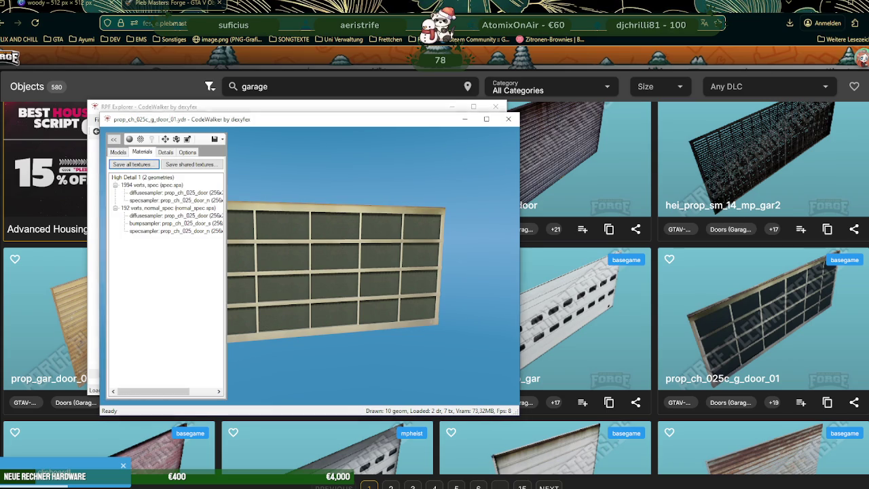
left_click(459, 281)
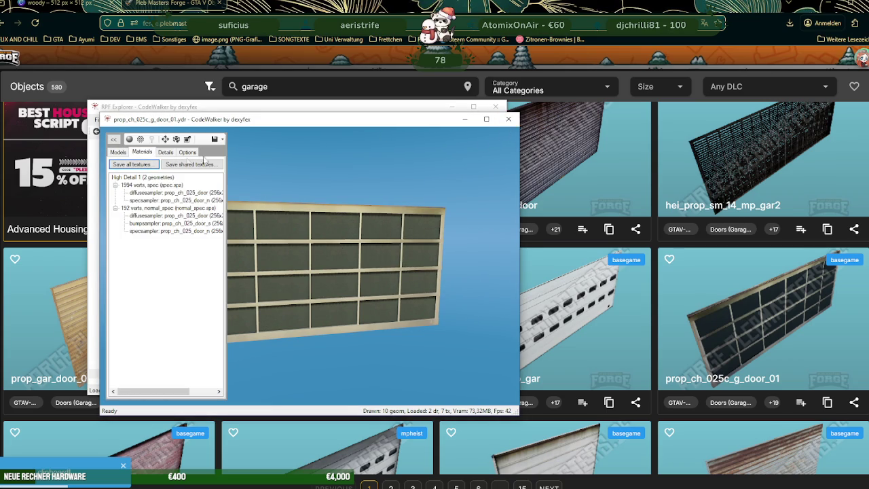
Step: Export prop_ch_025c_g_door_01.ydr as XML and return to Blender
left_click(508, 118)
right_click(258, 155)
left_click(278, 184)
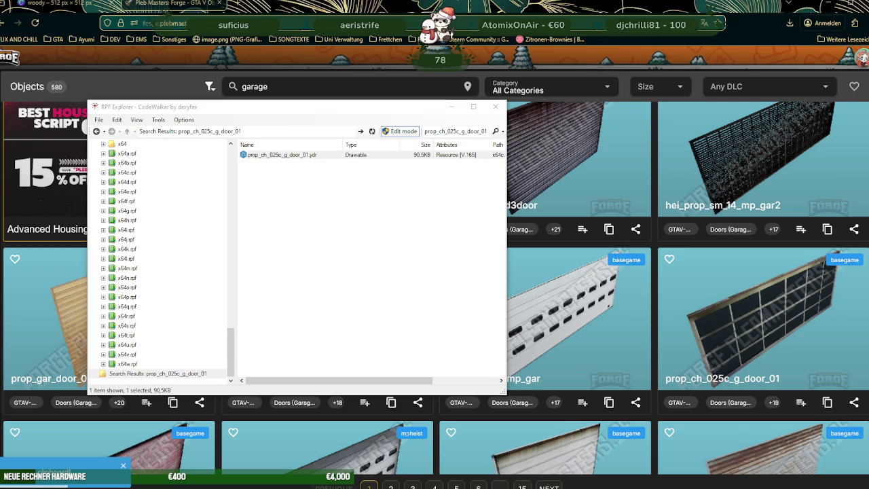
key("Return")
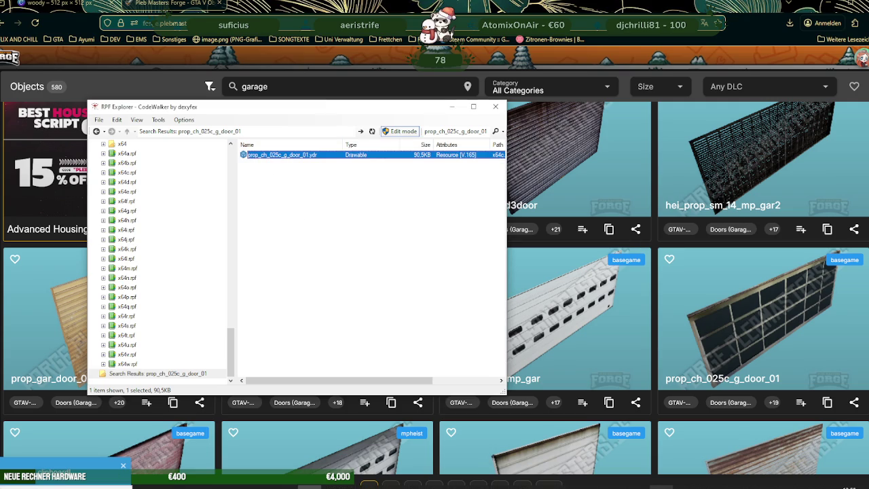
key("alt+Tab")
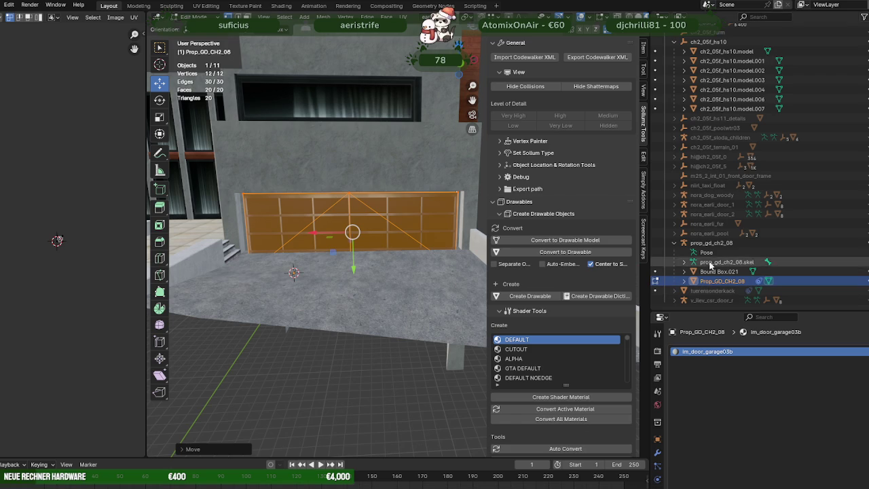
Step: Delete the prop_gd_ch2_08 hierarchy and import prop_ch_025c_g_door_01.ydr.xml
right_click(707, 243)
left_click(690, 243)
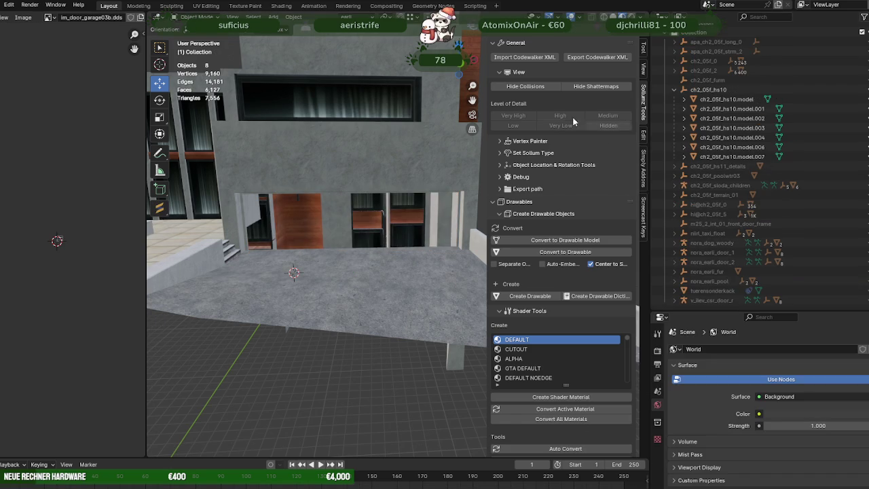
left_click(524, 57)
left_click(358, 281)
left_click(586, 366)
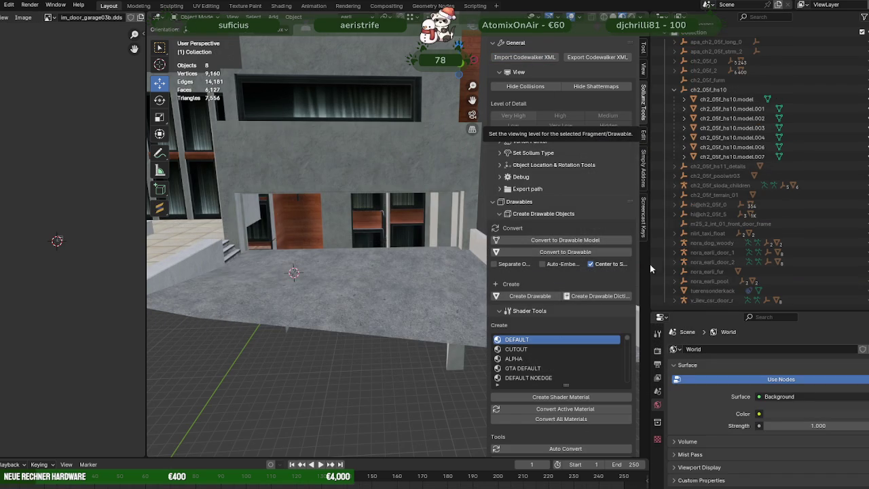
Step: Duplicate the Prop_CH_025c_G_door_01 mesh geometry in Edit Mode and move the copy aside
left_click(676, 291)
scroll("down", 3)
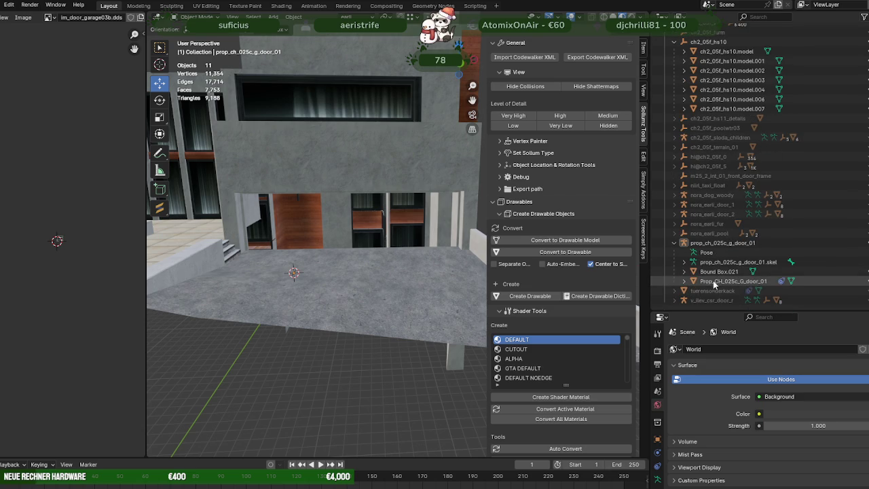
left_click(720, 280)
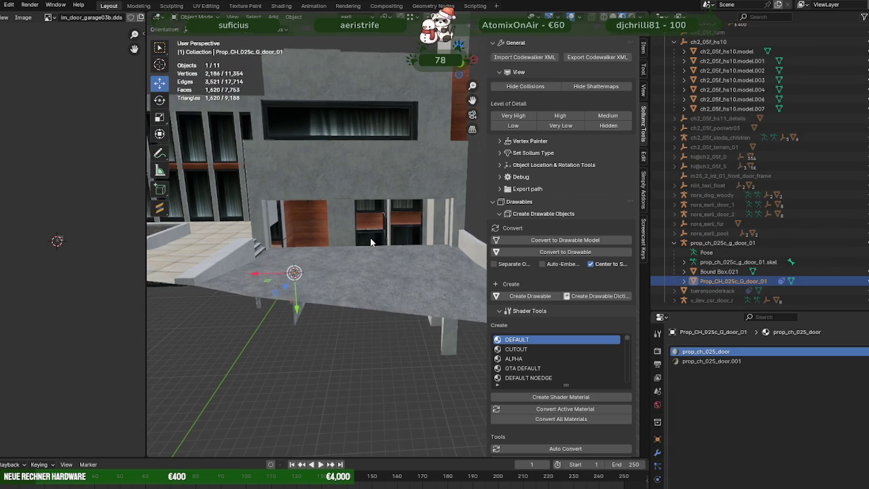
key("Tab")
key("shift+d")
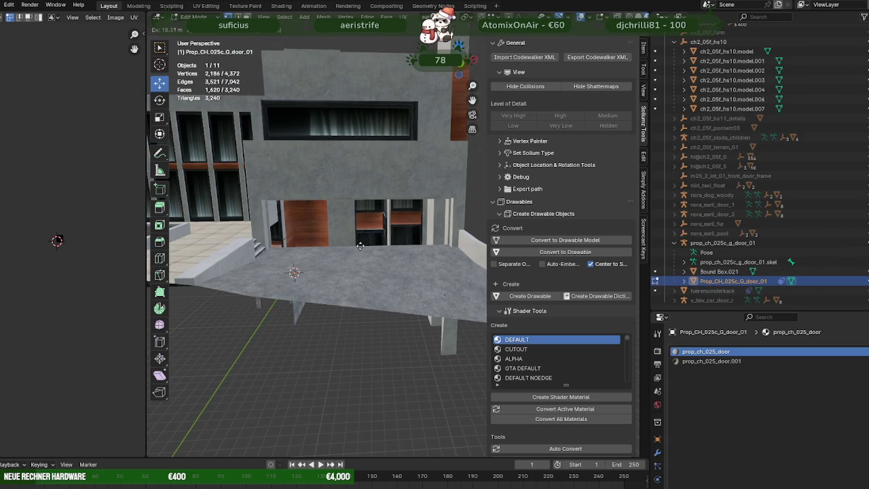
right_click(309, 298)
left_click_drag(285, 287, 249, 358)
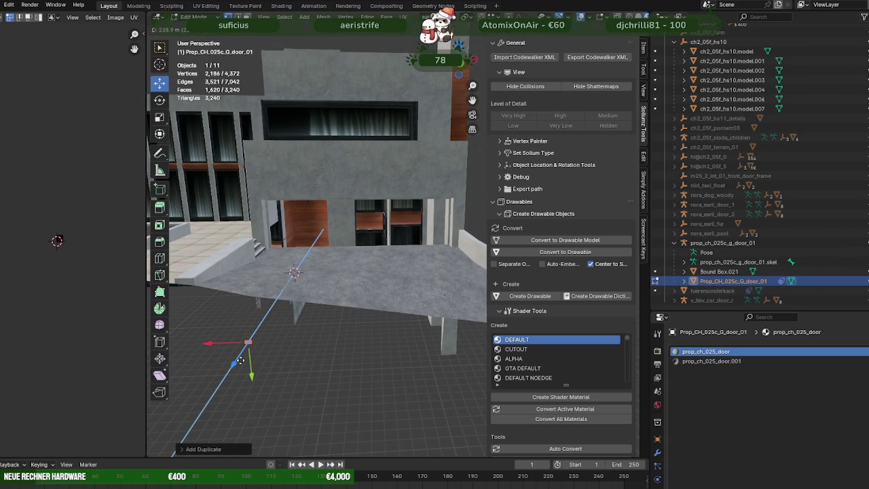
Step: Separate the duplicated geometry into its own object by Selection and leave Edit Mode
right_click(249, 359)
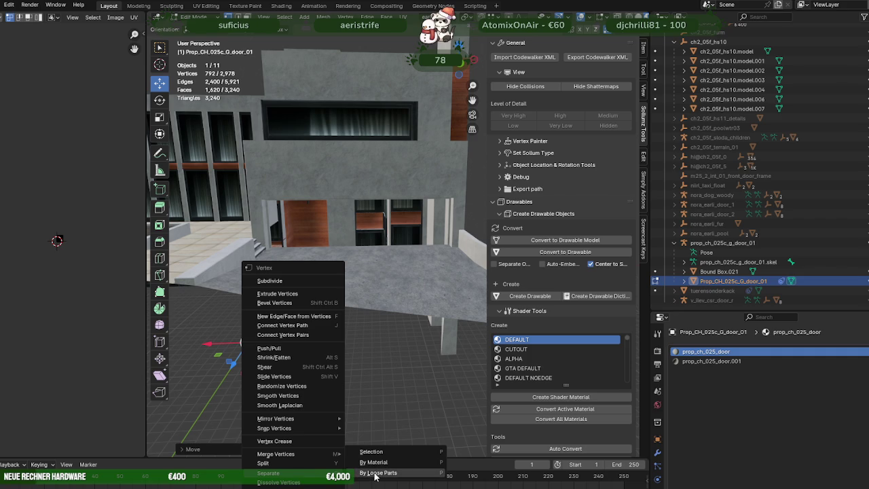
left_click(374, 472)
key("ctrl+z")
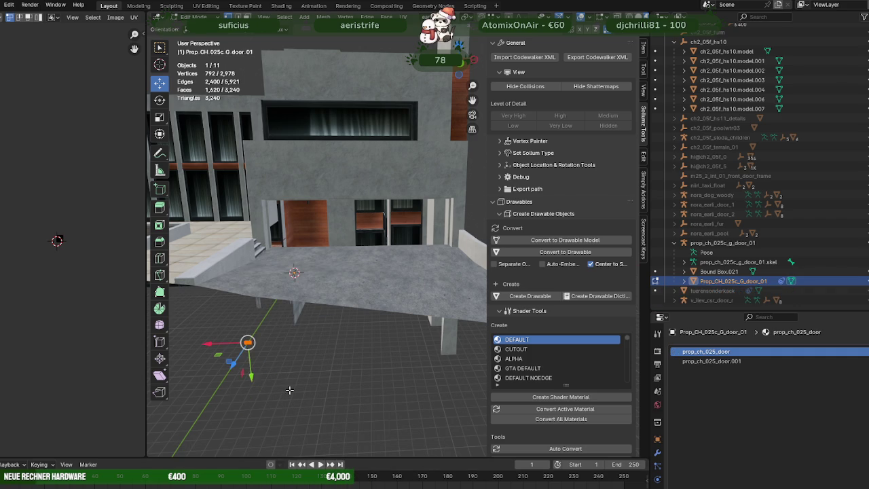
right_click(270, 359)
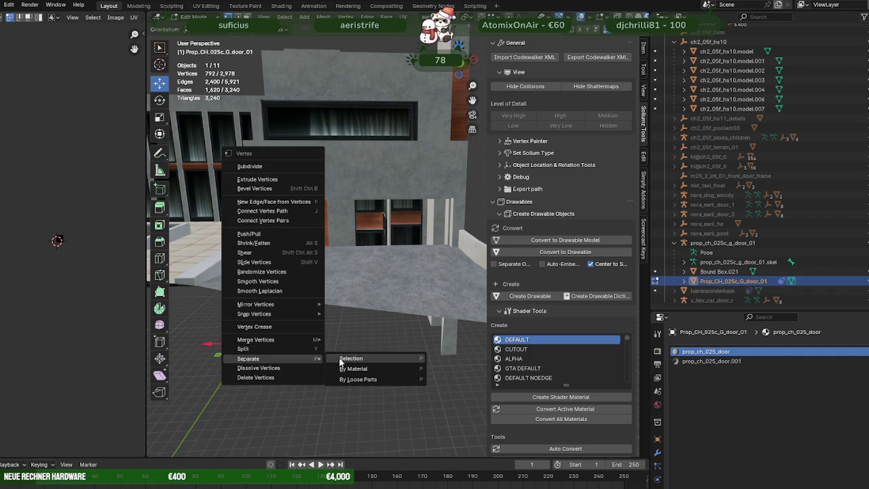
left_click(343, 359)
key("Tab")
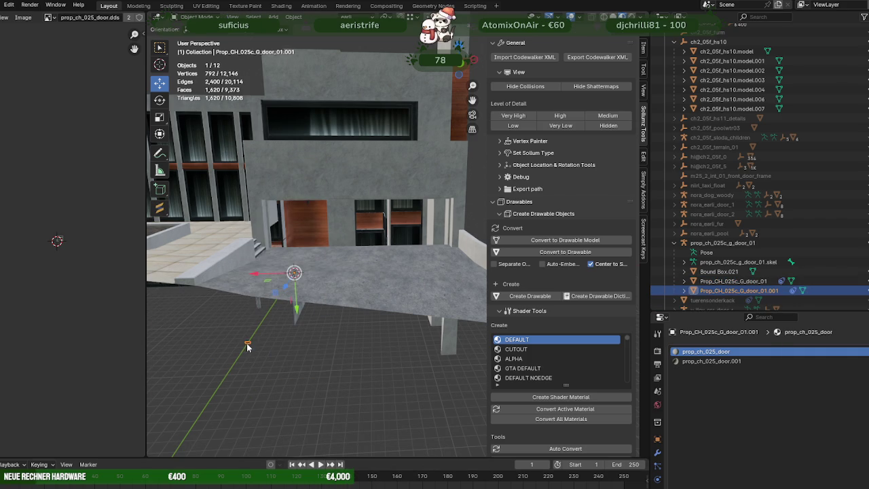
Step: Move the separated door copy to the building and slide it along X into the garage opening
left_click(247, 344)
key("Tab")
left_click_drag(247, 342, 453, 199)
left_click_drag(453, 199, 340, 218)
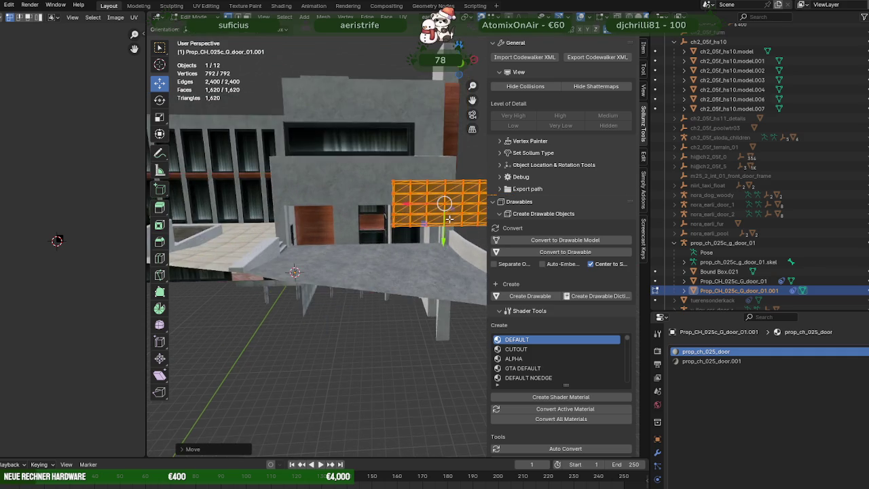
key("g")
key("x")
left_click(334, 217)
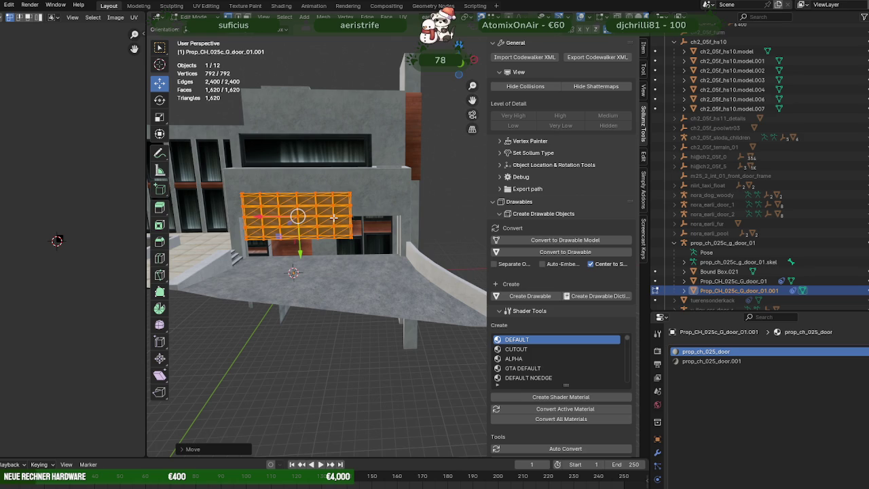
Step: Nudge the door slightly further along X, then bring up CodeWalker's explorer
left_click_drag(337, 216, 373, 320)
scroll("up", 3)
key("g")
left_click(453, 217)
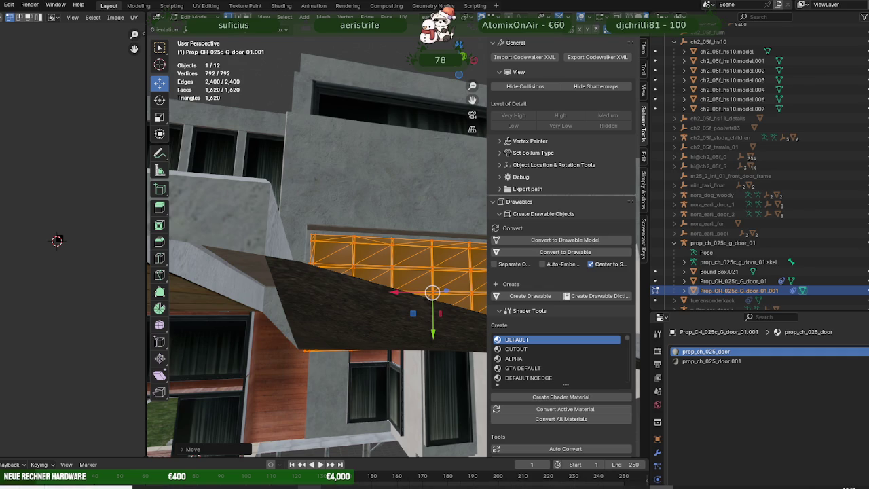
left_click(310, 487)
mouse_move(310, 486)
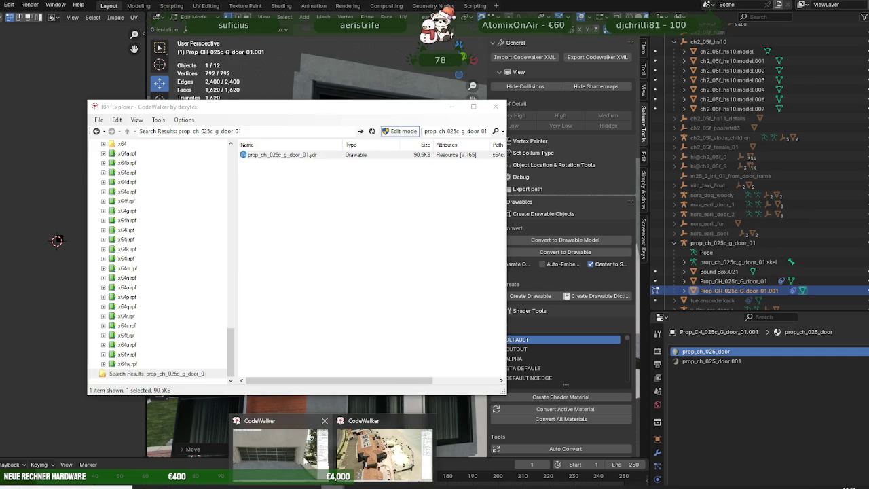
Step: Fly the CodeWalker camera around the in-game glass garage door, then return to Blender
left_click(314, 436)
left_click_drag(487, 288, 466, 273)
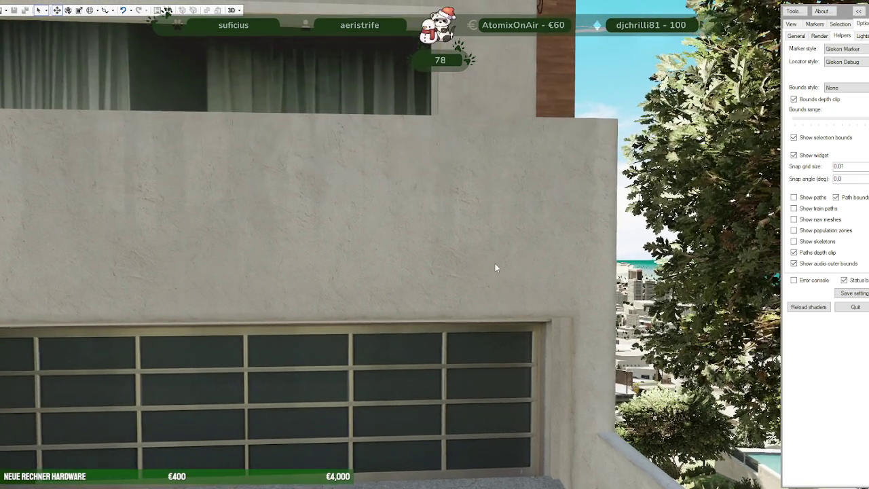
key("s")
mouse_move(662, 487)
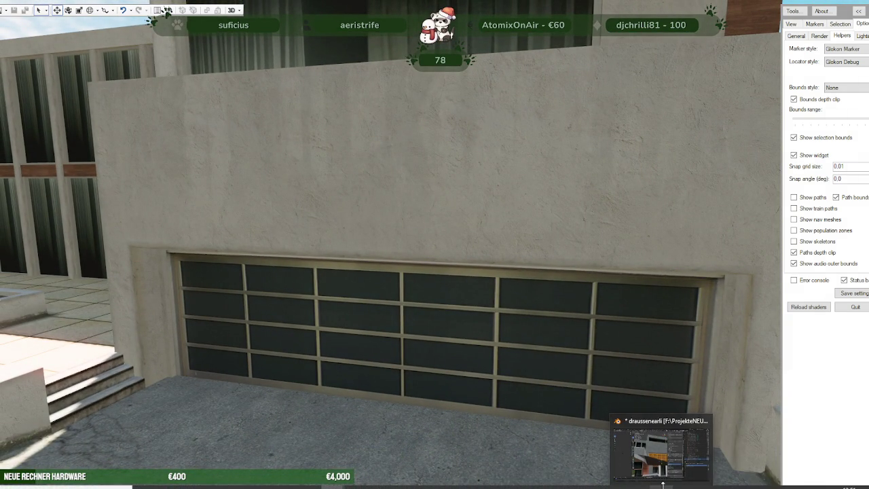
left_click(649, 451)
left_click_drag(367, 286, 350, 297)
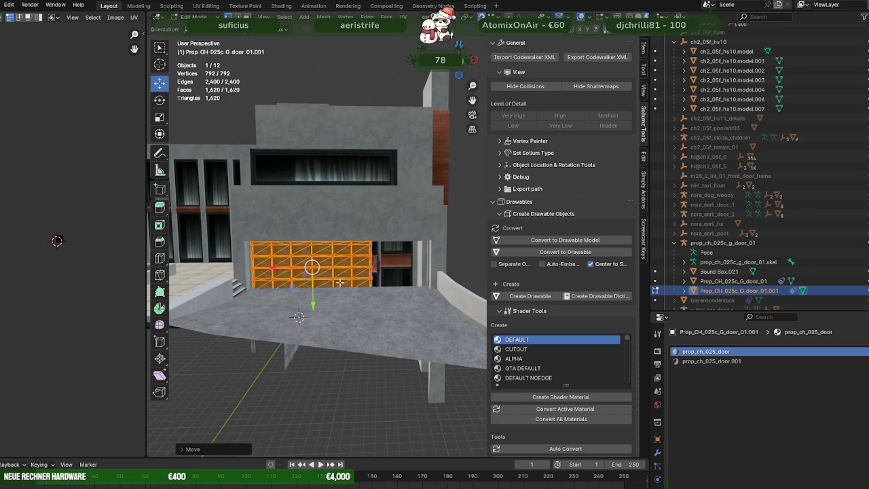
Step: Move the door mesh about 0.1006 m in wireframe view so it sits better in the opening
left_click_drag(354, 228, 382, 273)
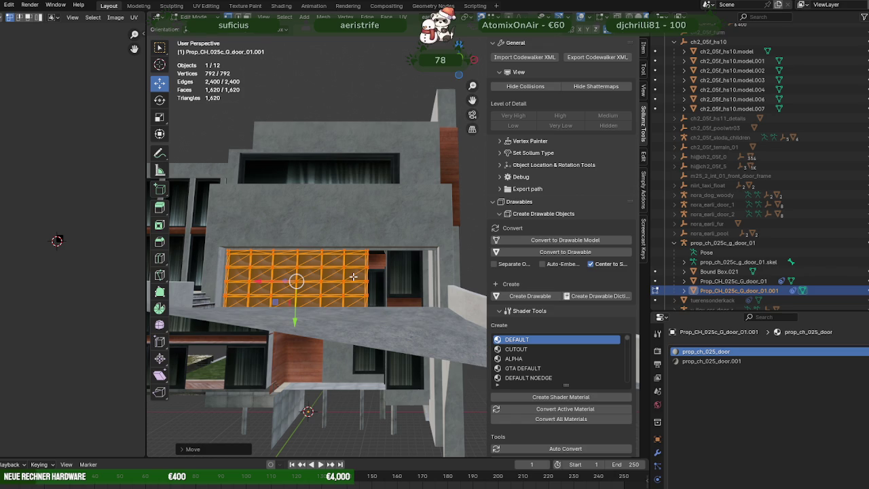
scroll("up", 3)
left_click_drag(375, 279, 300, 241)
scroll("up", 3)
key("shift+z")
key("g")
left_click(424, 168)
Step: Return to material shading, exit Edit Mode and deselect the door
key("shift+z")
scroll("up", 3)
scroll("up", 3)
left_click_drag(339, 218, 328, 270)
key("Tab")
left_click(328, 269)
left_click_drag(358, 224, 336, 249)
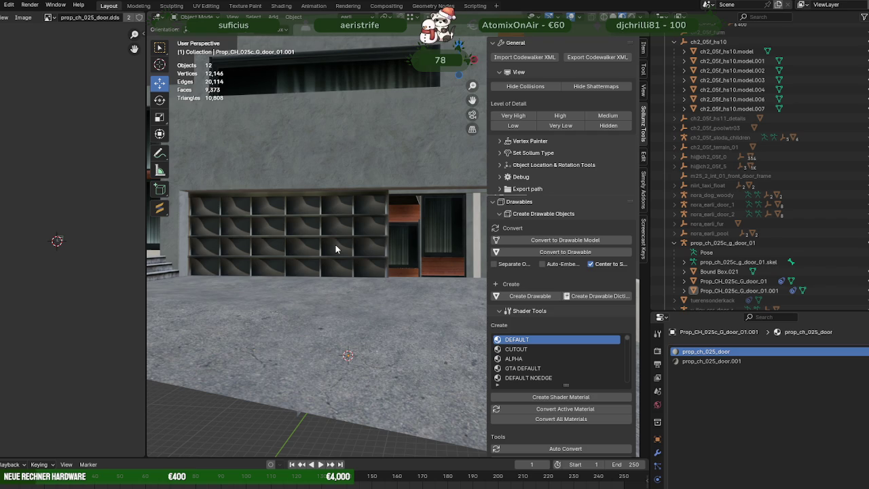
Step: Orbit to face the garage door, then select Prop_CH_025c_G_door_01.001 and enter Edit Mode
left_click_drag(376, 252, 357, 243)
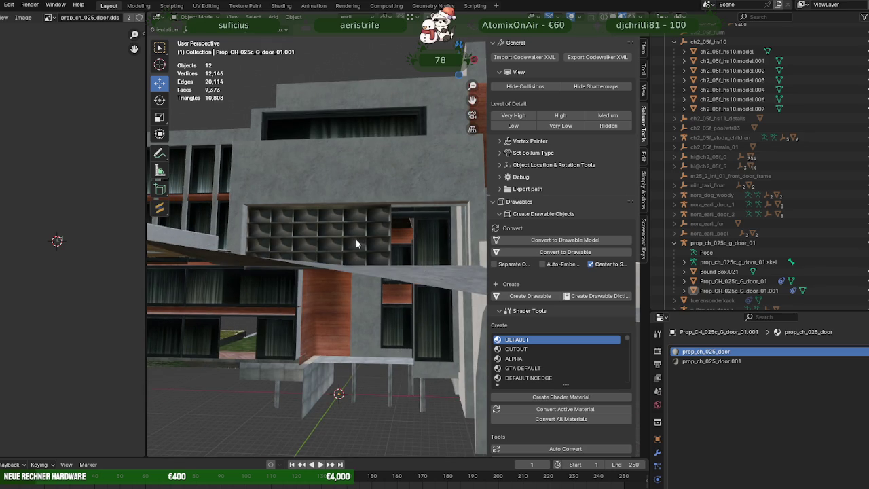
left_click_drag(356, 243, 359, 250)
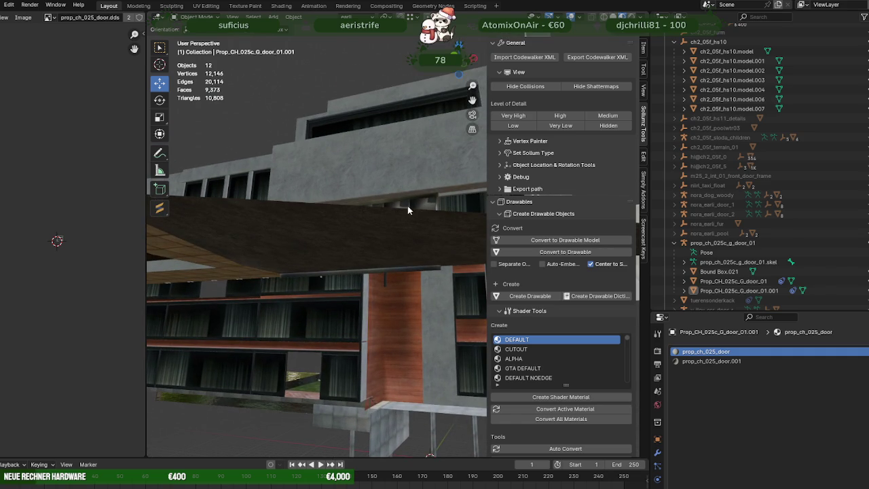
left_click(411, 202)
key("Tab")
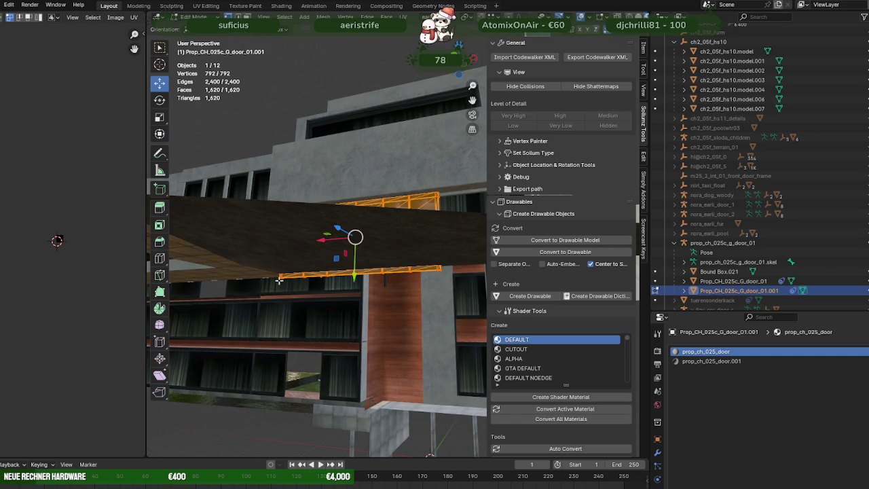
Step: Select all door vertices and shift them -1.535 m along X
key("a")
left_click_drag(295, 297, 358, 282)
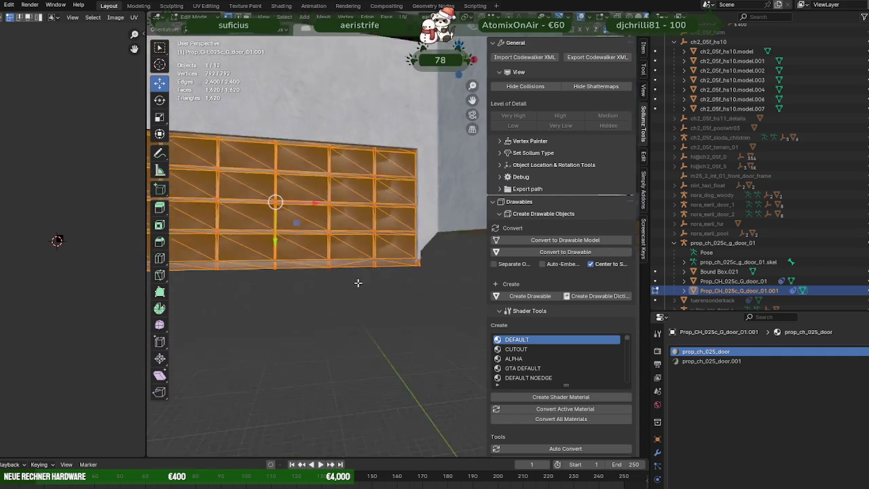
scroll("up", 3)
scroll("up", 3)
left_click_drag(417, 273, 284, 240)
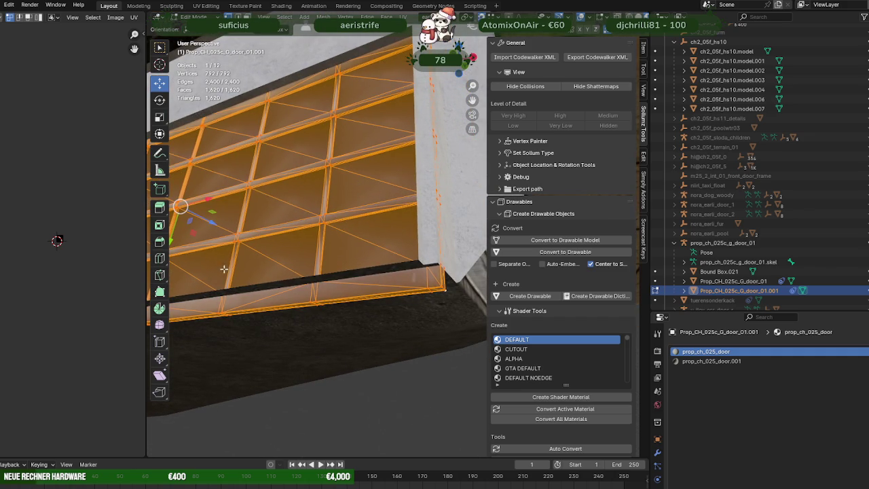
left_click_drag(292, 277, 343, 268)
key("g")
key("x")
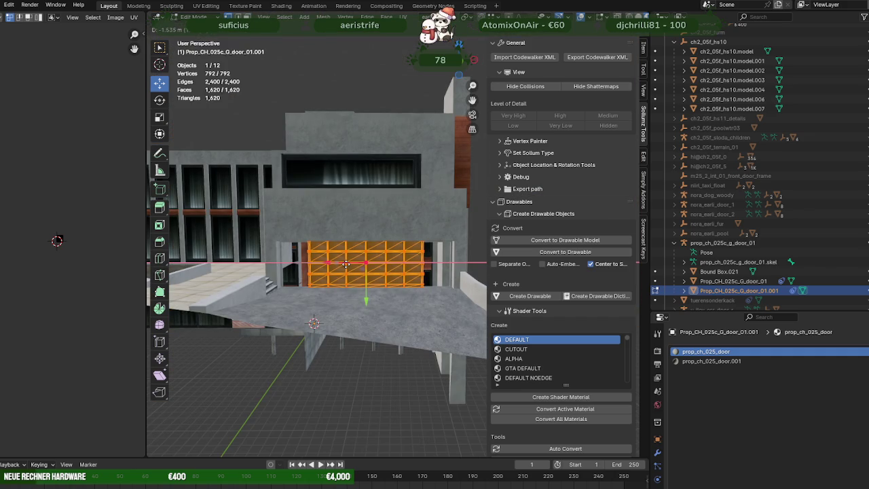
left_click(345, 263)
Step: Return to Object Mode and deselect the door mesh
left_click_drag(346, 263, 361, 286)
scroll("up", 3)
key("Tab")
left_click(361, 393)
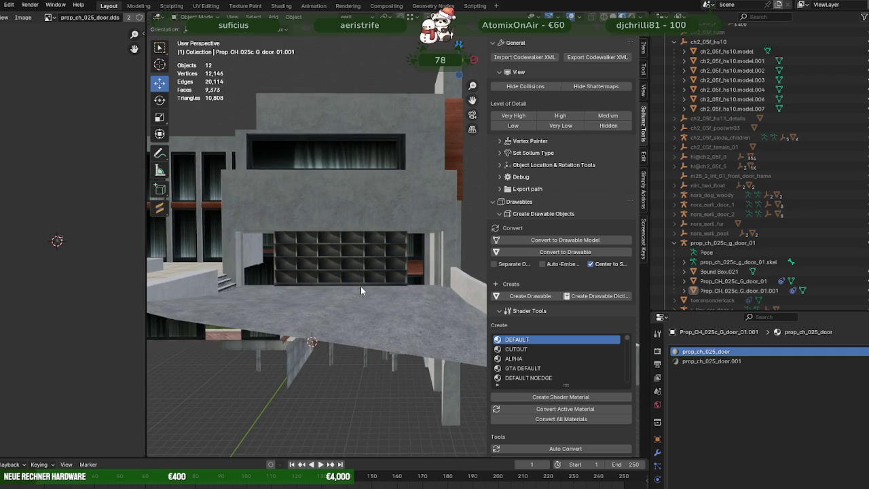
Step: Import prop_gd_ch2_08.ydr.xml through Sollumz CodeWalker XML import and select the Prop_GD_CH2_08 mesh
left_click(520, 55)
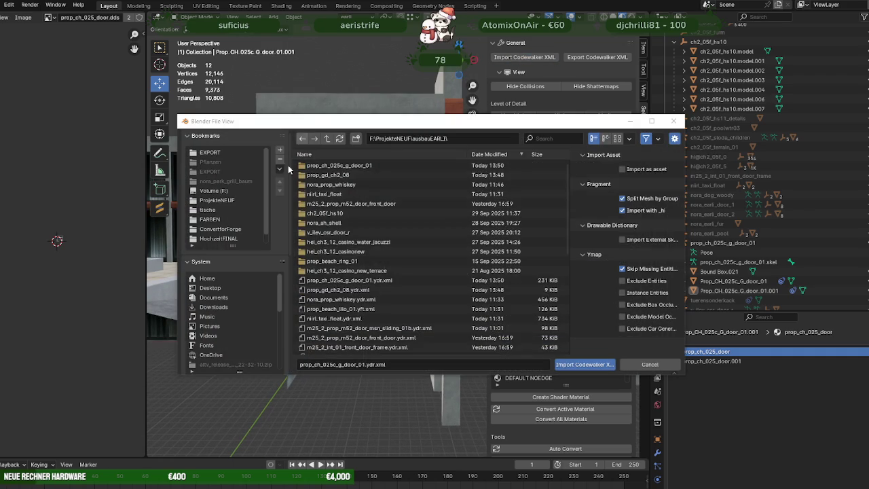
left_click(332, 289)
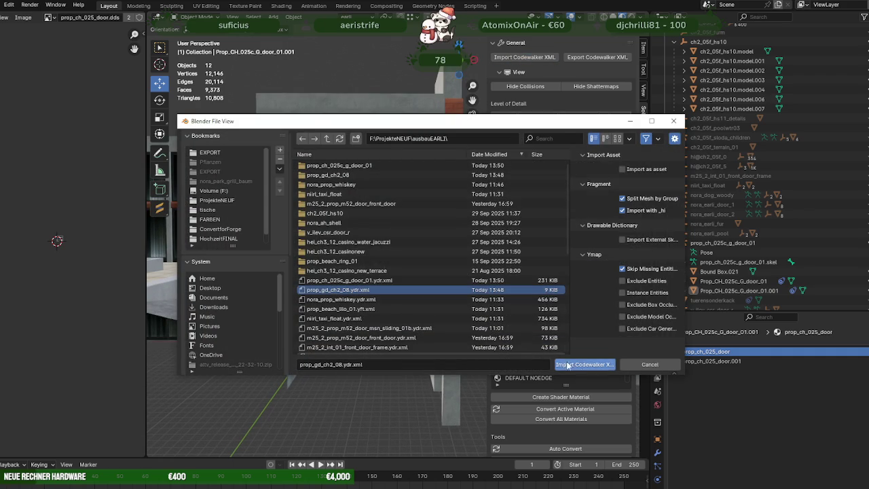
left_click(584, 364)
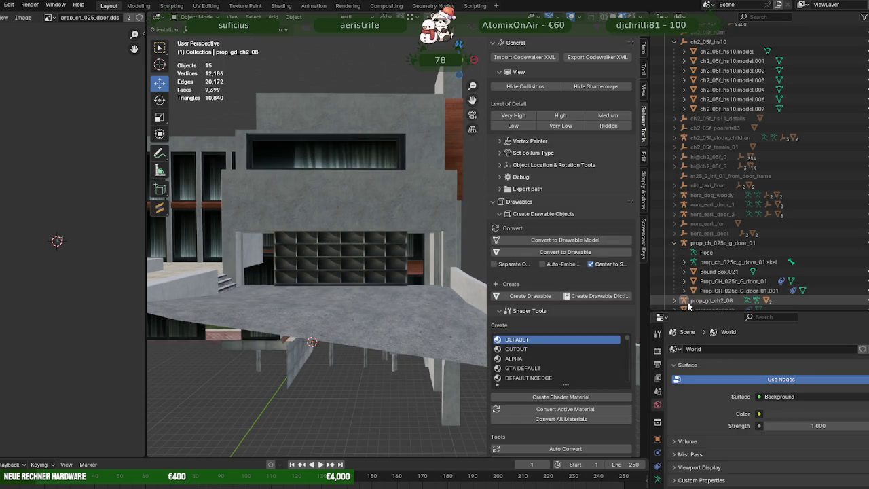
scroll("down", 3)
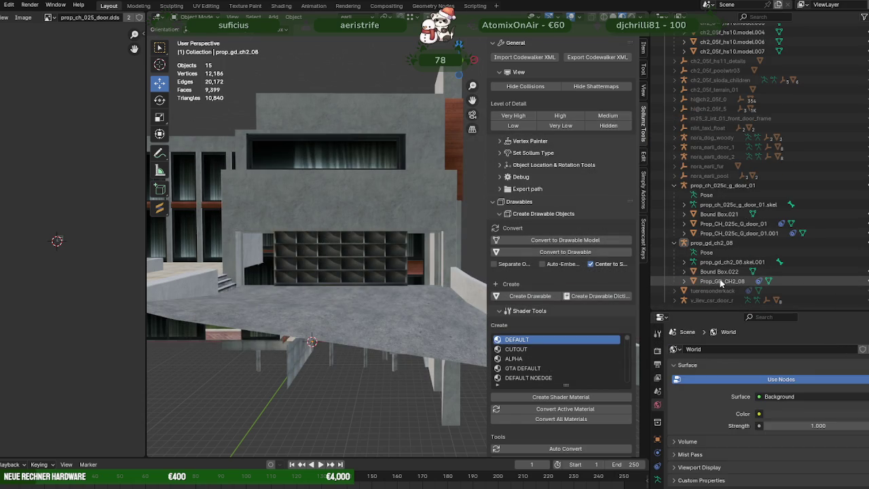
left_click(721, 283)
Step: Duplicate the door geometry and separate the copy into its own object
key("Tab")
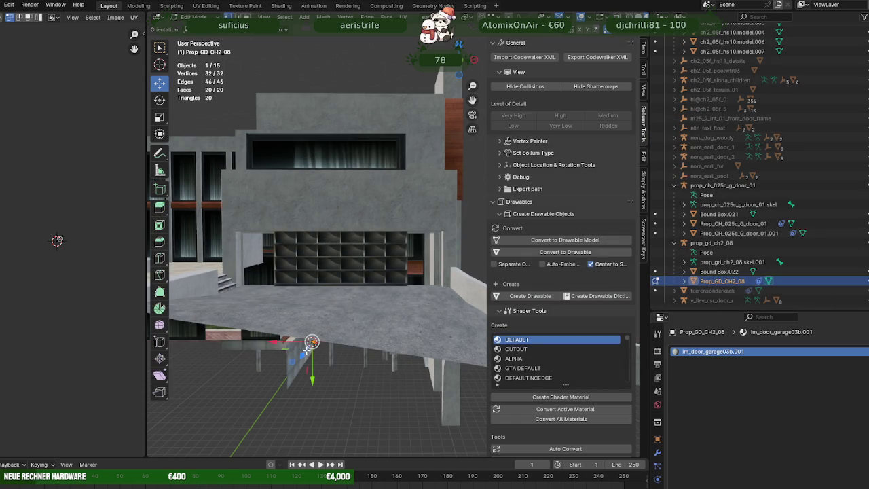
key("shift+d")
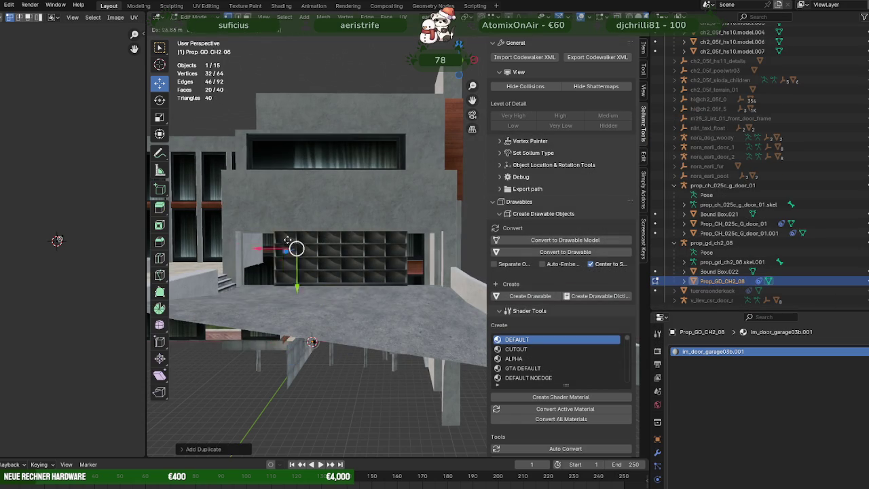
left_click(310, 406)
right_click(336, 398)
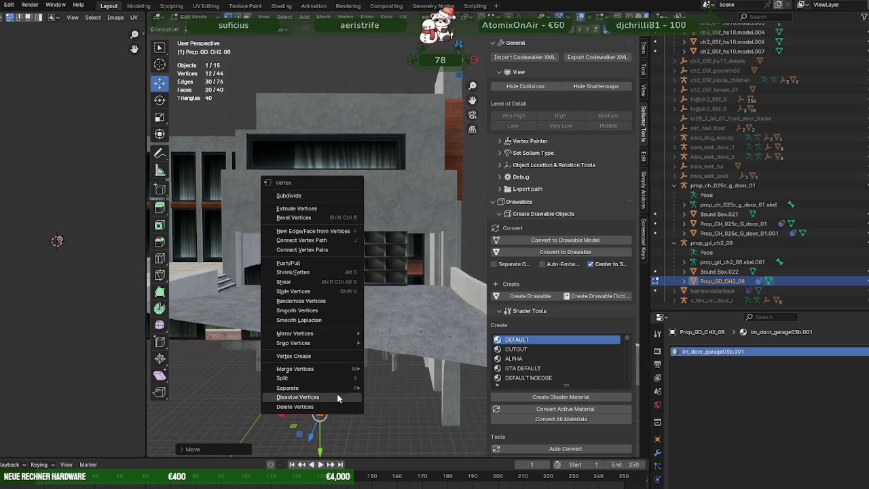
left_click(387, 389)
key("Tab")
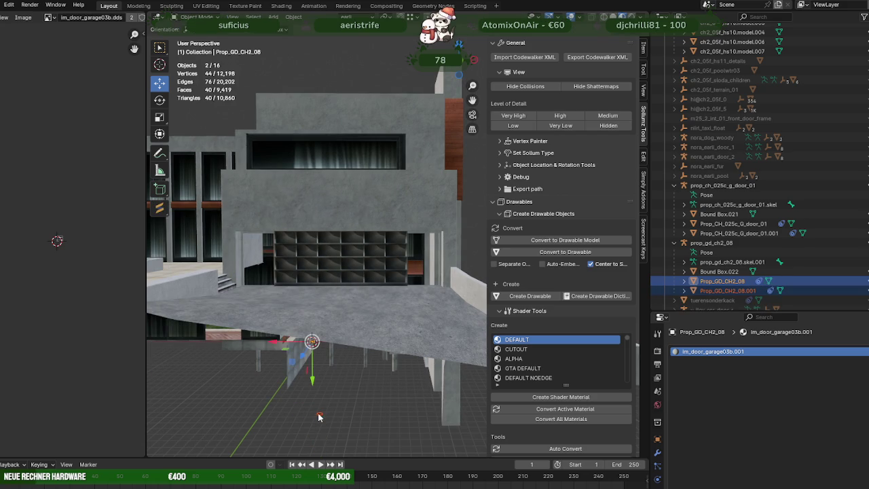
Step: Select Prop_GD_CH2_08.001 and move its panel up to the building facade
left_click(320, 417)
key("Tab")
left_click_drag(319, 415, 431, 243)
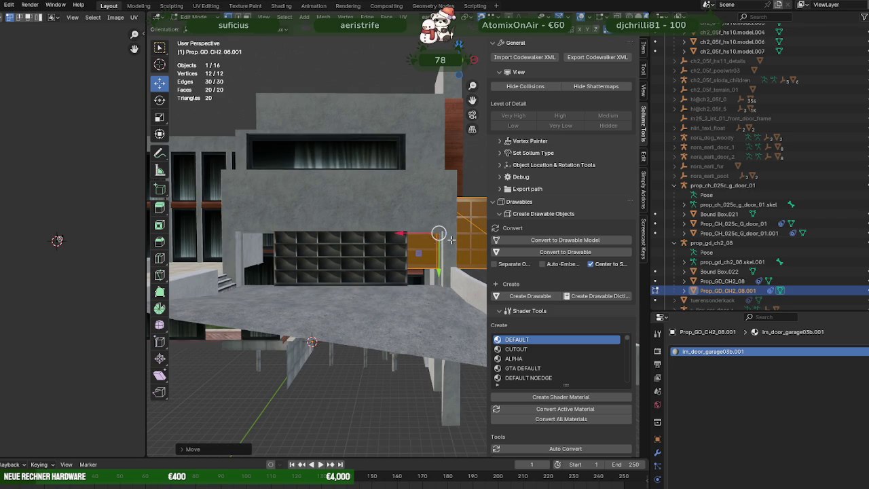
Step: Move the Prop_GD_CH2_08.001 panel into the garage opening
left_click_drag(431, 242, 422, 228)
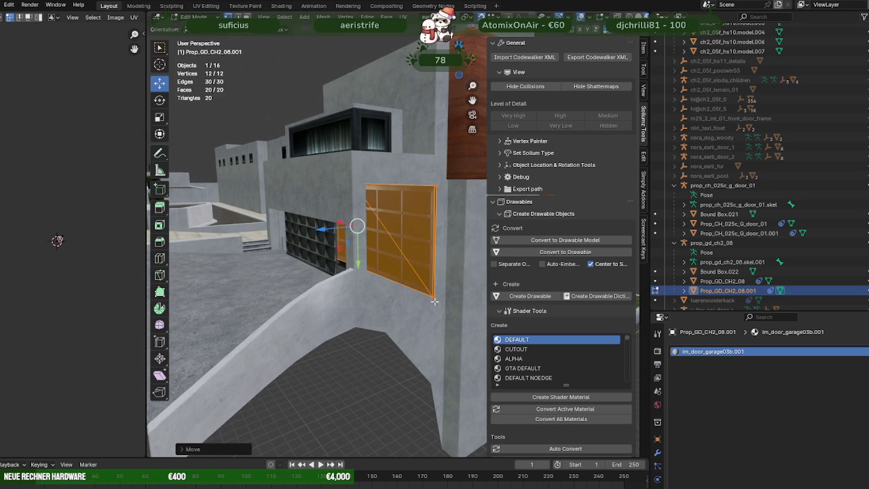
left_click_drag(434, 301, 448, 292)
scroll("up", 3)
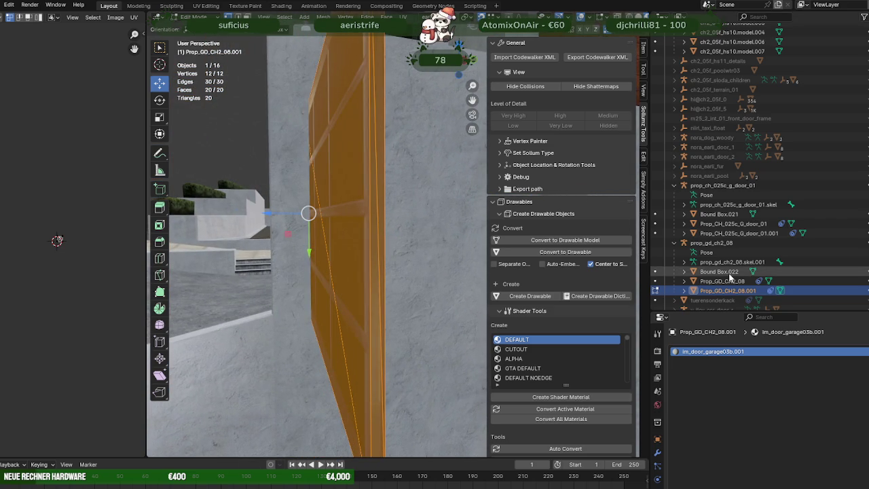
left_click_drag(367, 278, 378, 280)
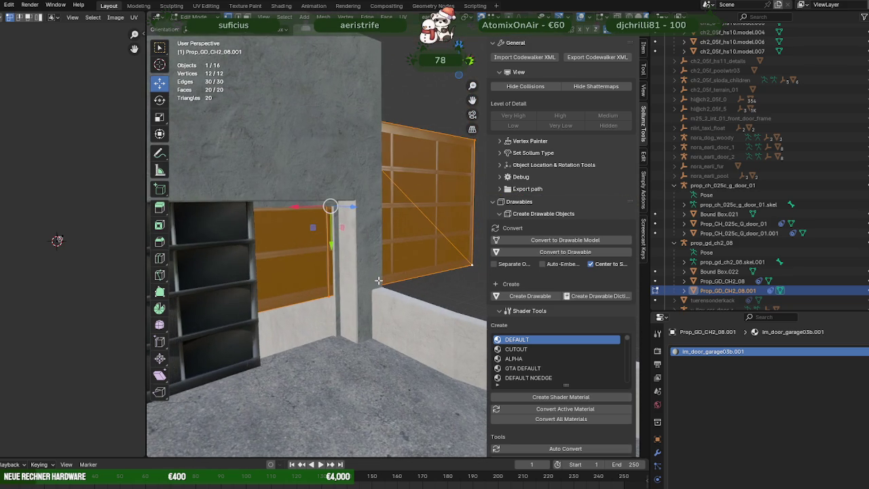
left_click_drag(337, 216, 341, 330)
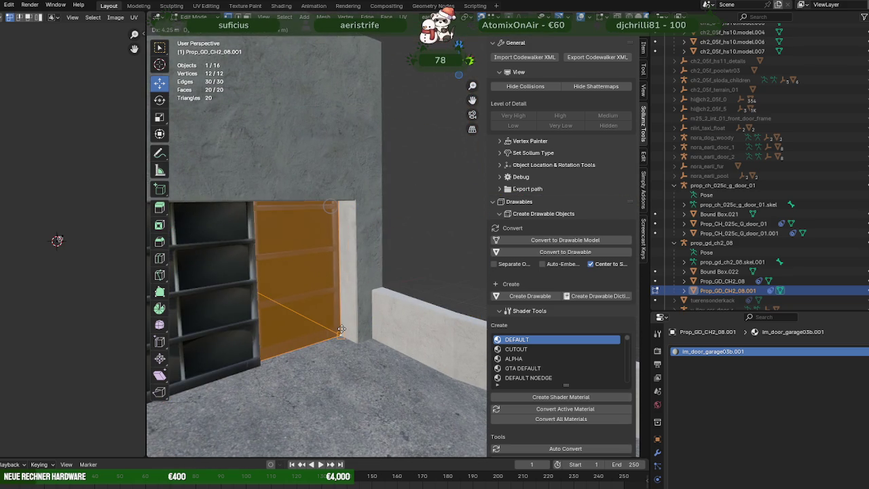
left_click_drag(342, 330, 374, 260)
scroll("down", 3)
Step: In wireframe, stretch the panel's side faces along X to the opening edges
key("shift+z")
key("shift+z")
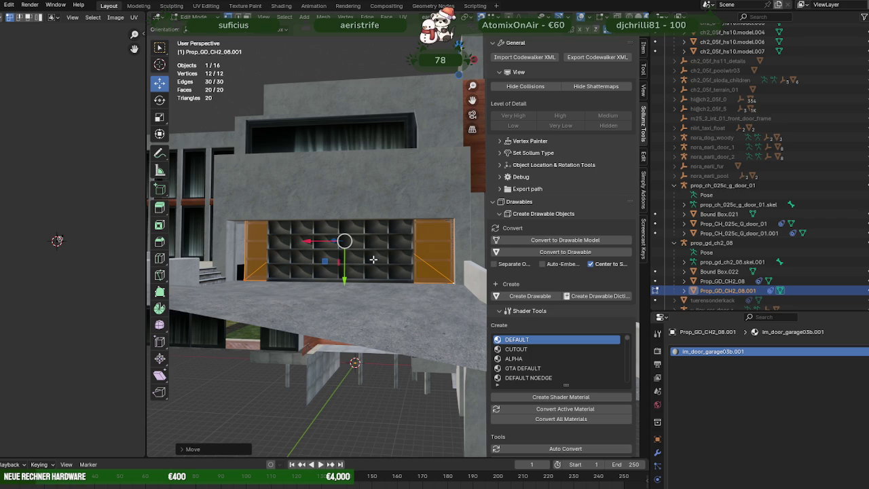
left_click_drag(374, 259, 341, 251)
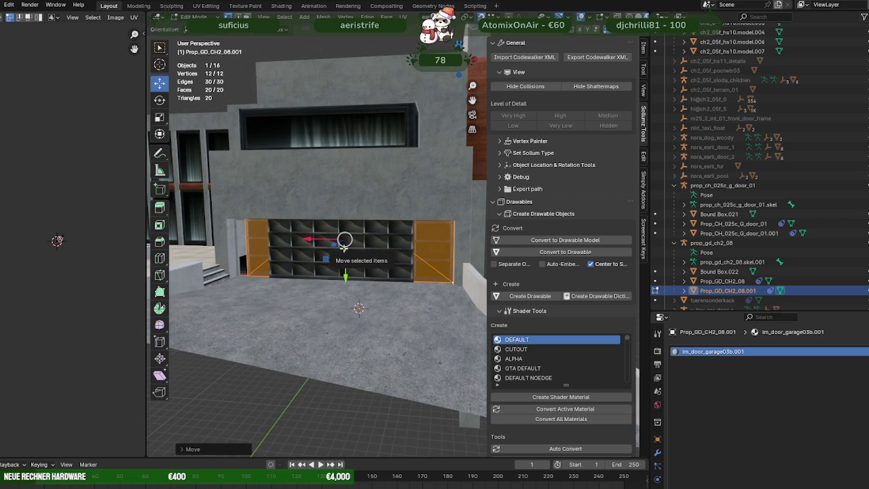
left_click_drag(345, 248, 330, 247)
left_click_drag(331, 248, 306, 244)
key("g")
key("x")
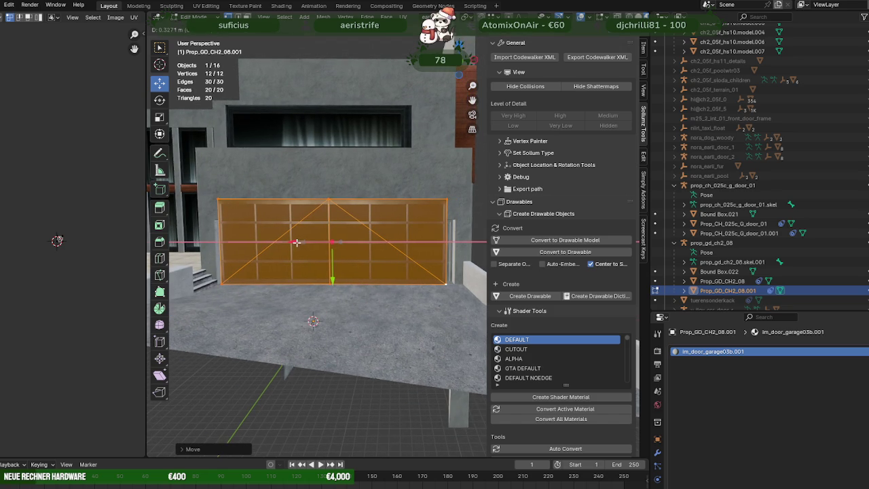
left_click(297, 242)
Step: Return to Object Mode and deselect the door panel
left_click_drag(297, 242, 324, 324)
key("Tab")
left_click(352, 358)
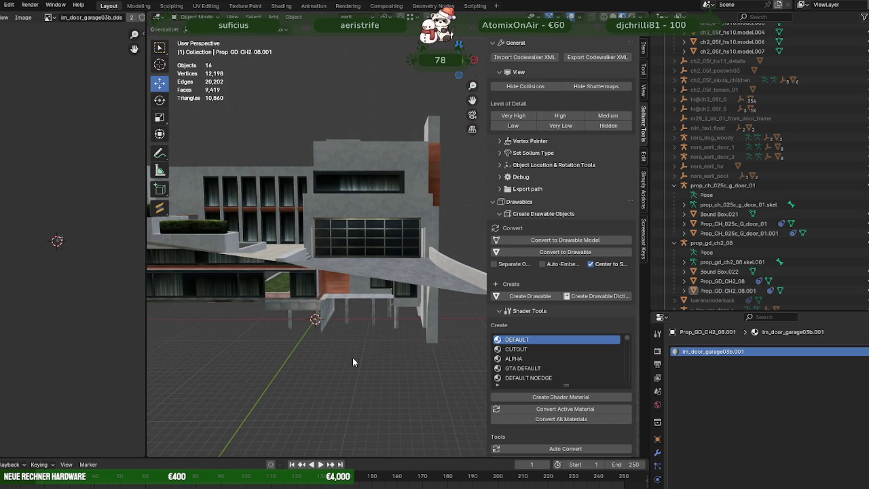
Step: Hide the new glass door and select the older door behind it
left_click(361, 246)
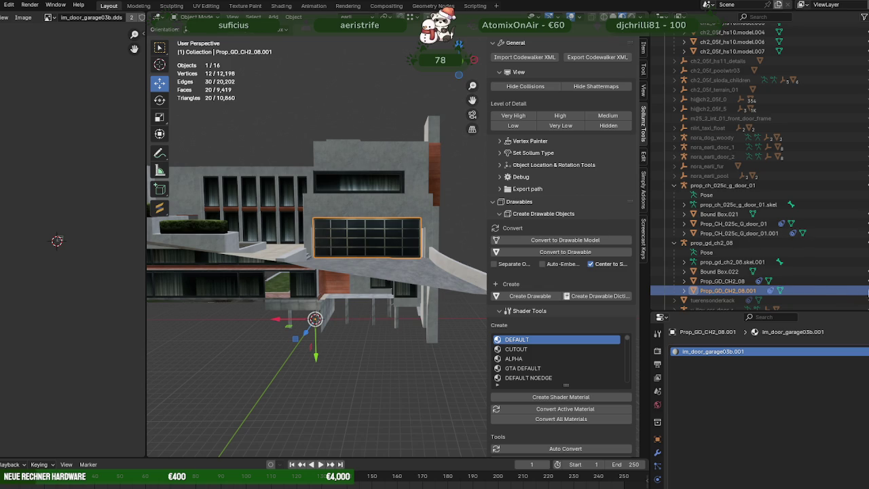
key("h")
left_click(371, 247)
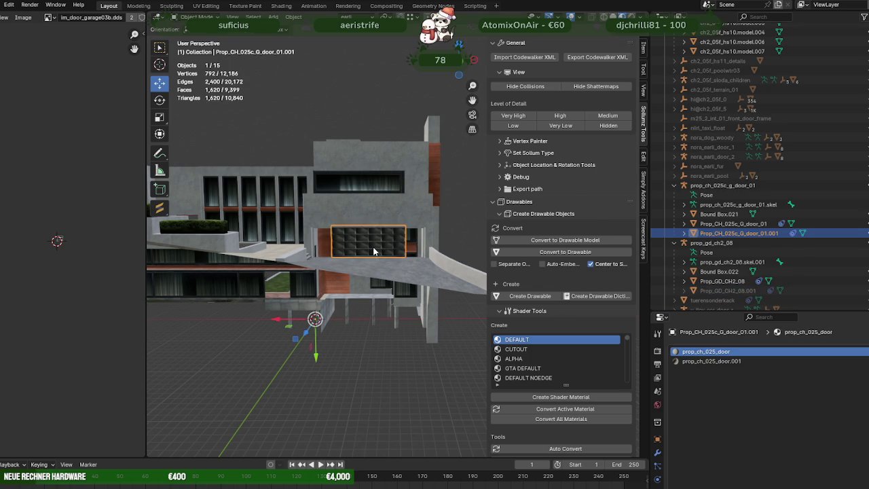
scroll("up", 3)
scroll("up", 3)
scroll("down", 3)
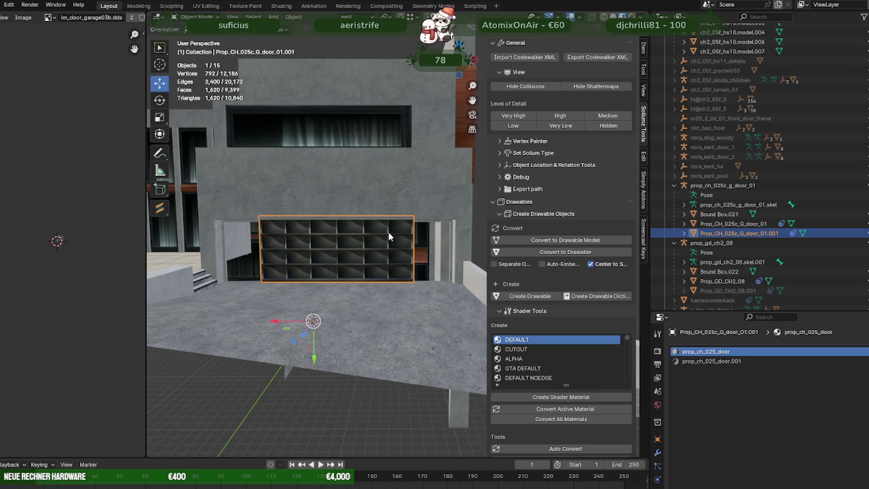
Step: Select the building model ch2_05f_hs10.model and enter Edit Mode on it
left_click_drag(385, 239, 304, 328)
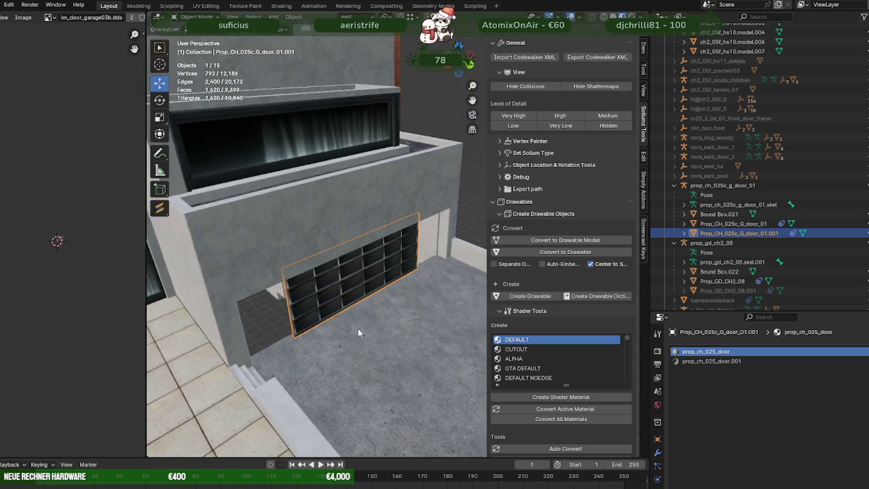
scroll("up", 3)
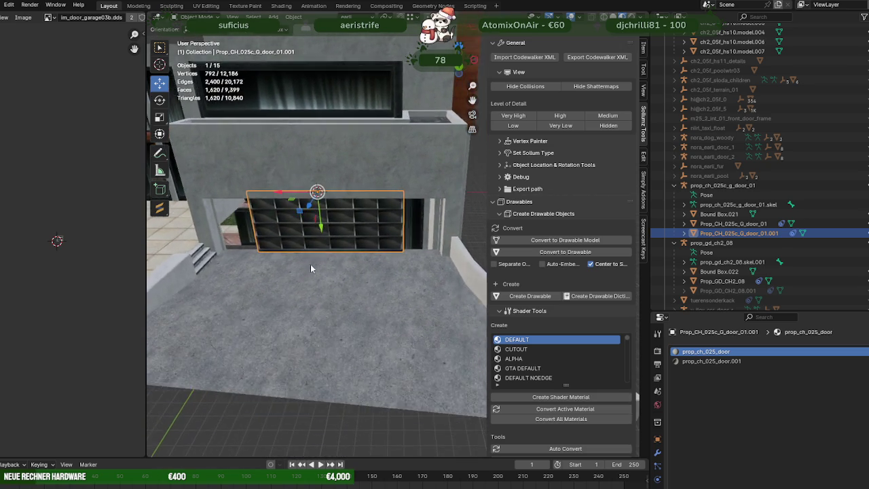
scroll("up", 3)
left_click_drag(354, 228, 378, 259)
left_click(392, 145)
key("Tab")
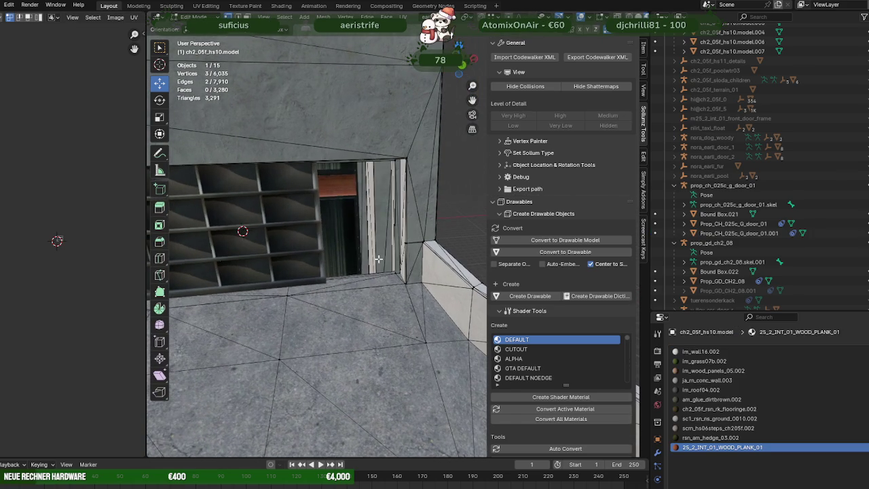
Step: Separate all faces using sc1_rsn_ns_ground_0010.002 into a new object
left_click(379, 286)
scroll("down", 3)
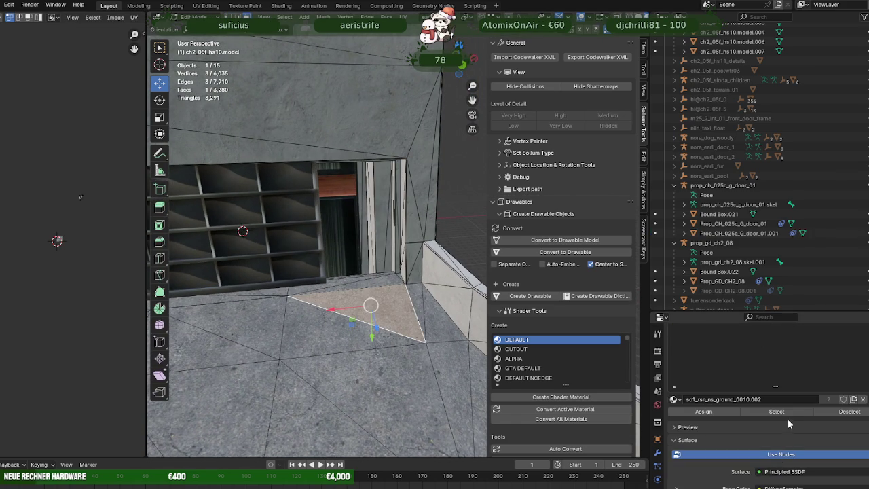
left_click(776, 411)
left_click_drag(435, 333, 410, 318)
right_click(380, 298)
mouse_move(310, 297)
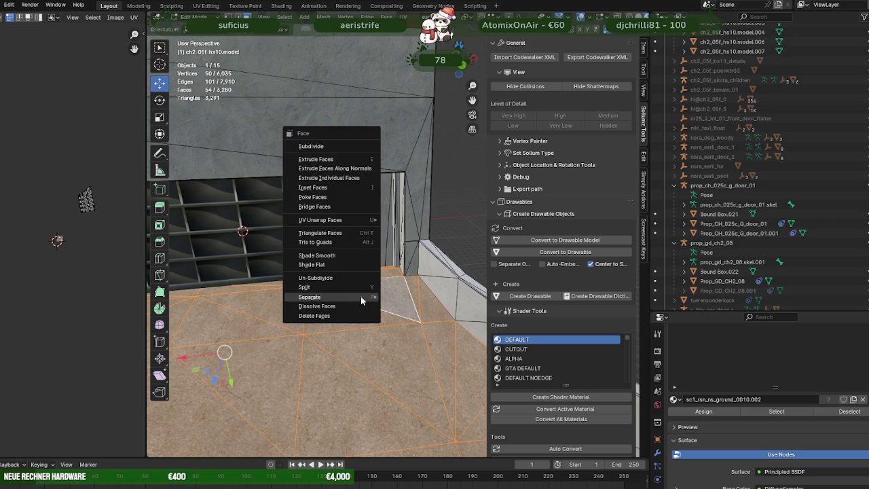
left_click(406, 296)
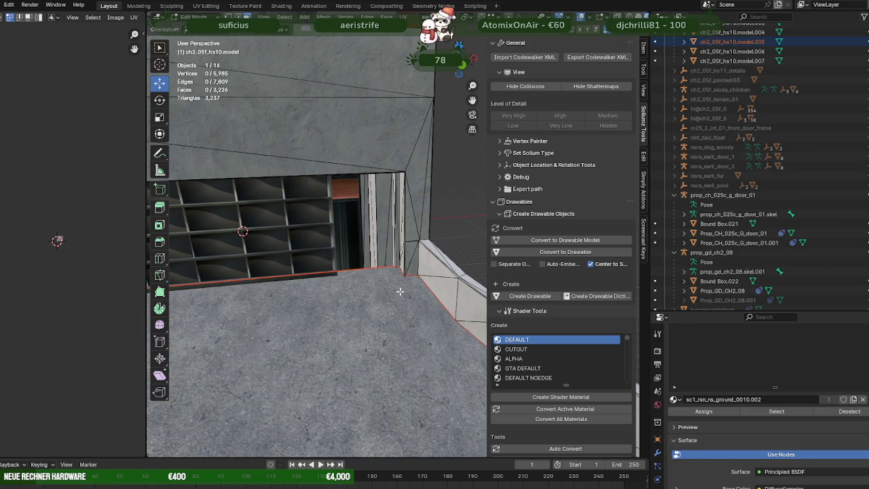
key("Tab")
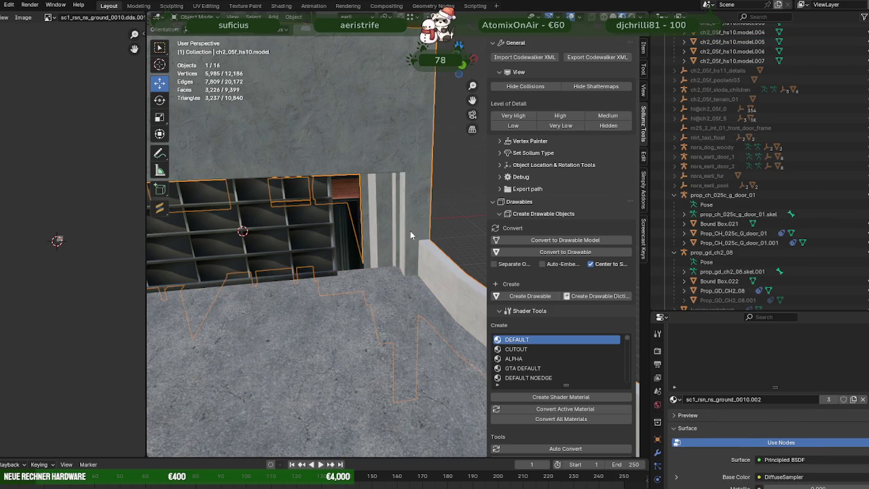
Step: Box-select the doorway frame vertices in wireframe and move them right along X
left_click_drag(410, 236, 354, 242)
key("Tab")
key("shift+z")
left_click_drag(312, 139, 384, 349)
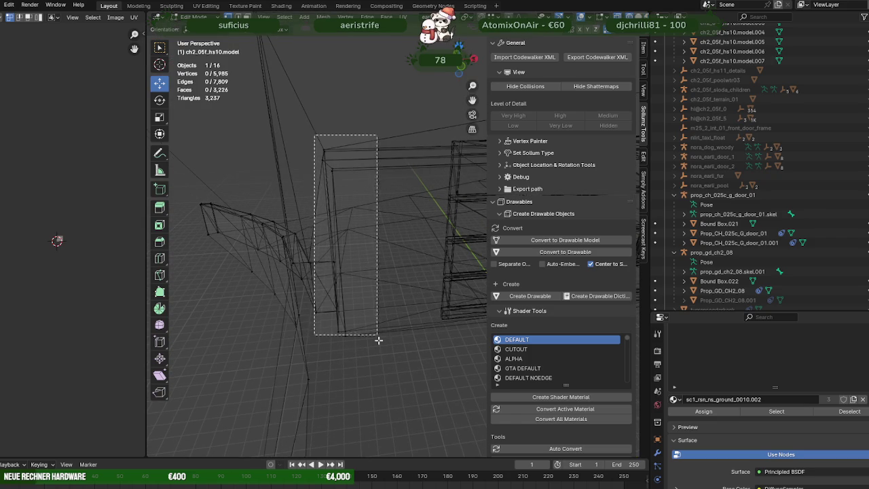
left_click_drag(384, 323, 327, 317)
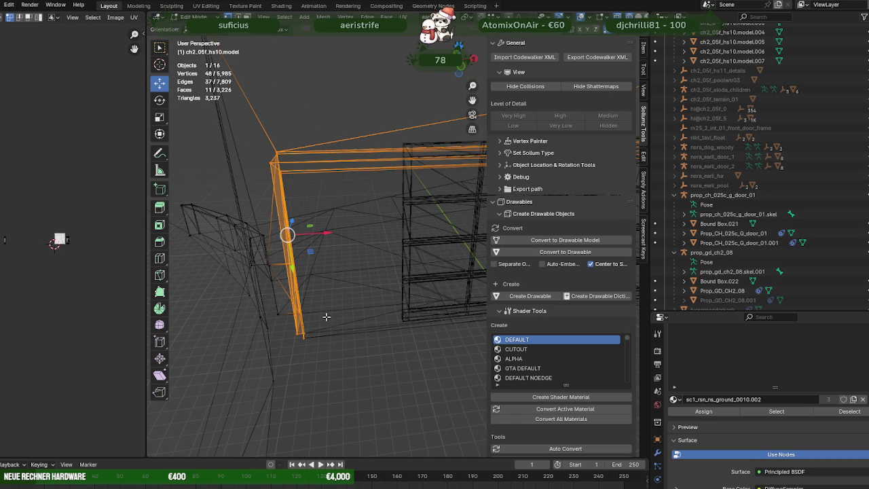
key("shift+z")
left_click_drag(340, 281, 330, 253)
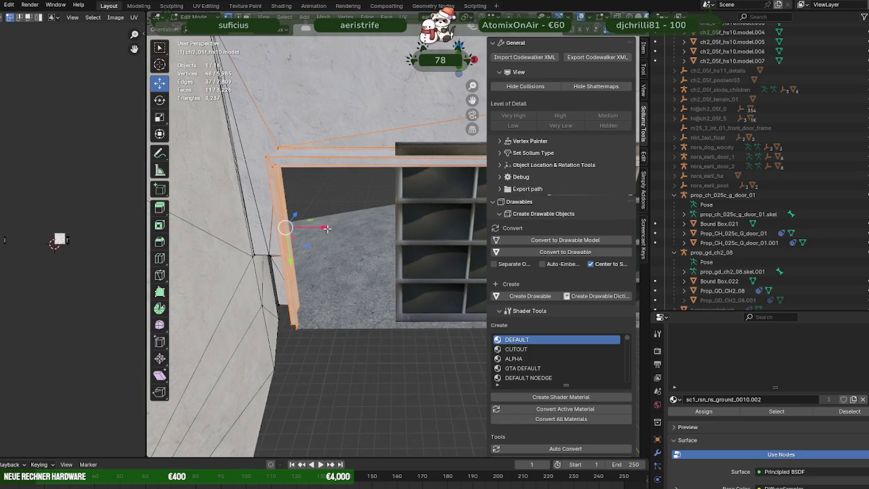
left_click_drag(287, 192, 272, 134)
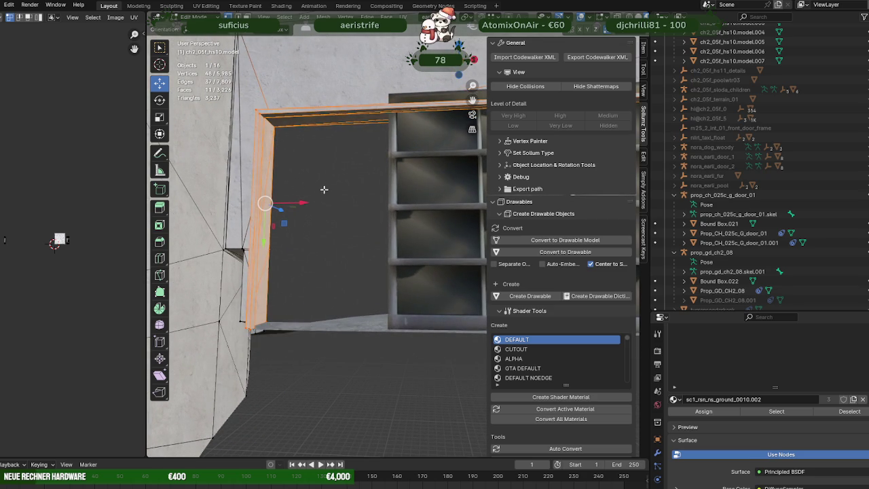
left_click_drag(307, 203, 385, 95)
left_click_drag(385, 94, 374, 185)
Step: Try an X extrusion of the frame edge, then cancel and undo it
scroll("down", 3)
scroll("down", 3)
scroll("down", 3)
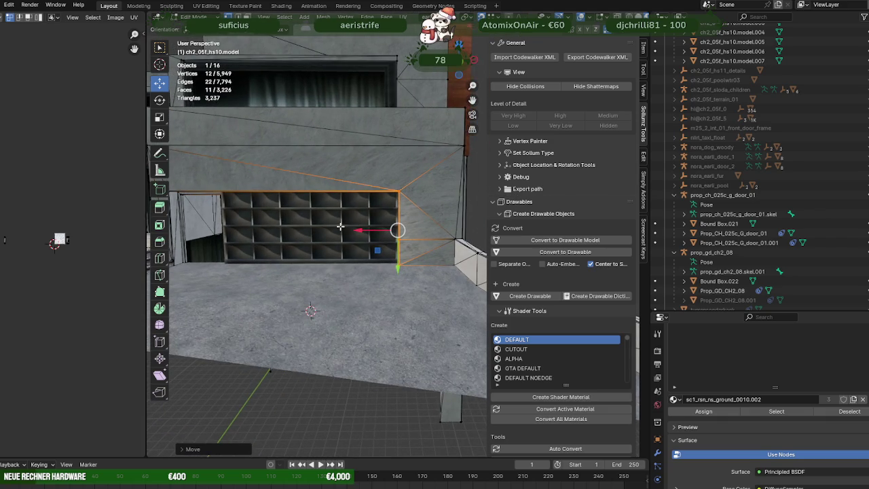
left_click_drag(340, 226, 347, 227)
left_click_drag(410, 230, 398, 228)
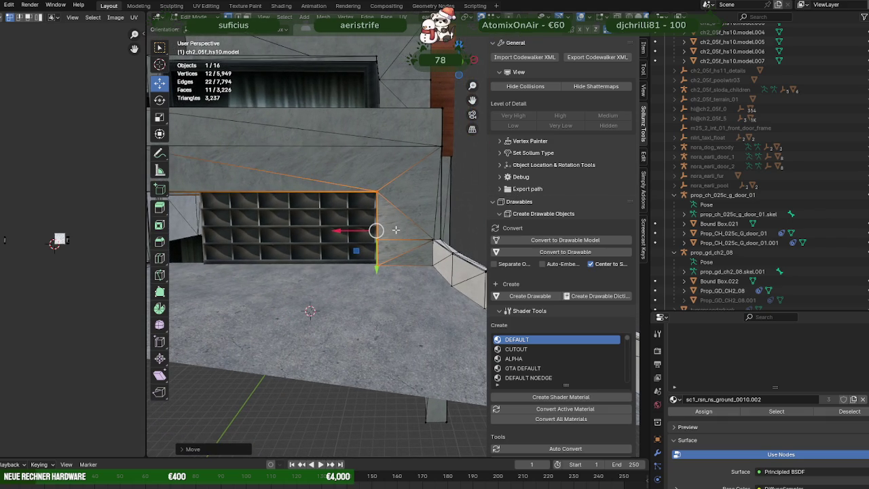
key("e")
key("x")
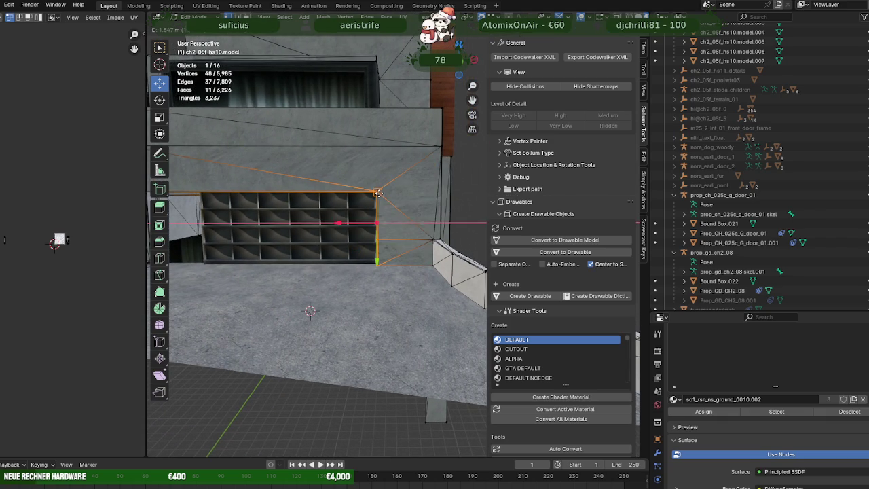
key("Escape")
key("ctrl+z")
Step: Leave Edit Mode and select the garage door object
left_click_drag(378, 237, 299, 237)
left_click_drag(359, 240, 347, 233)
key("Tab")
left_click(348, 233)
Step: Slide the Prop_CH_025c_G_door_01.001 mesh along X toward the garage opening
key("Tab")
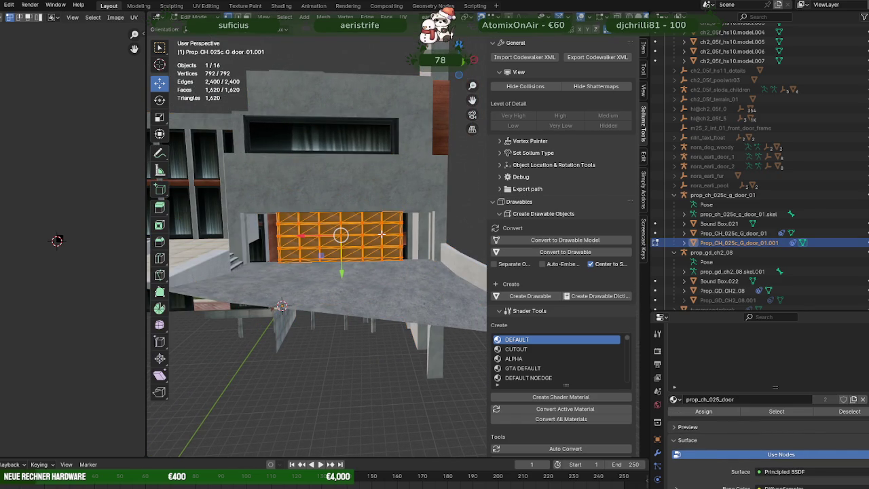
key("g")
key("x")
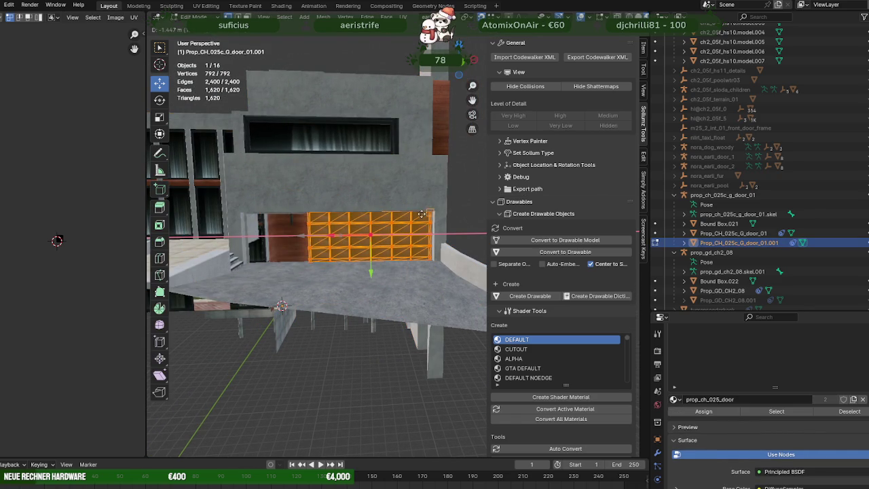
left_click(435, 212)
left_click_drag(435, 216, 398, 224)
left_click_drag(326, 234, 410, 215)
scroll("up", 3)
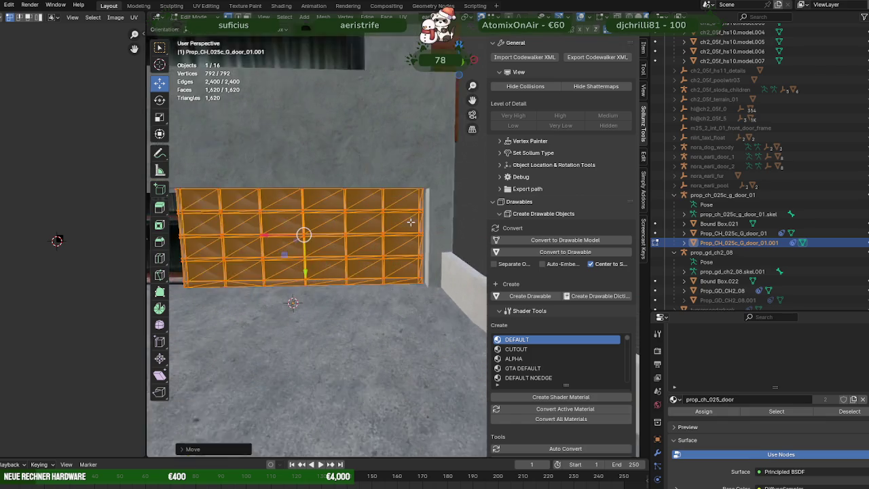
scroll("up", 3)
scroll("down", 3)
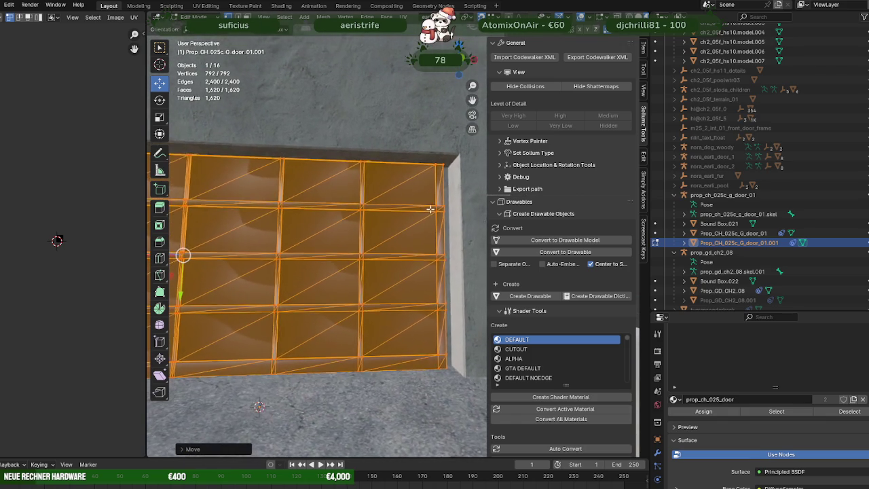
scroll("down", 3)
scroll("down", 3)
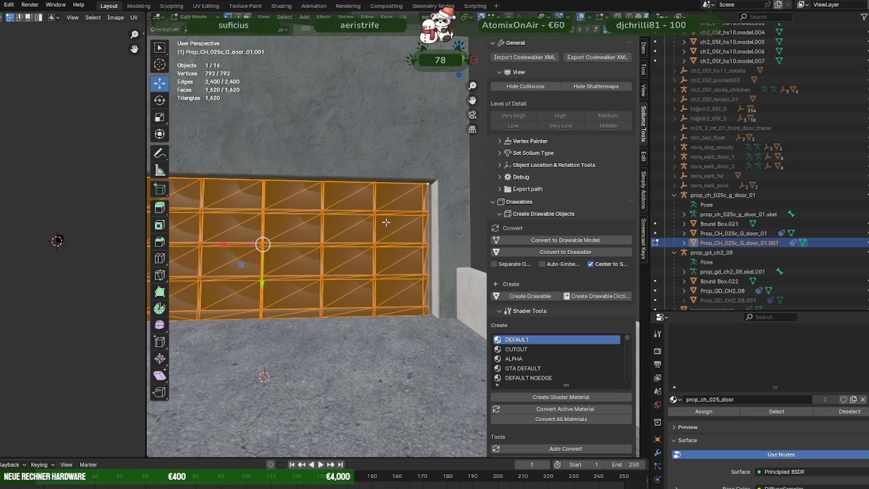
left_click_drag(254, 243, 438, 181)
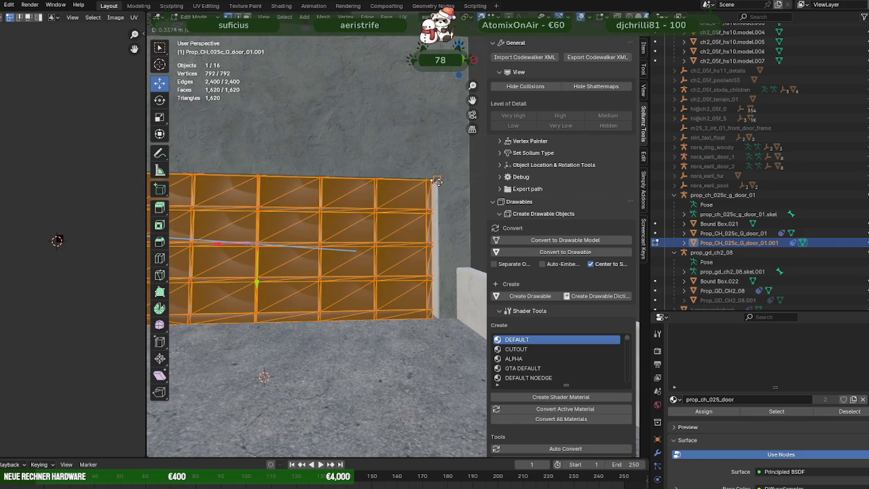
left_click_drag(438, 182, 425, 196)
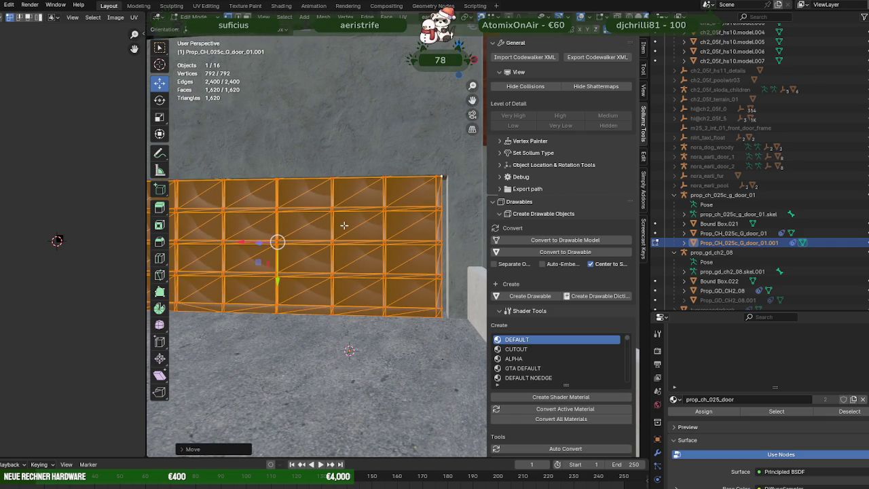
Step: Regrab the door mesh to fine-tune its position inside the opening
key("r")
left_click_drag(316, 243, 459, 179)
key("g")
left_click(264, 221)
scroll("down", 3)
left_click_drag(413, 202, 384, 231)
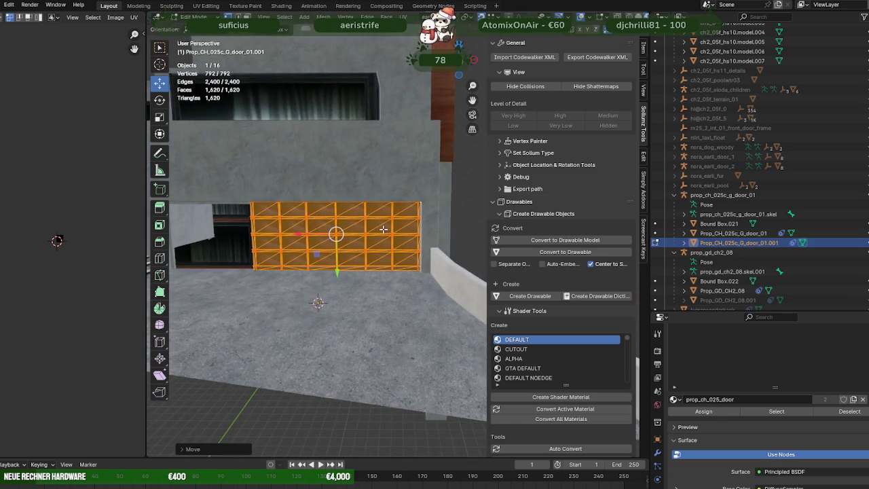
scroll("down", 3)
Step: Return to Object Mode and clear the selection
key("Tab")
left_click(347, 341)
left_click_drag(348, 341, 375, 249)
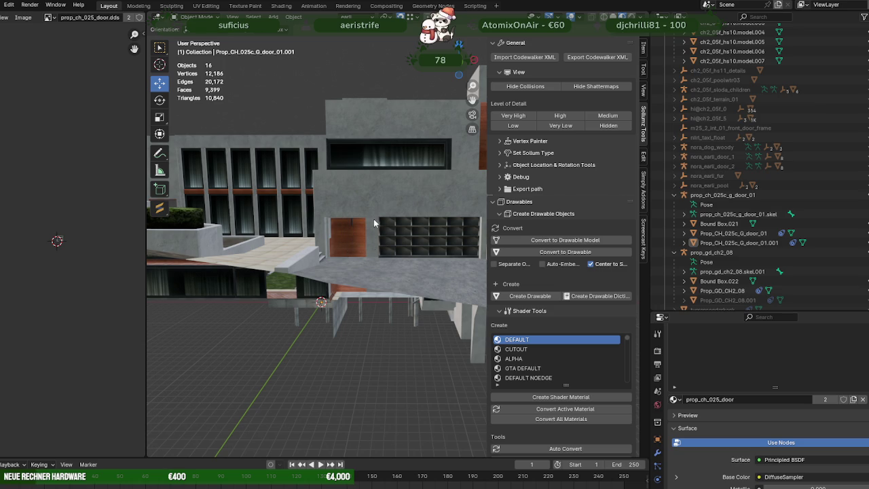
Step: Select the door Prop_CH_025c_G_door_01.001 and enter Edit Mode on it
left_click_drag(364, 256, 343, 239)
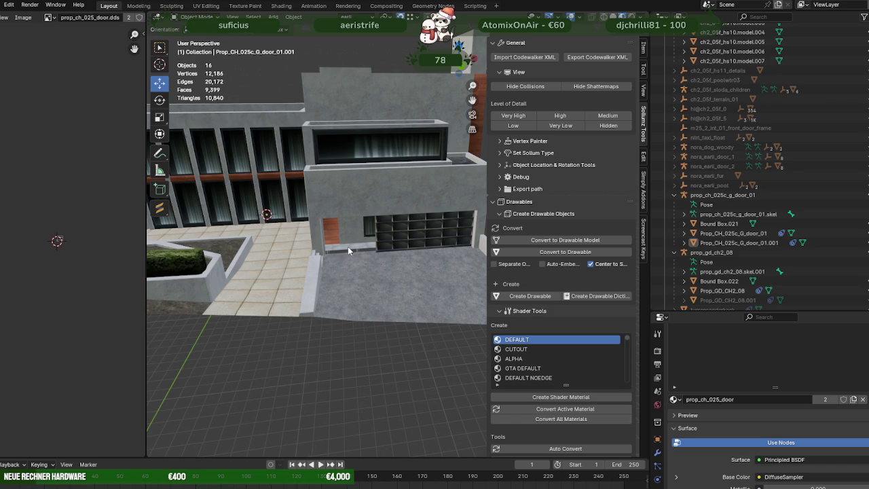
left_click(402, 231)
left_click_drag(402, 231, 410, 240)
key("Tab")
Step: Shift the door mesh along X, then switch to editing the building wall mesh
key("g")
key("x")
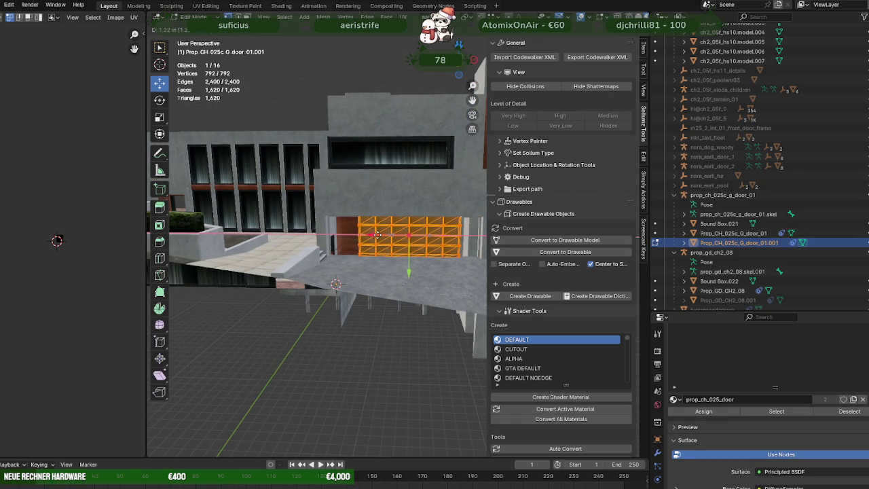
left_click(372, 235)
left_click_drag(372, 235, 315, 199)
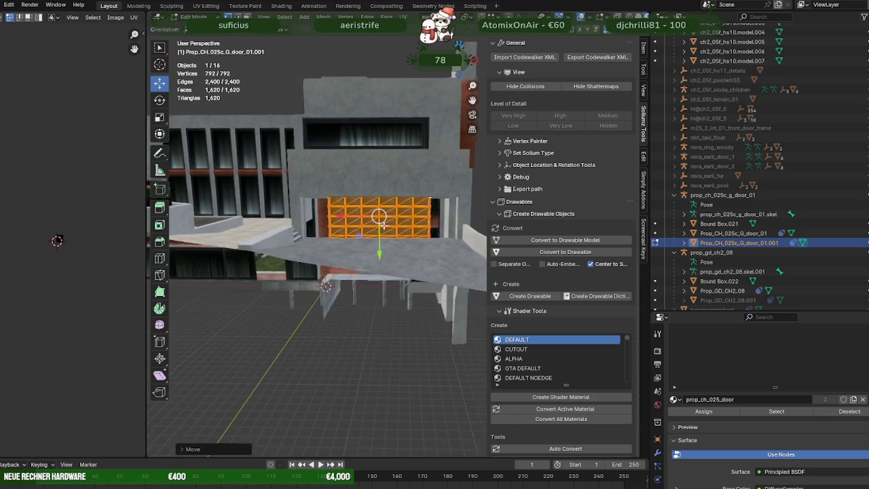
key("Tab")
left_click(315, 199)
key("Tab")
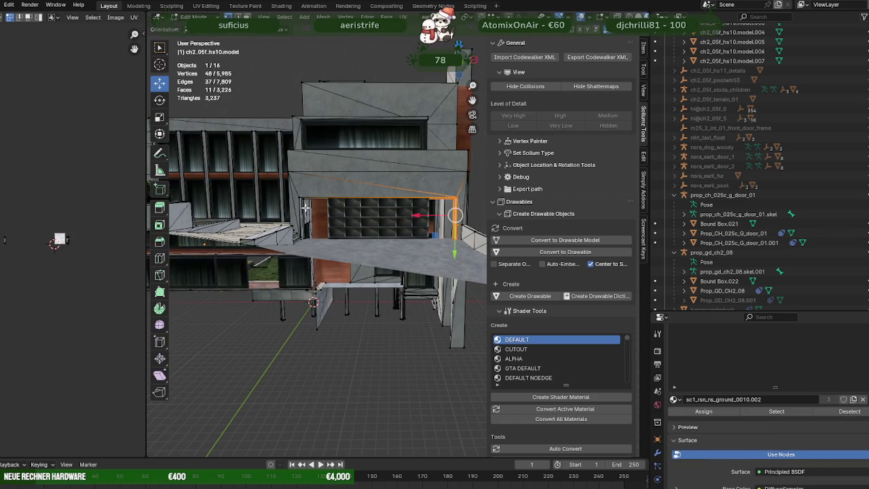
Step: Box-select the thin wall strip along the doorway edge in wireframe view
left_click(301, 196)
key("KP_Decimal")
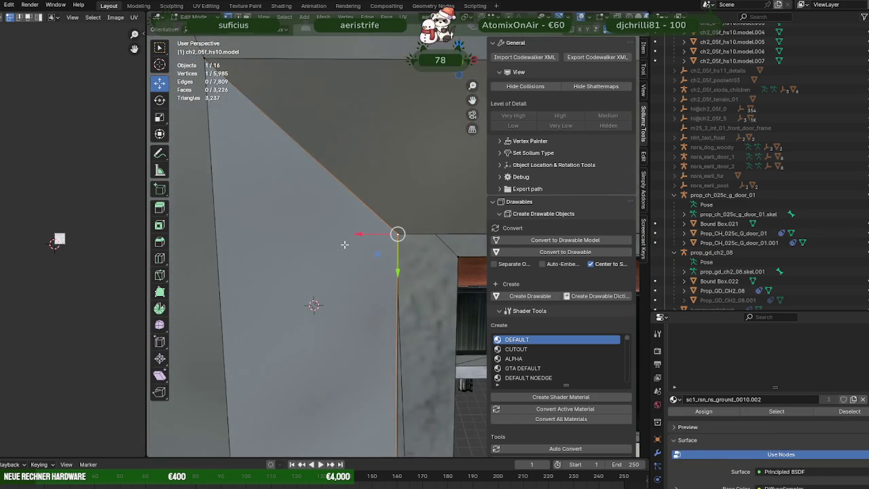
left_click_drag(346, 245, 370, 307)
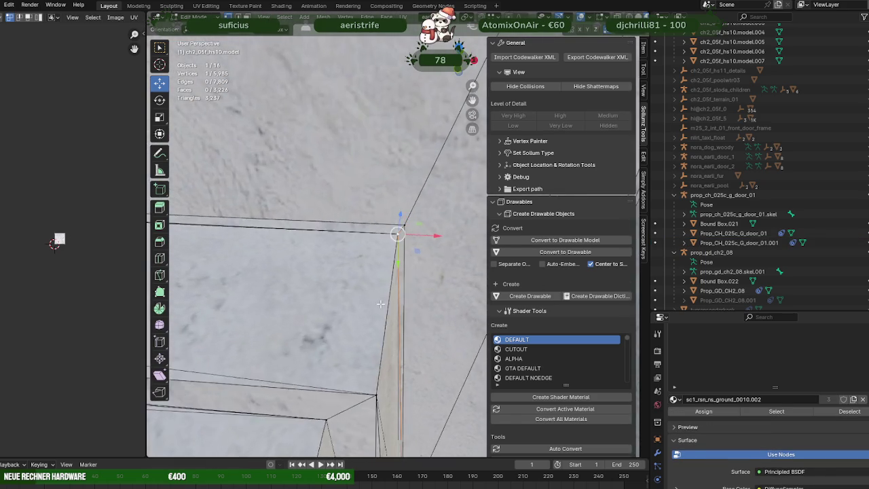
key("shift+z")
left_click_drag(369, 311, 371, 319)
left_click_drag(350, 231, 414, 359)
left_click_drag(414, 359, 380, 301)
left_click_drag(381, 301, 461, 386)
left_click_drag(462, 386, 333, 345)
key("shift+z")
Step: Nudge the wall strip slightly along X and add the frame's top beam to the selection
key("g")
key("x")
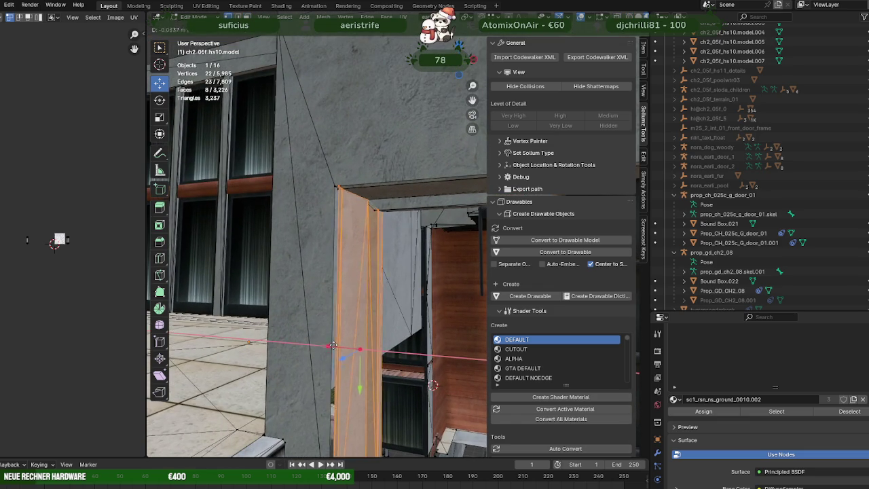
left_click(338, 332)
key("shift+z")
left_click_drag(353, 337, 309, 326)
left_click_drag(358, 306, 320, 279)
left_click_drag(334, 202, 382, 250)
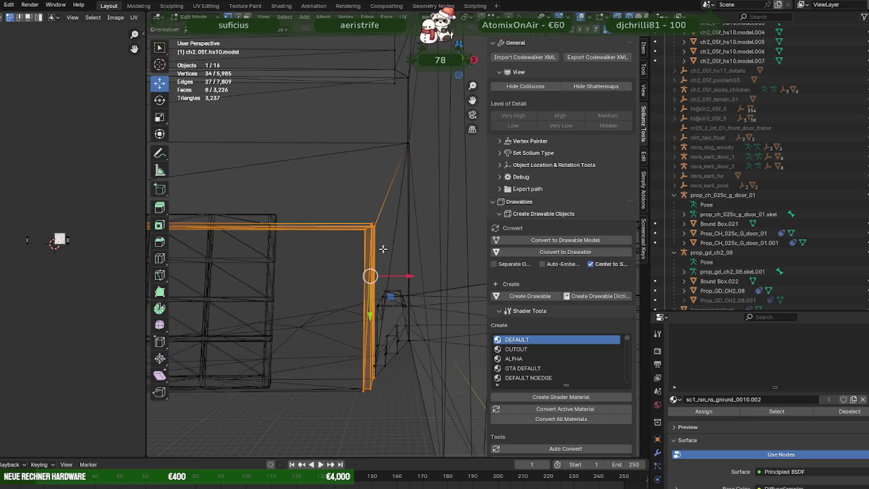
key("shift+z")
Step: Slide the edge strip and top beam along X to about -1.523 m
key("g")
key("x")
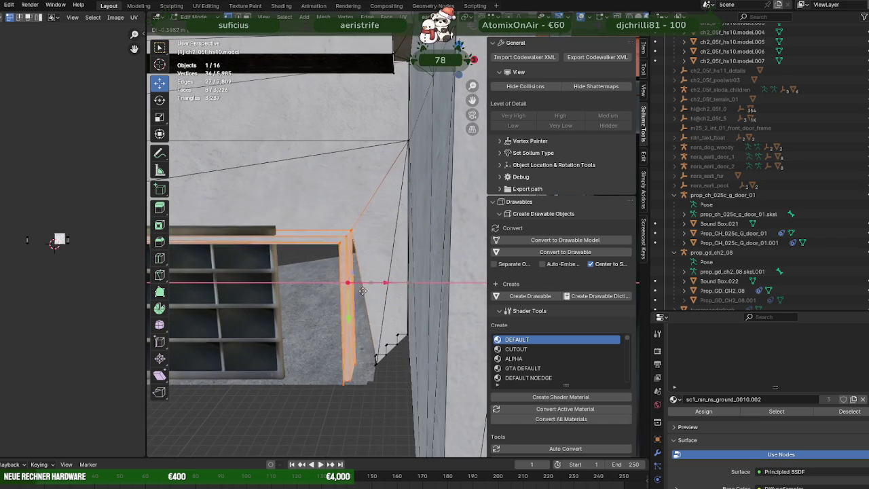
left_click(366, 349)
left_click_drag(365, 349, 373, 250)
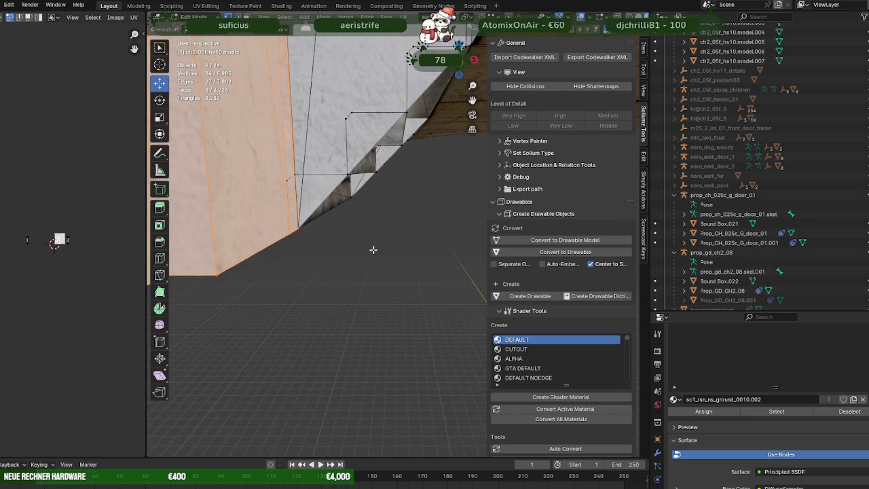
key("shift+z")
left_click_drag(317, 233, 298, 244)
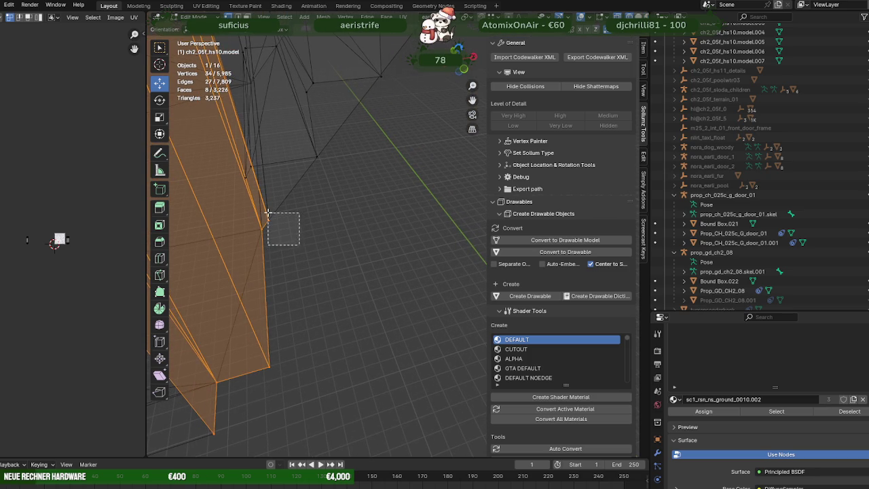
left_click_drag(272, 209, 344, 197)
key("shift+z")
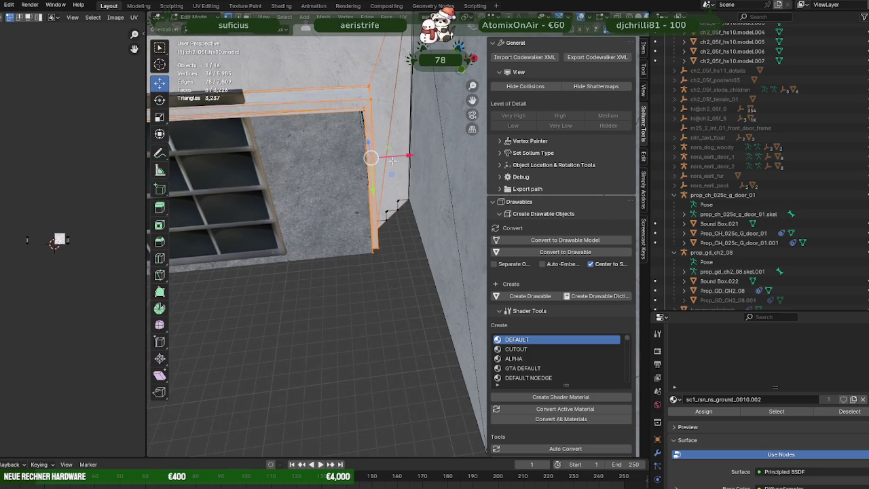
left_click_drag(393, 160, 290, 186)
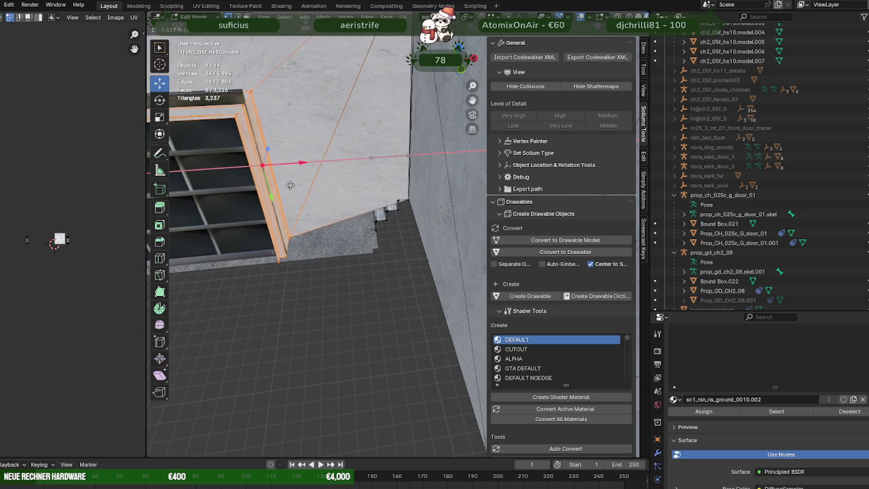
left_click_drag(290, 186, 291, 186)
left_click_drag(291, 185, 305, 202)
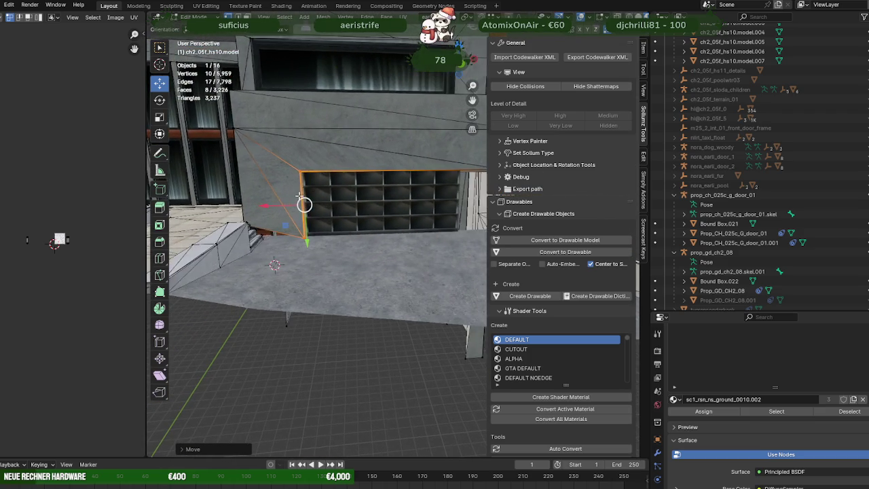
Step: Nudge the selected wall faces slightly along X
scroll("down", 3)
scroll("up", 3)
scroll("up", 3)
scroll("up", 3)
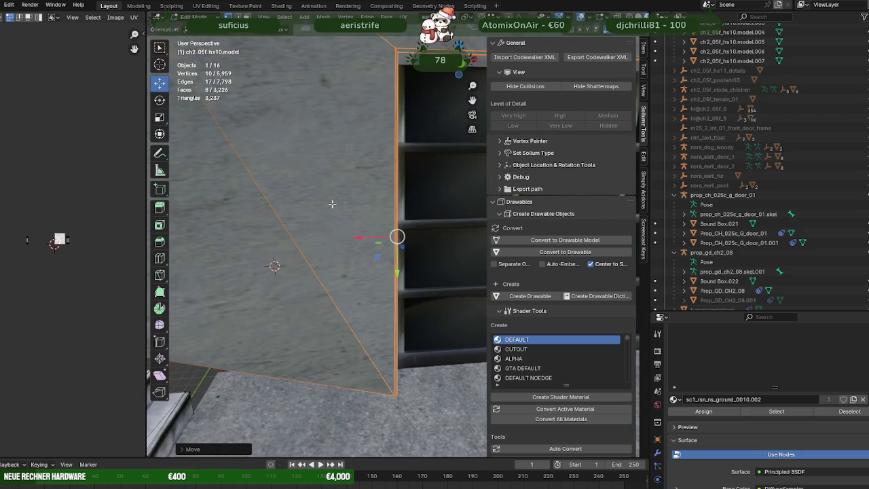
left_click_drag(345, 162, 409, 167)
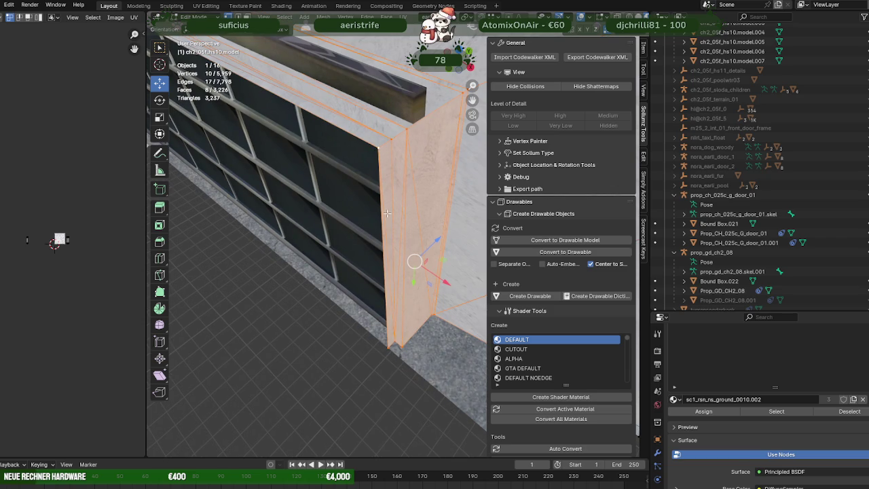
key("Tab")
key("Tab")
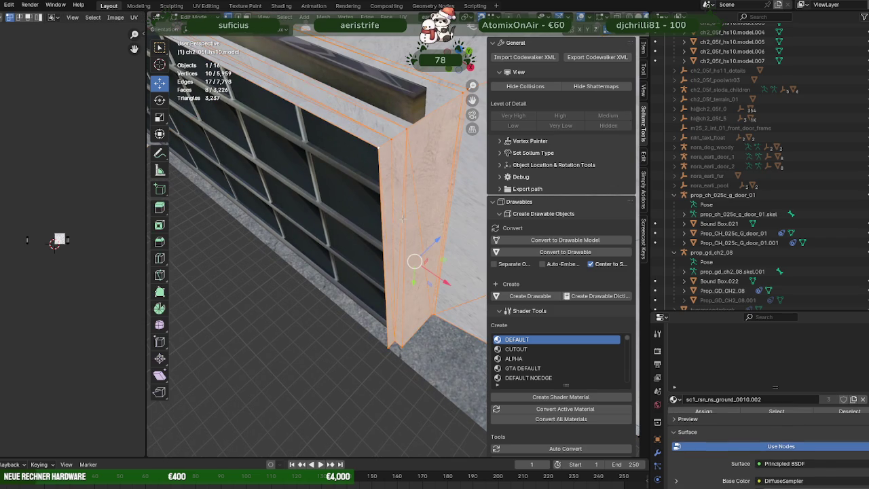
key("g")
key("x")
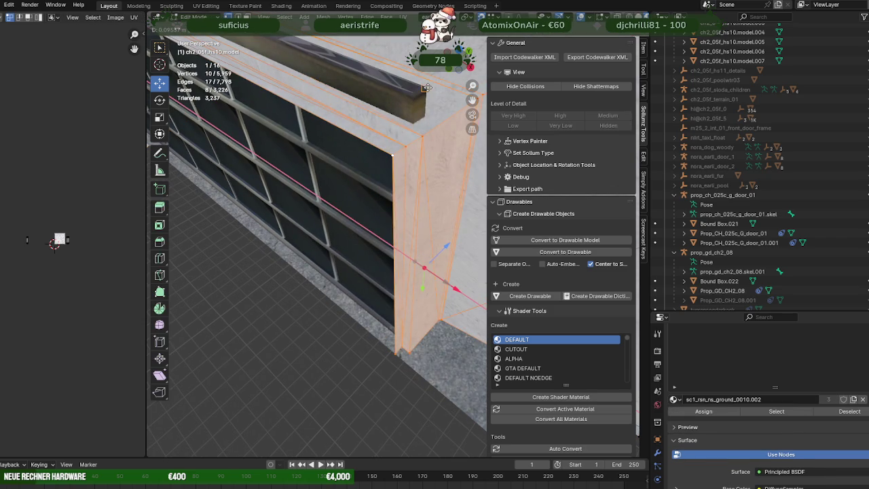
left_click(428, 87)
Step: Select the garage-opening edge vertices in wireframe and move them onto the door frame, merging them
left_click_drag(428, 87, 361, 251)
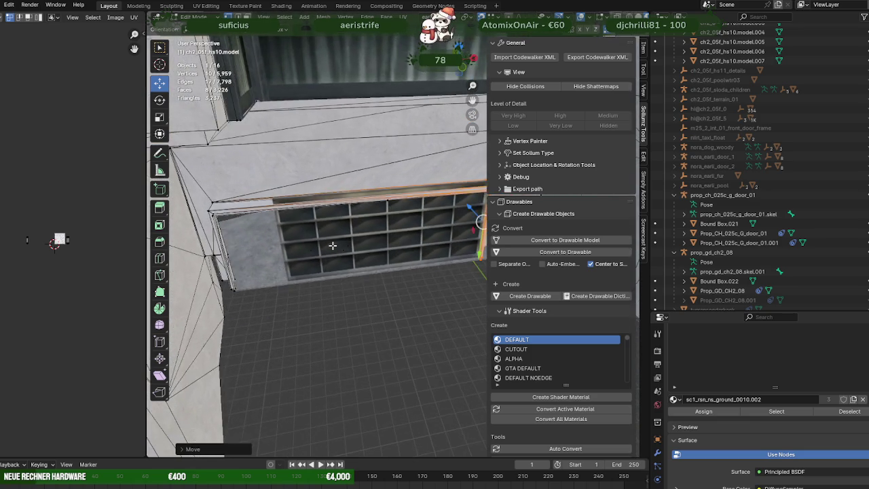
key("shift+z")
left_click_drag(311, 261, 316, 184)
left_click_drag(317, 184, 357, 301)
left_click_drag(357, 302, 292, 238)
left_click_drag(292, 238, 322, 303)
left_click_drag(322, 303, 302, 355)
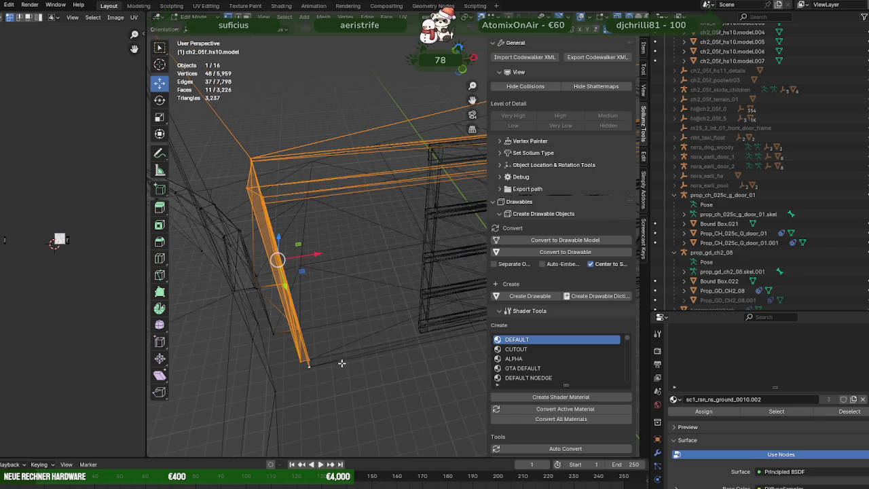
key("shift+z")
left_click_drag(360, 320, 402, 151)
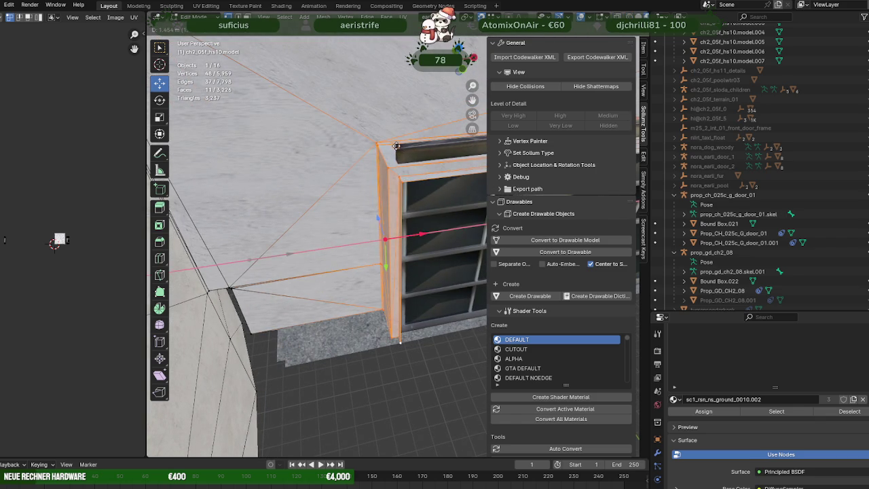
left_click_drag(396, 146, 397, 148)
Step: Shift the opening's top edges -0.25 m along Y so they sit on the door
left_click_drag(398, 147, 279, 171)
scroll("down", 3)
key("shift+z")
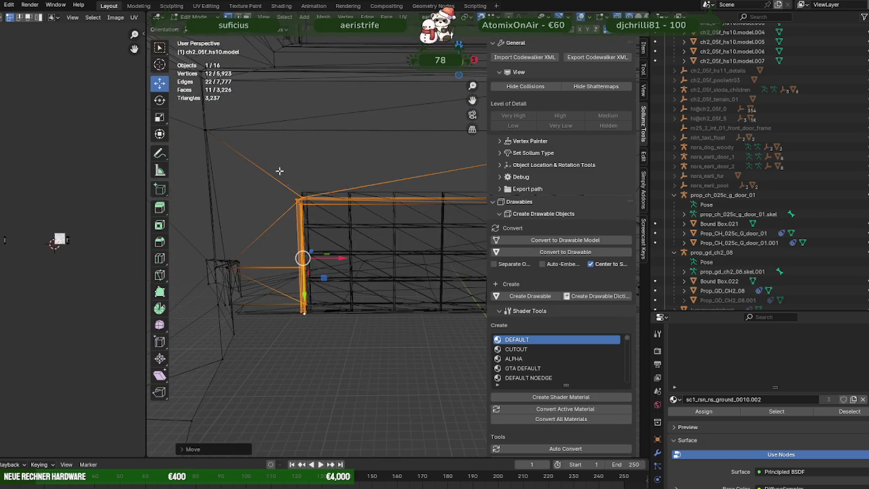
left_click_drag(398, 217, 212, 193)
left_click_drag(211, 188, 411, 145)
left_click_drag(417, 198, 311, 230)
key("shift+z")
left_click(310, 174)
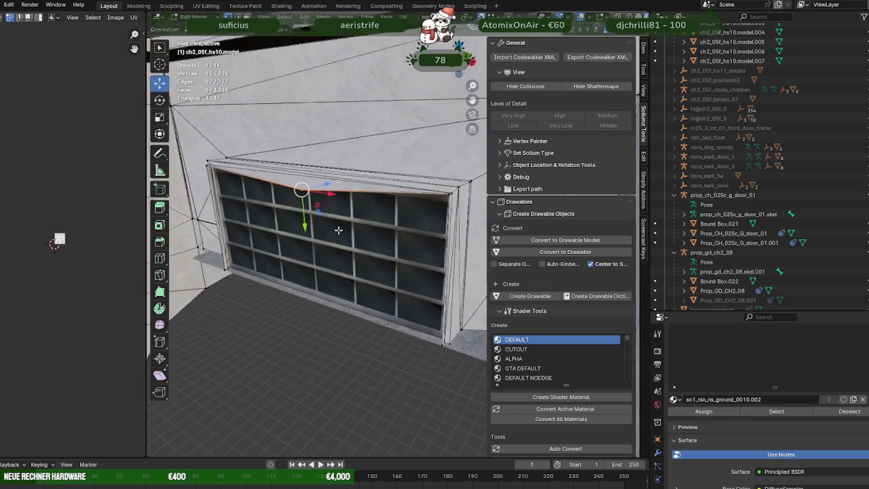
Step: Move the selected top-edge vertex along Y onto the door
left_click_drag(291, 225, 289, 214)
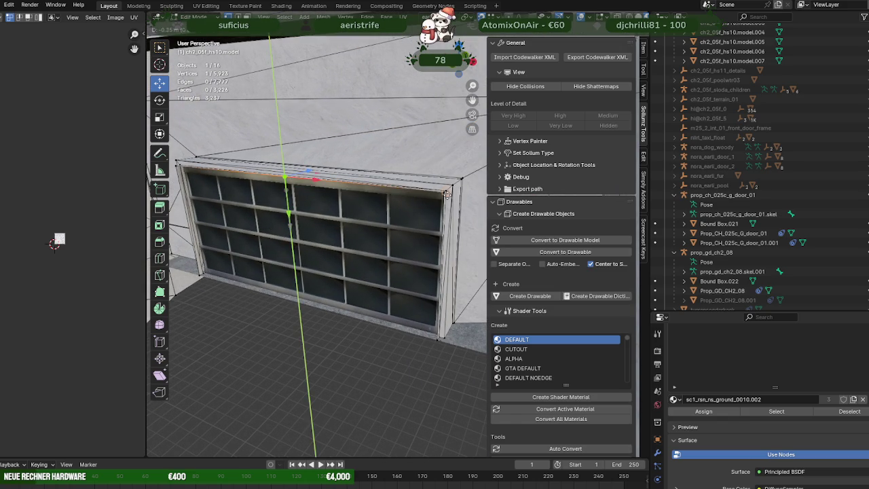
left_click(444, 193)
left_click_drag(444, 193, 331, 244)
scroll("down", 3)
scroll("down", 3)
scroll("down", 3)
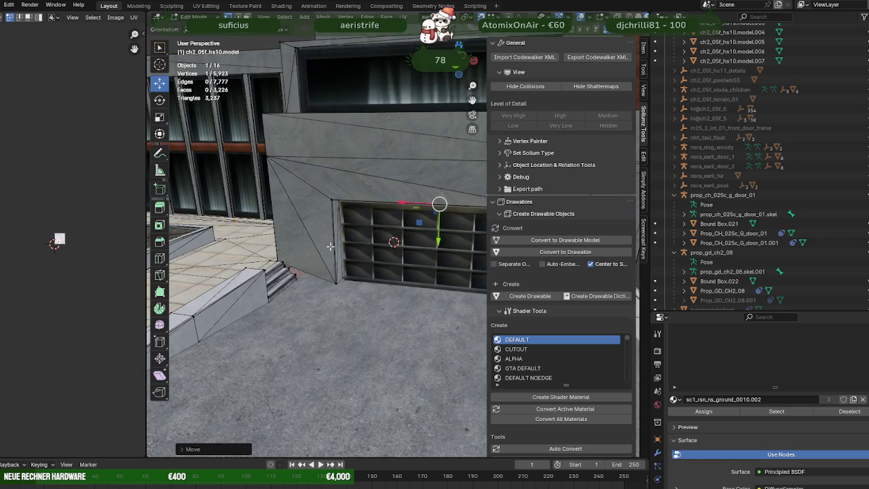
Step: Extrude a new face from the step vertices and slide it along X into the wall gap
left_click(293, 267)
key("KP_Decimal")
scroll("up", 3)
left_click_drag(301, 267, 369, 275)
left_click(413, 264)
key("ctrl+KP_Add")
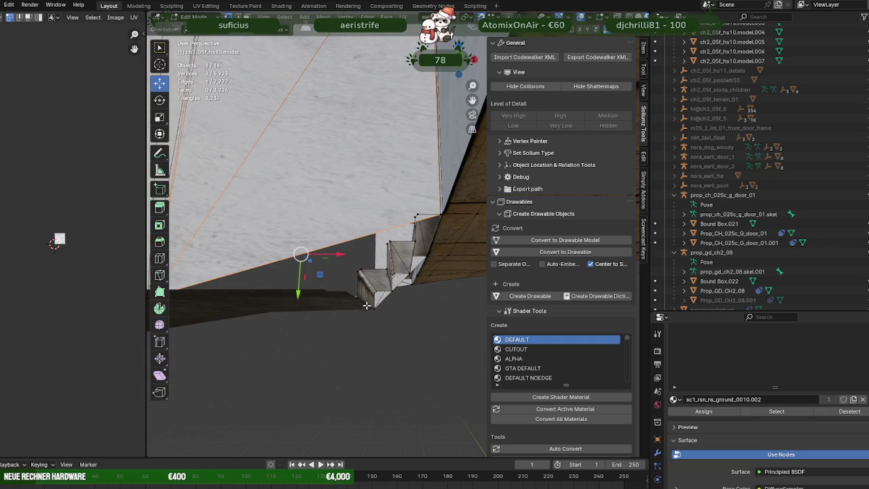
key("e")
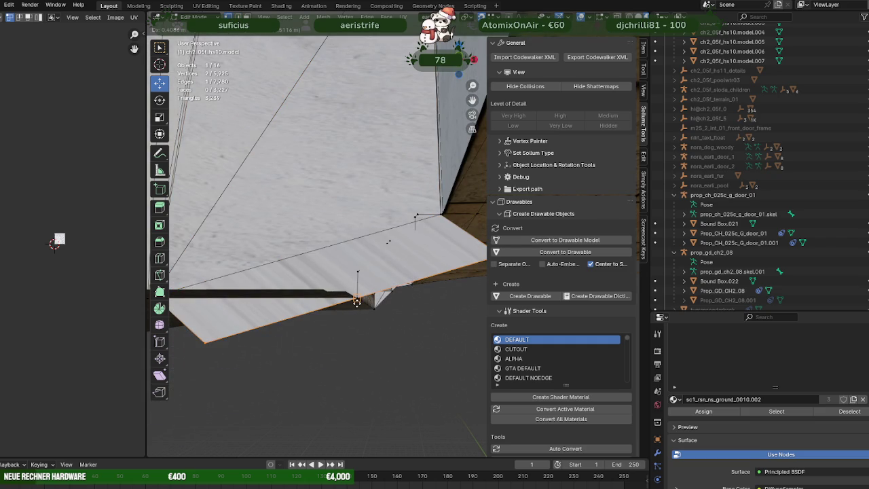
left_click(416, 293)
left_click_drag(416, 293, 405, 261)
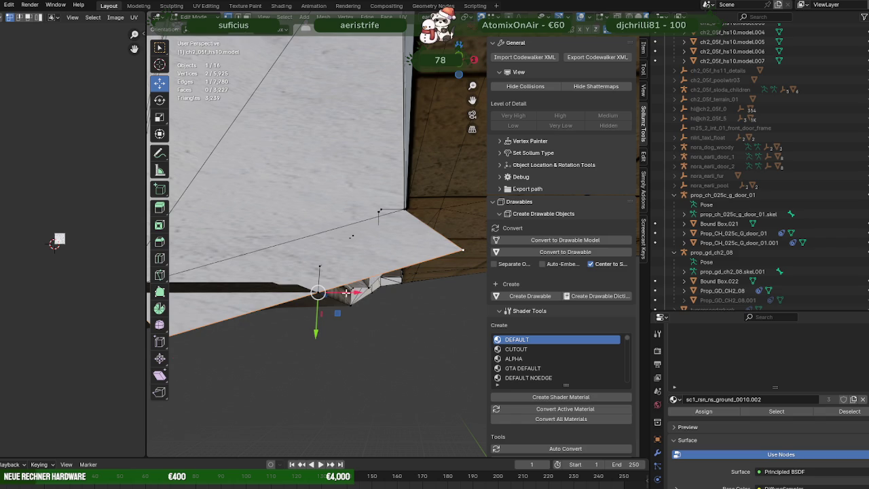
left_click_drag(346, 292, 402, 213)
Step: Merge a corner vertex of the new face up into the wall corner
left_click_drag(257, 332, 272, 343)
left_click(255, 332)
left_click_drag(256, 332, 258, 269)
left_click_drag(357, 253, 283, 322)
scroll("up", 3)
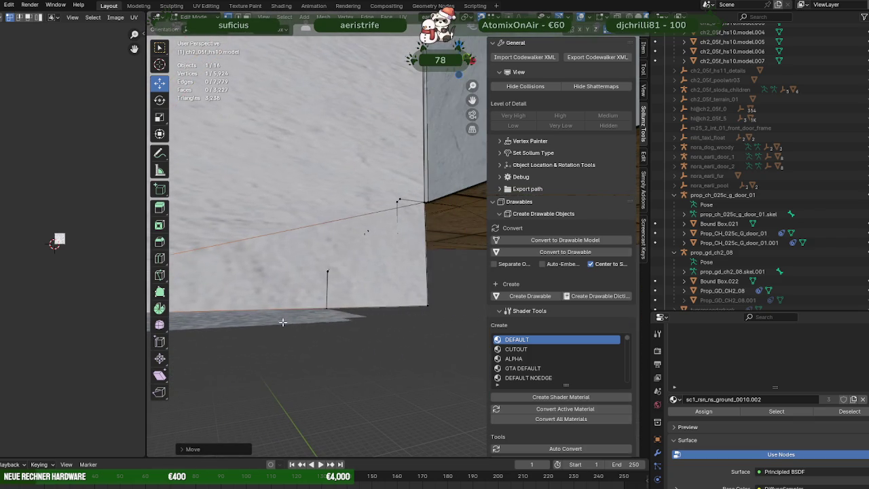
Step: Nudge the bottom-left corner vertex slightly along Y and return to Object Mode
left_click(421, 304)
left_click_drag(421, 304, 340, 322)
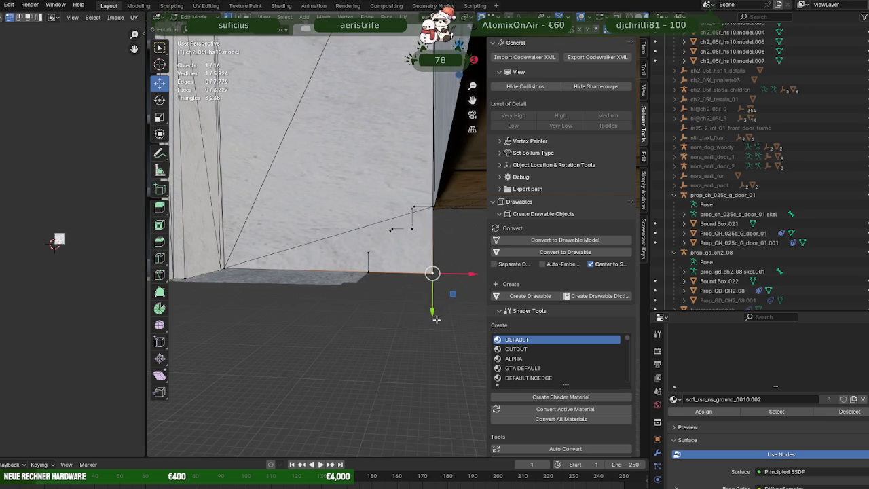
left_click(224, 267)
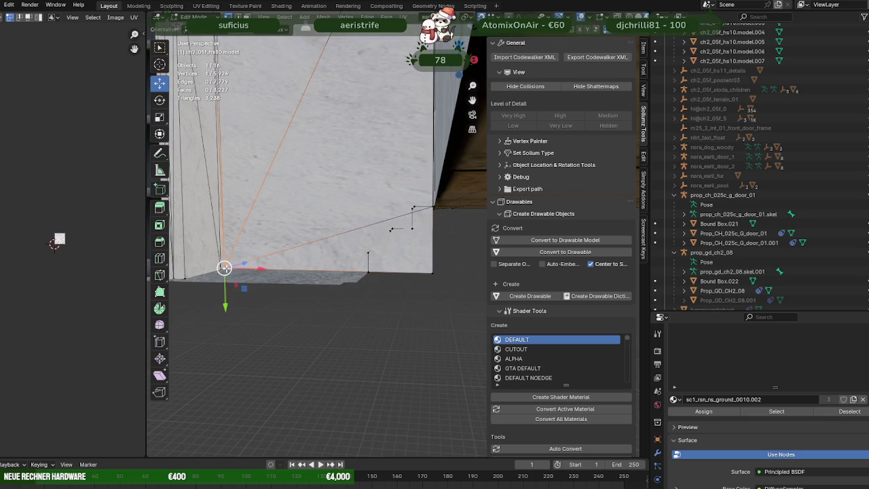
left_click_drag(225, 307, 188, 288)
left_click(181, 288)
left_click_drag(181, 288, 303, 259)
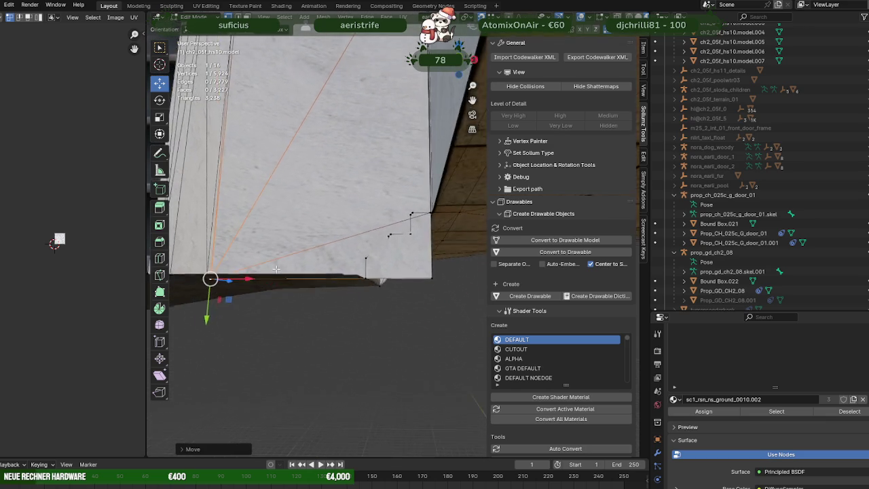
scroll("down", 3)
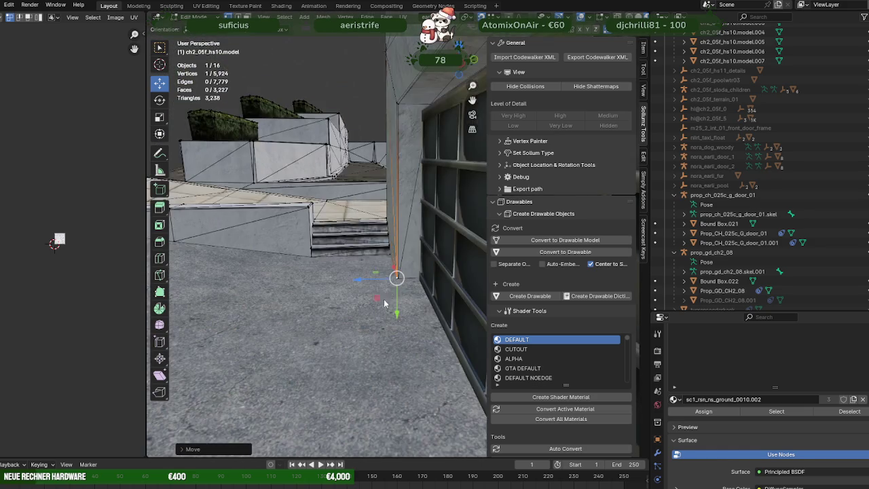
key("Tab")
left_click_drag(363, 300, 445, 319)
left_click_drag(323, 350, 341, 346)
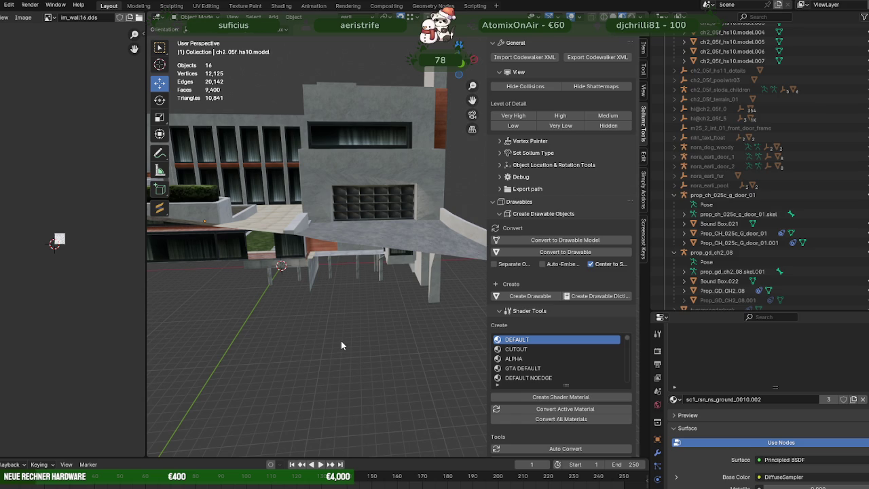
Step: Enter Edit Mode on the building, test a normals reset, then undo back to one selected face
left_click(427, 198)
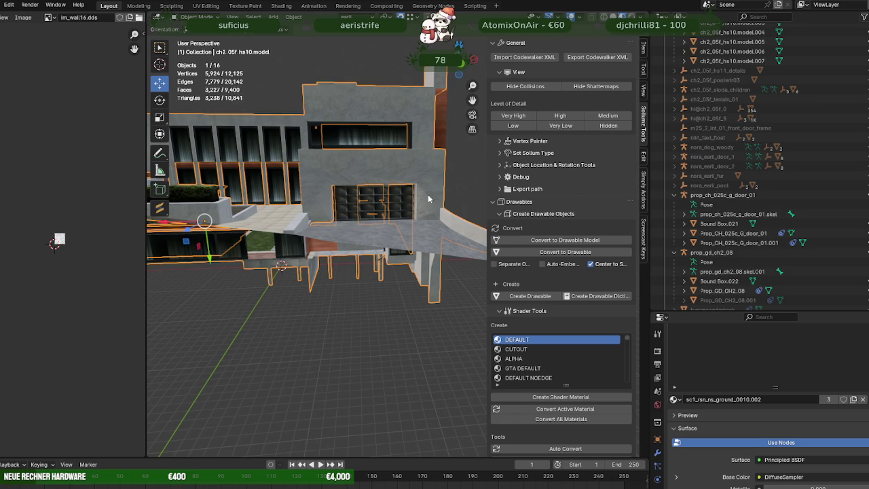
key("Tab")
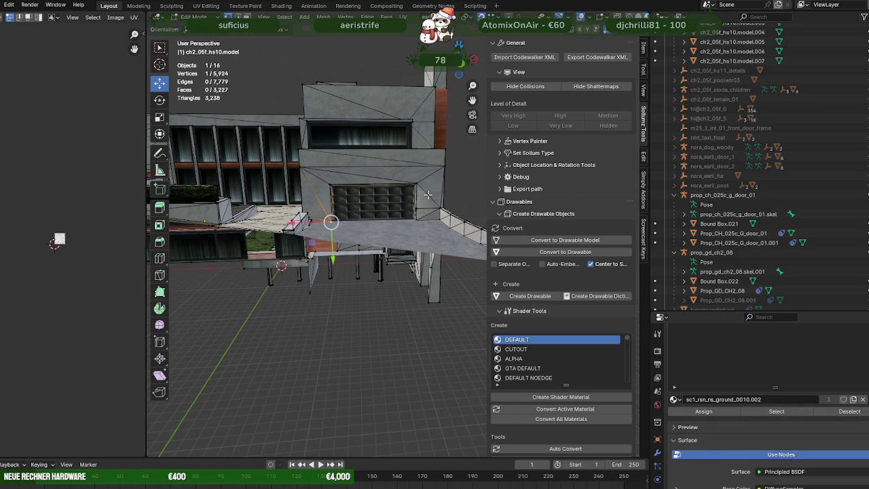
key("alt+a")
key("a")
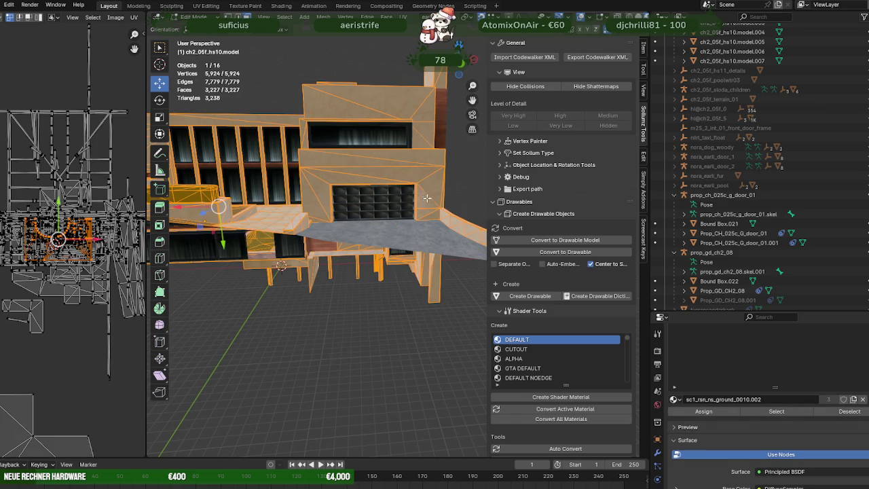
left_click_drag(427, 198, 415, 222)
right_click(417, 246)
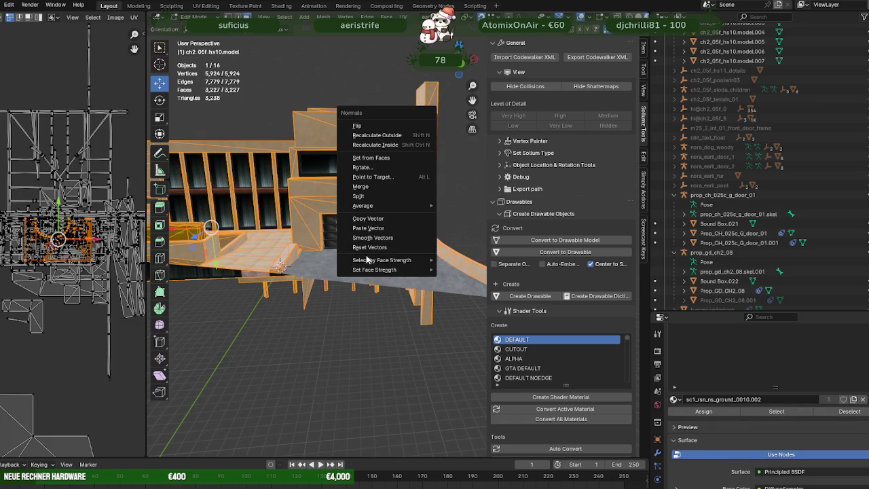
left_click(381, 242)
key("ctrl+z")
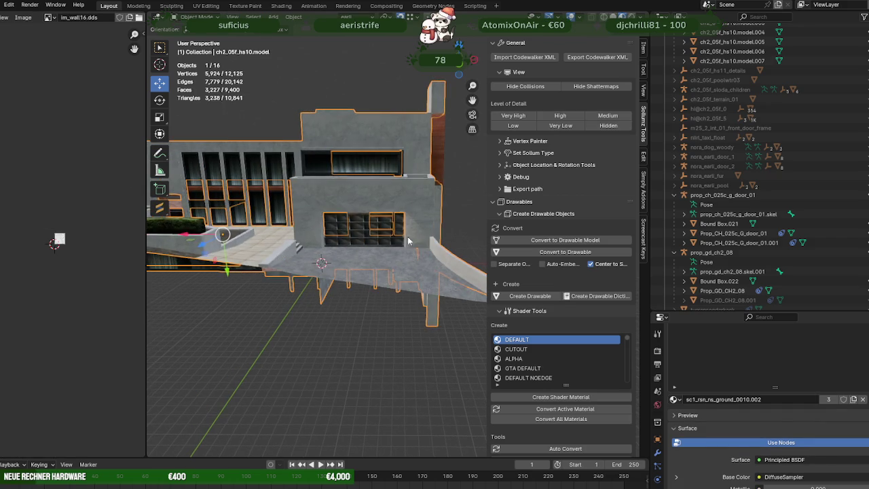
key("ctrl+z")
key("KP_Decimal")
left_click_drag(413, 229, 346, 316)
Step: Select all geometry, join triangles into quads with Alt+J, reset normals, then deselect everything
key("1")
left_click(343, 318)
left_click(369, 295)
key("a")
scroll("down", 3)
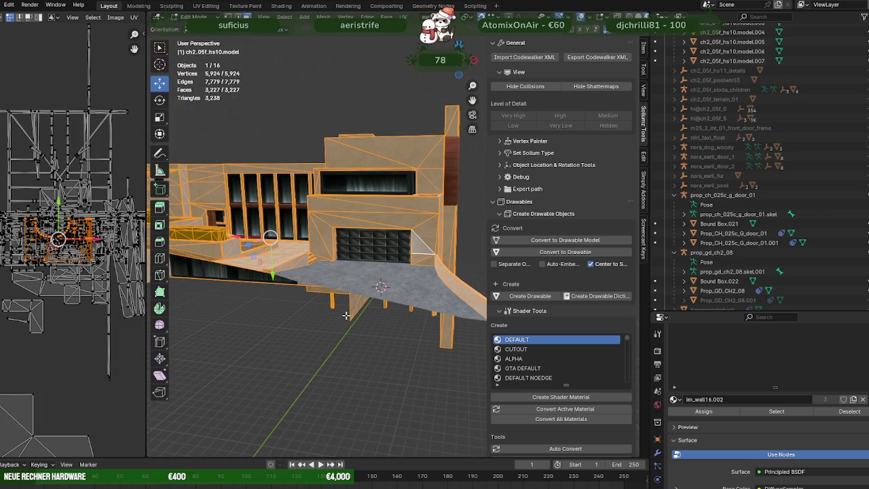
key("alt+j")
scroll("up", 3)
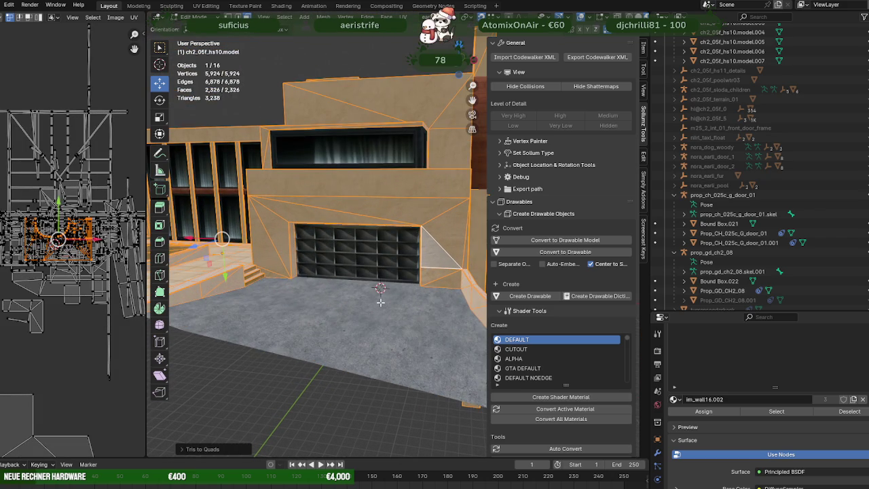
right_click(380, 302)
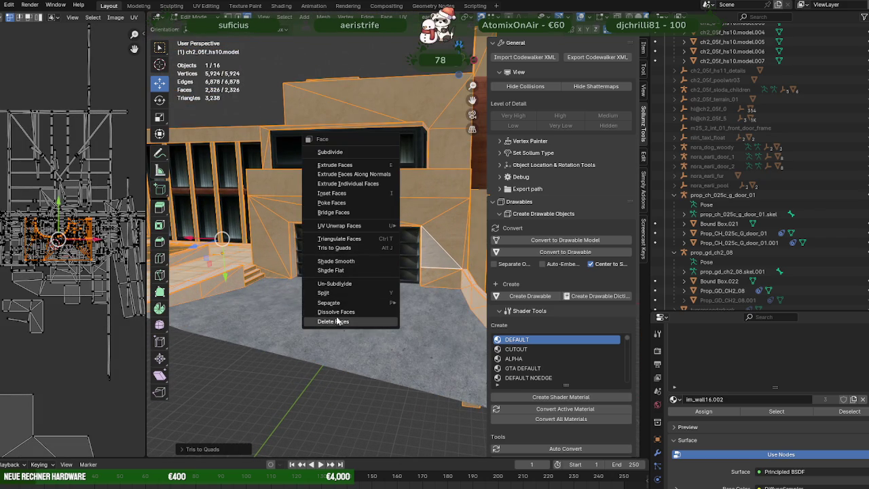
key("alt+n")
left_click(317, 418)
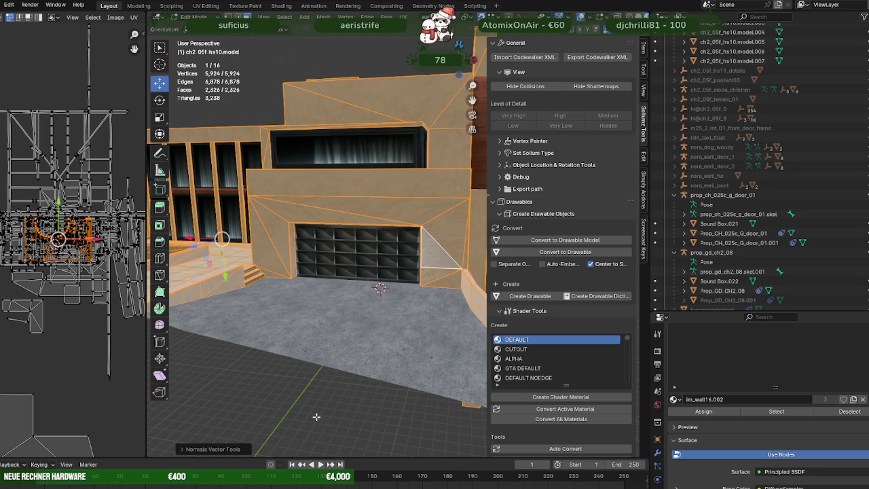
key("alt+a")
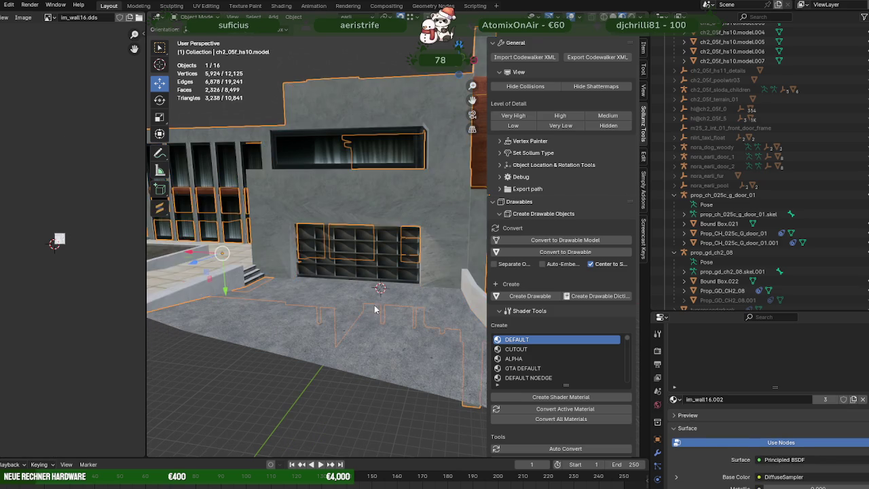
Step: Inspect the triangle faces around the garage door's top-right corner vertex
scroll("up", 3)
scroll("up", 3)
left_click(441, 260)
key("1")
left_click(430, 221)
key("KP_Decimal")
left_click_drag(446, 233, 410, 294)
scroll("down", 3)
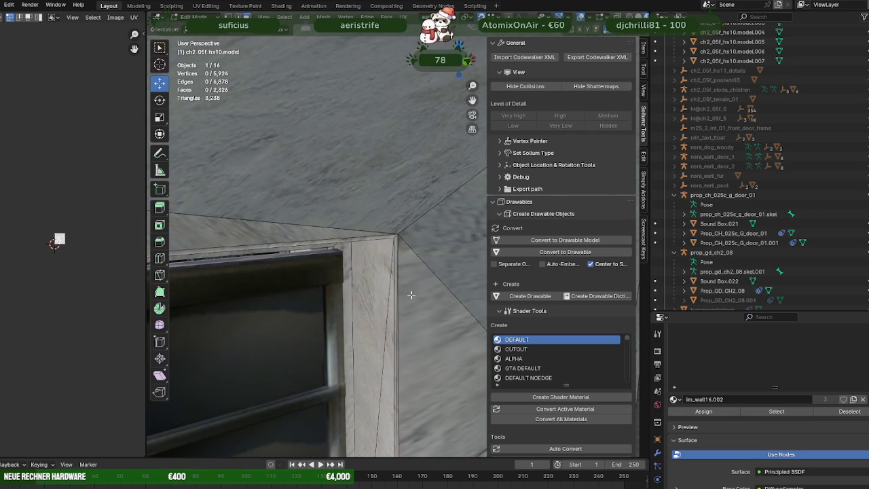
key("3")
left_click(411, 295)
key("a")
scroll("down", 3)
scroll("down", 3)
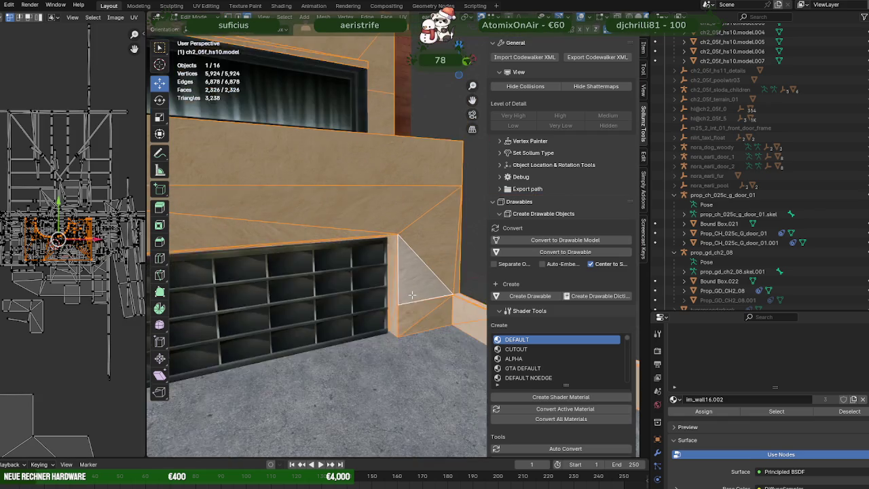
scroll("down", 3)
scroll("down", 3)
Step: Try merging nearby vertices and resetting normals, then undo both changes
right_click(362, 296)
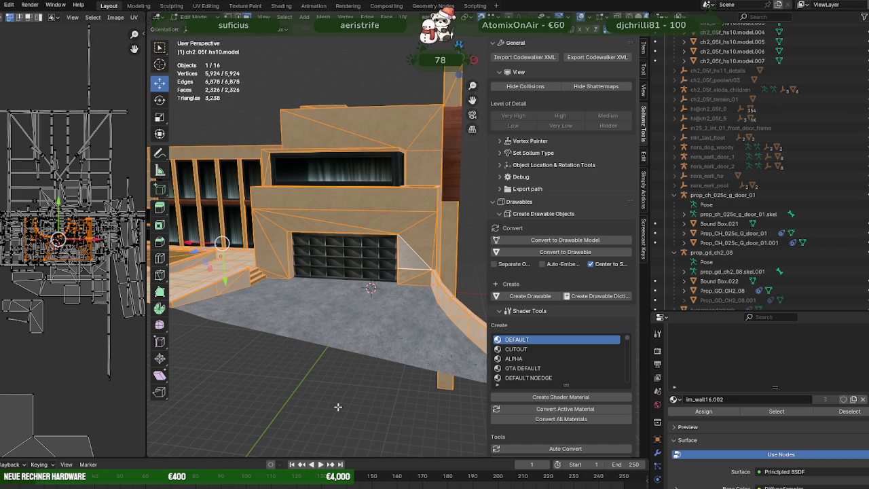
right_click(343, 308)
mouse_move(293, 289)
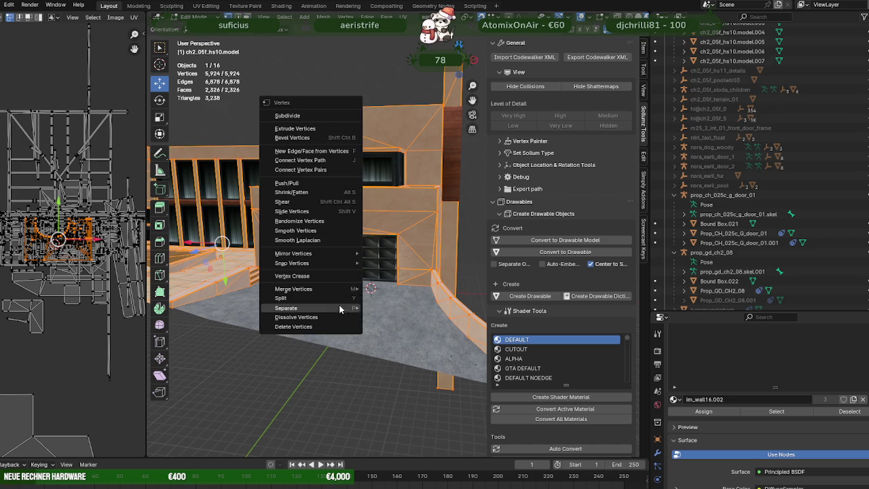
left_click(393, 324)
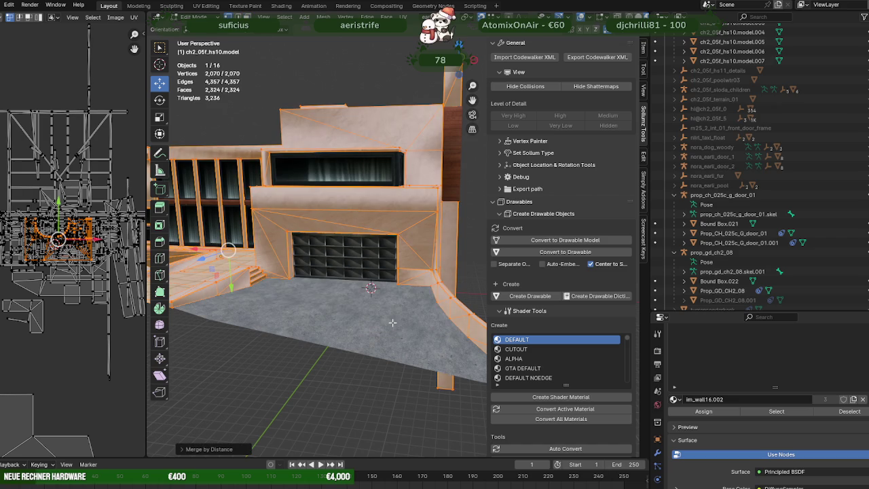
key("alt+n")
left_click(346, 322)
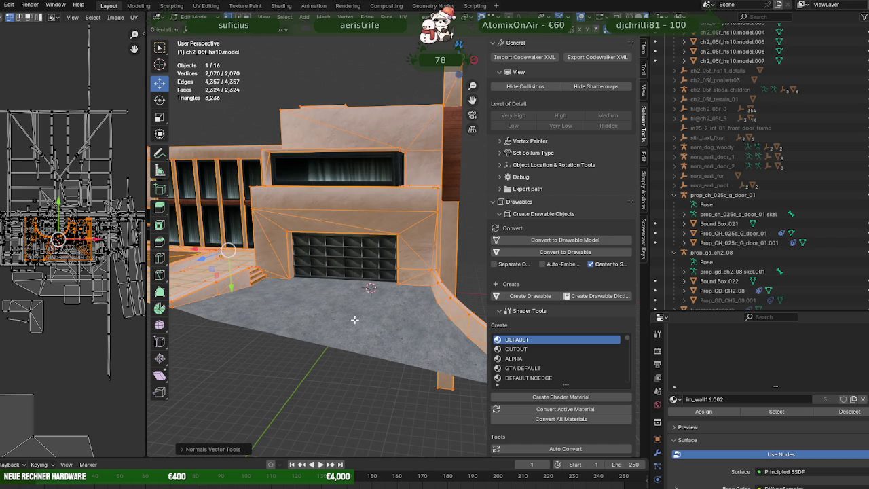
key("ctrl+z")
key("ctrl+z")
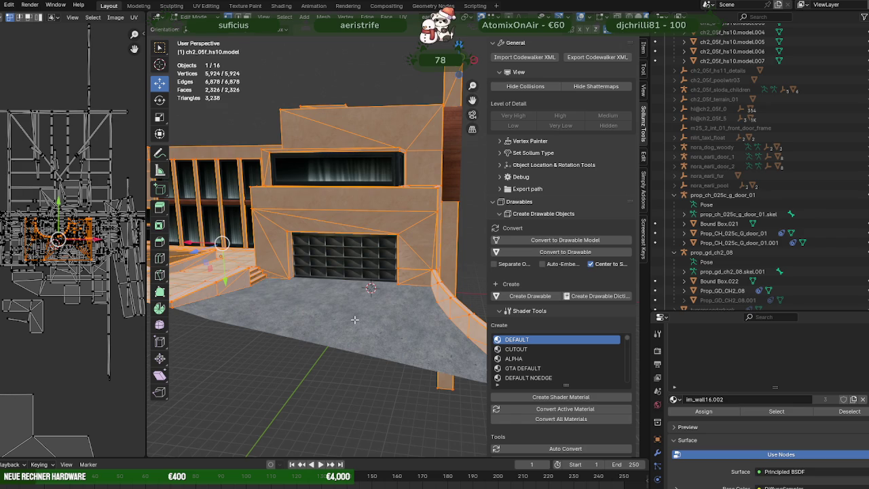
scroll("up", 3)
scroll("up", 3)
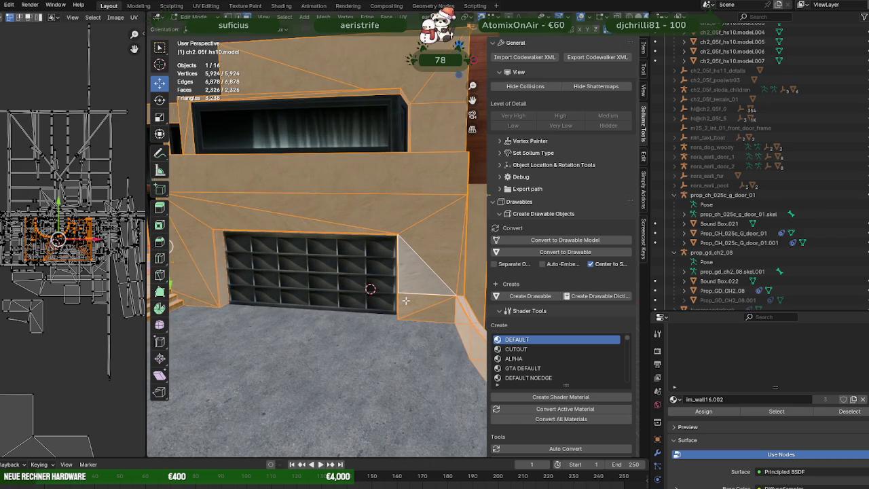
Step: Re-enter Edit Mode on the wall and select the bottom edge of the triangle beside the door
key("Tab")
left_click(413, 294)
key("Tab")
left_click(414, 294)
scroll("up", 3)
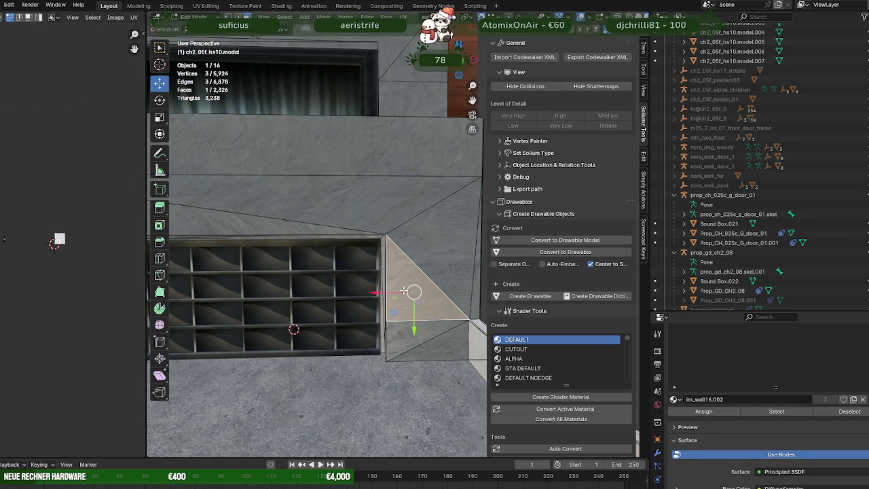
left_click_drag(421, 312, 384, 376)
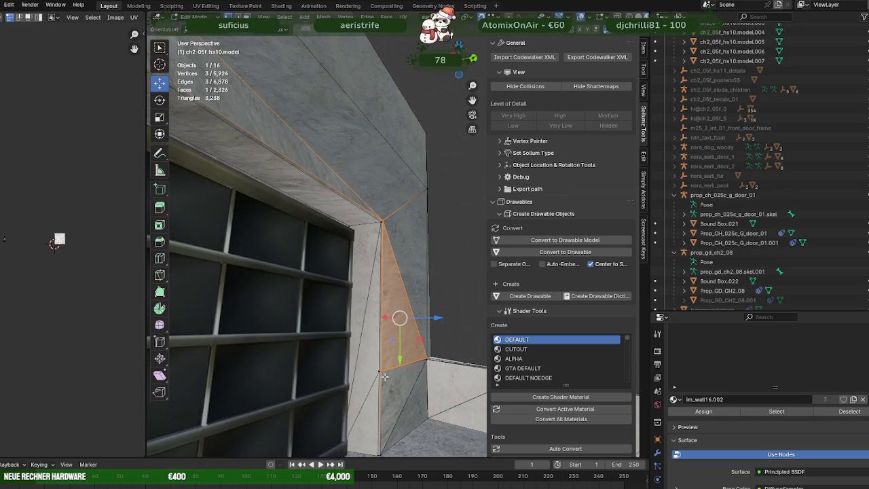
left_click(401, 367)
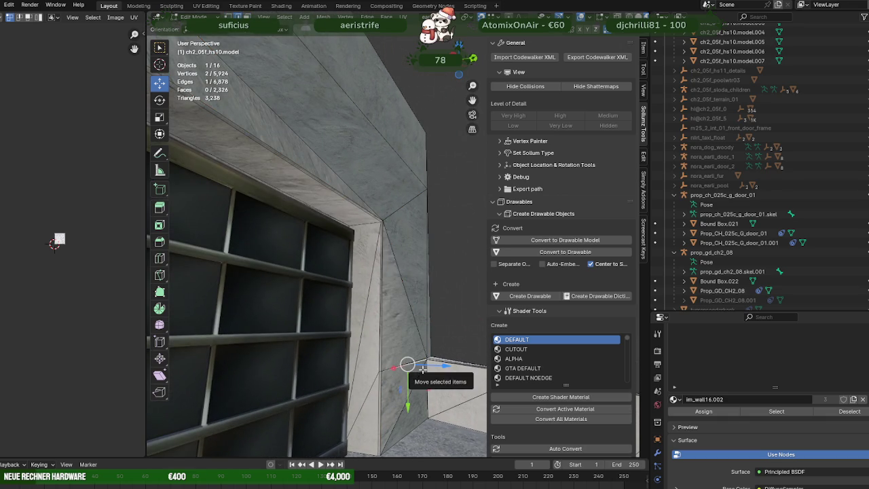
key("KP_Decimal")
left_click_drag(444, 304, 368, 311)
left_click_drag(409, 291, 364, 329)
Step: Dissolve the triangle's stray bottom edges on the wall
right_click(363, 329)
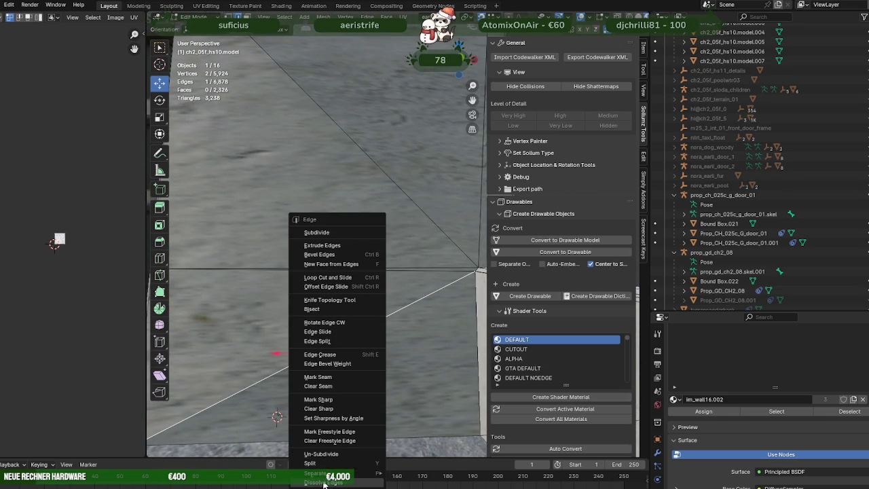
left_click(326, 462)
right_click(350, 334)
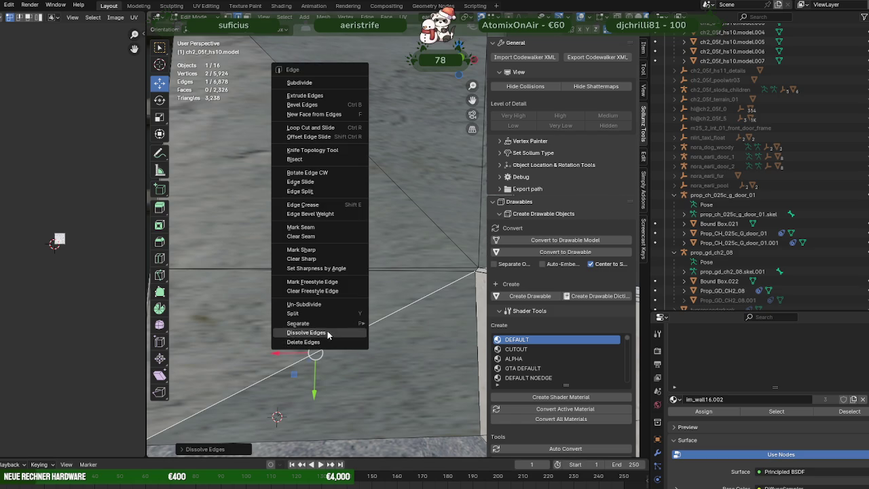
left_click(328, 334)
scroll("up", 3)
scroll("down", 3)
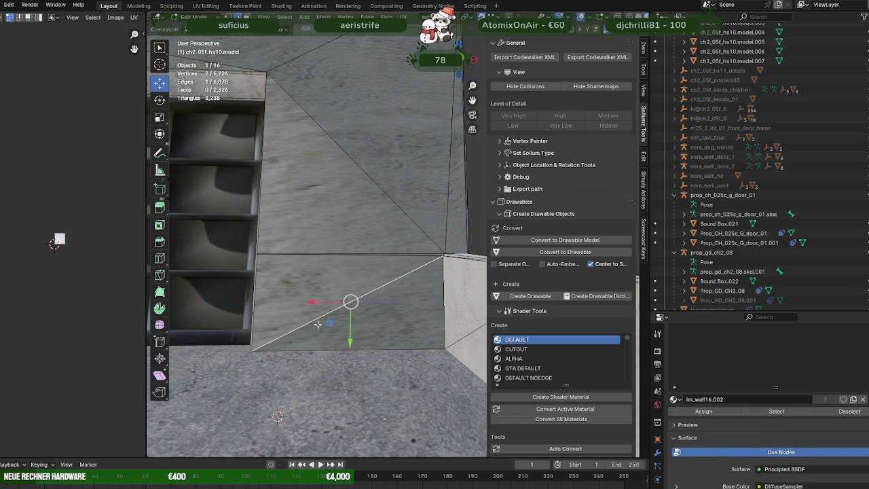
Step: Dissolve the remaining diagonal edge near the wall's horizontal edge
left_click(398, 254)
right_click(346, 271)
left_click(346, 272)
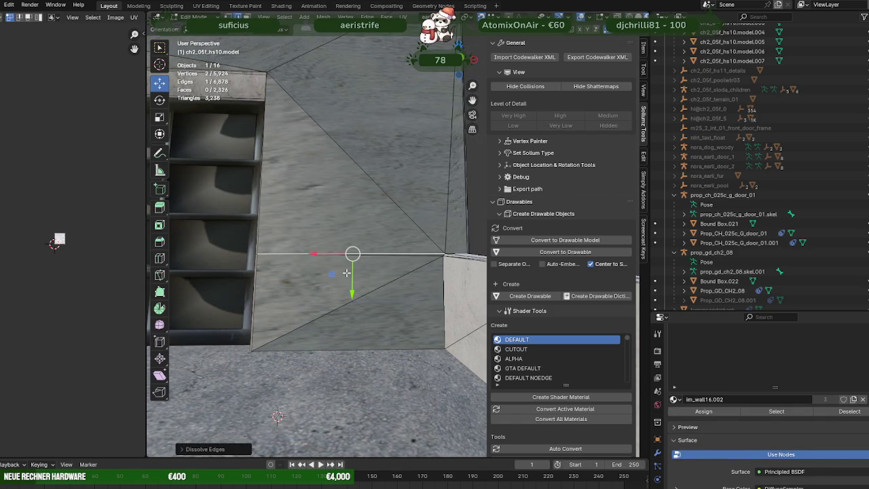
right_click(389, 264)
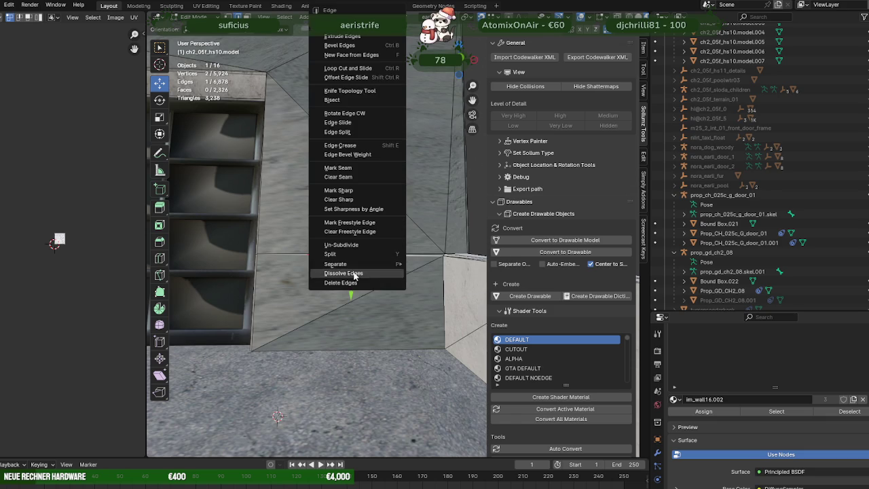
left_click(353, 272)
key("Tab")
left_click_drag(354, 281, 319, 255)
key("Tab")
Step: Select the building's upper part and scale its UV island about 2.24 times
scroll("down", 3)
key("a")
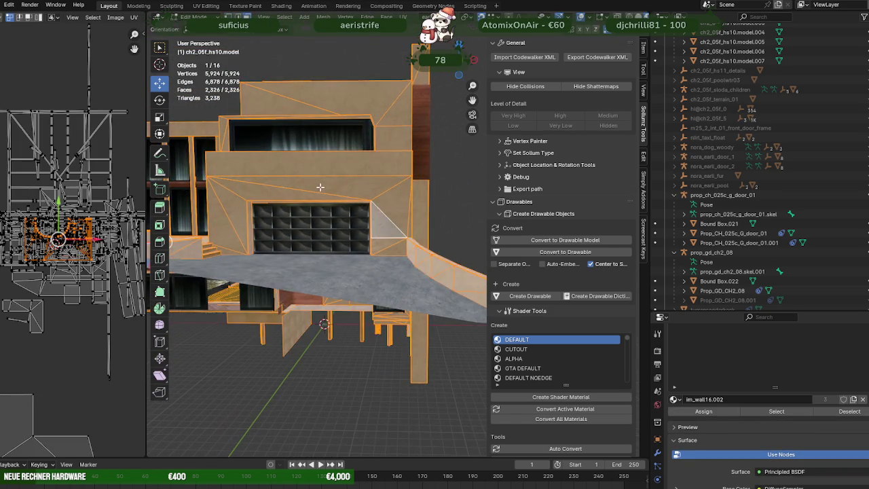
key("alt+a")
key("l")
key("shift+space")
left_click(70, 231)
key("s")
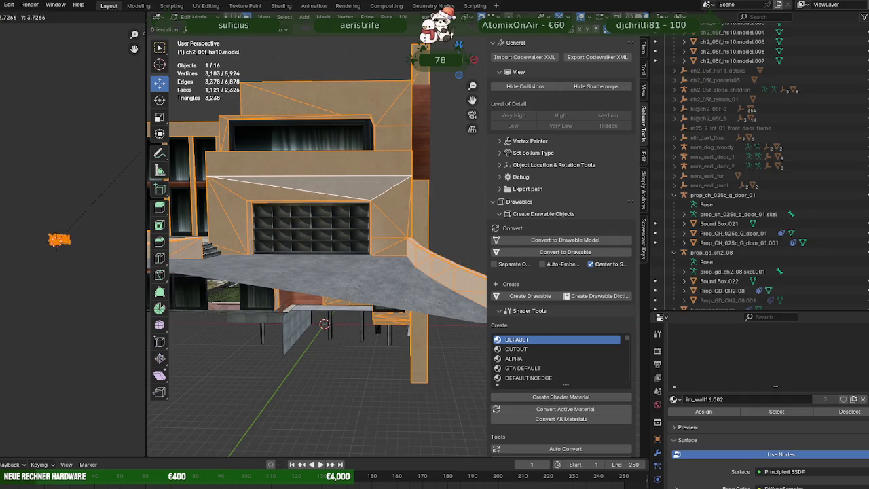
left_click(22, 122)
key("s")
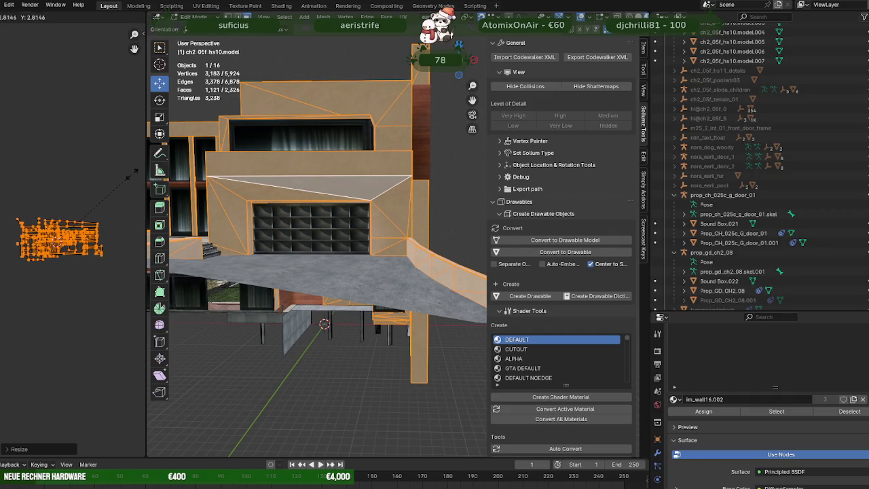
key("Return")
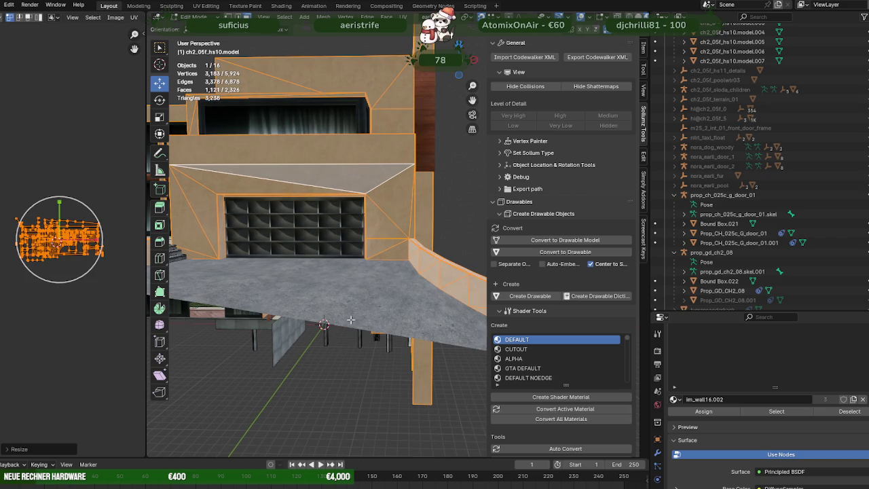
Step: Return to Object Mode, deselect the building and orbit to a new angle
key("Tab")
left_click(341, 371)
left_click_drag(341, 358, 239, 354)
Step: Select the entire building mesh in Edit Mode and smooth its normals
left_click(367, 278)
key("Tab")
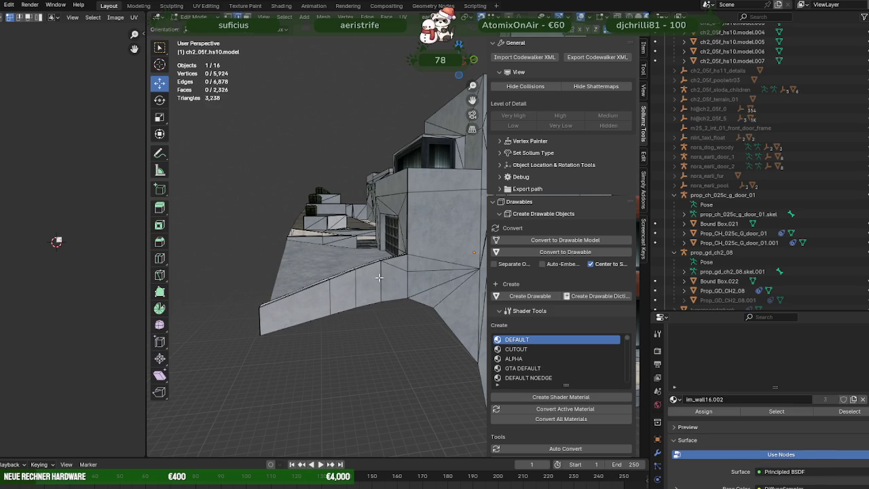
scroll("up", 3)
scroll("up", 3)
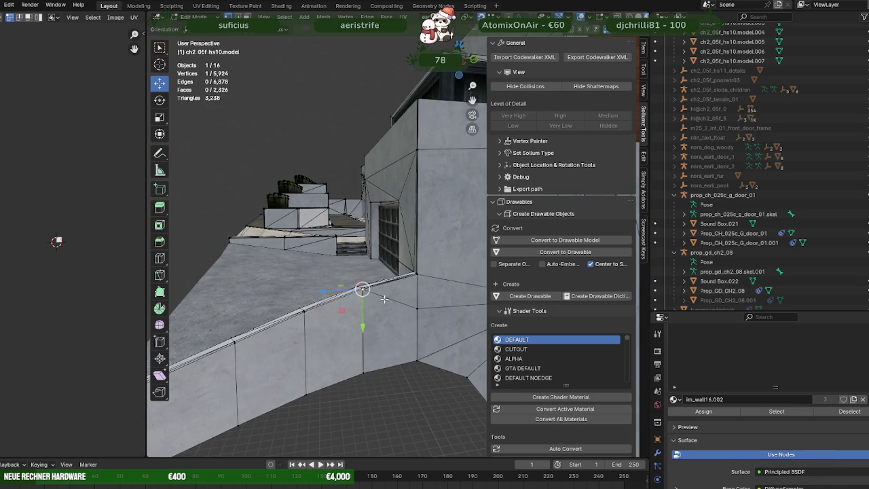
scroll("up", 3)
scroll("up", 3)
scroll("down", 3)
scroll("down", 3)
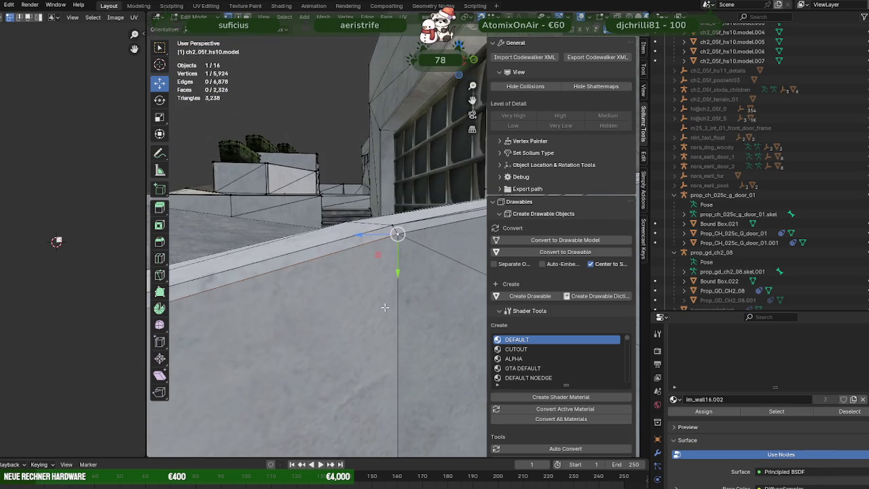
scroll("down", 3)
scroll("down", 3)
key("a")
key("ctrl+v")
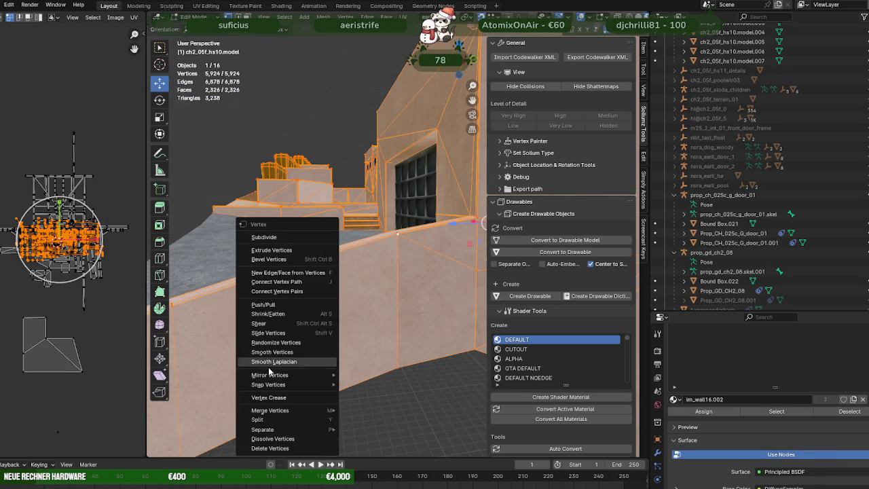
key("Escape")
key("ctrl+f")
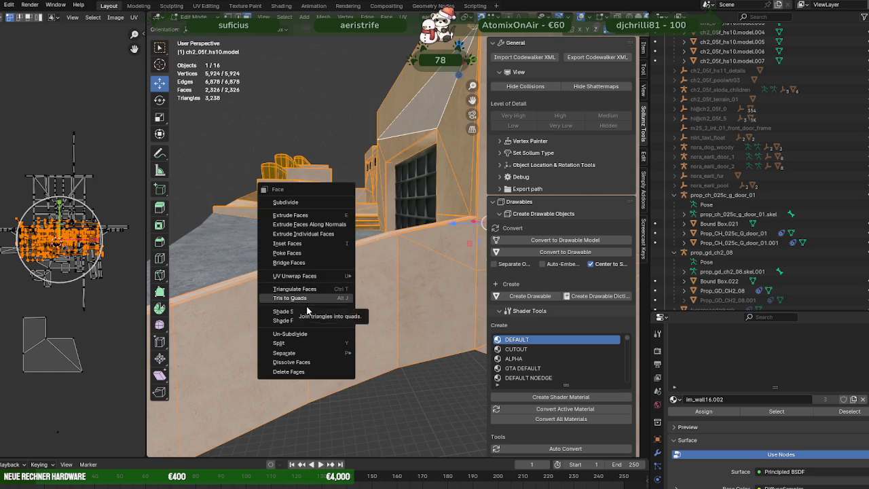
left_click(324, 16)
mouse_move(340, 178)
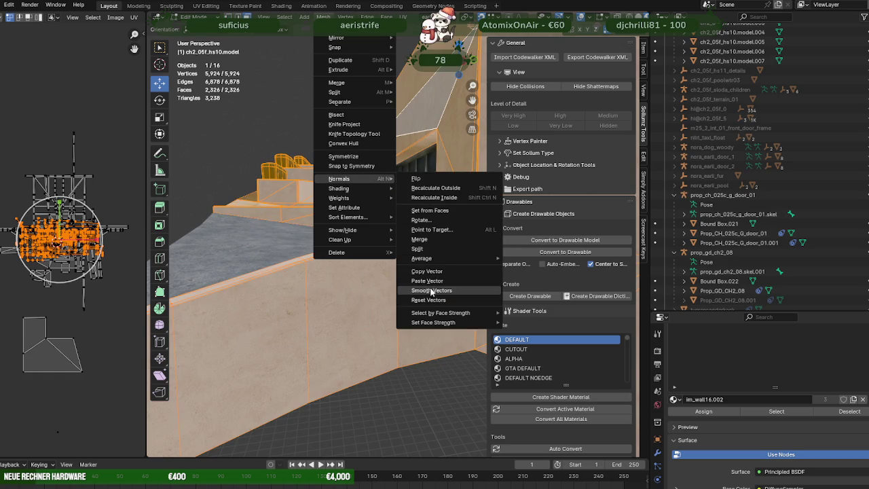
left_click(431, 290)
Step: Give the whole mesh flat face shading and return to Object Mode
left_click_drag(432, 290, 402, 195)
scroll("up", 3)
left_click(402, 204)
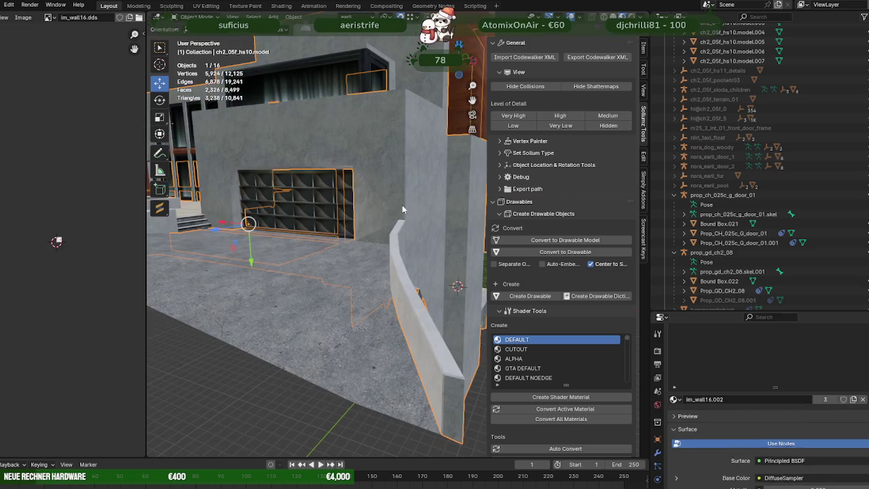
key("a")
right_click(371, 197)
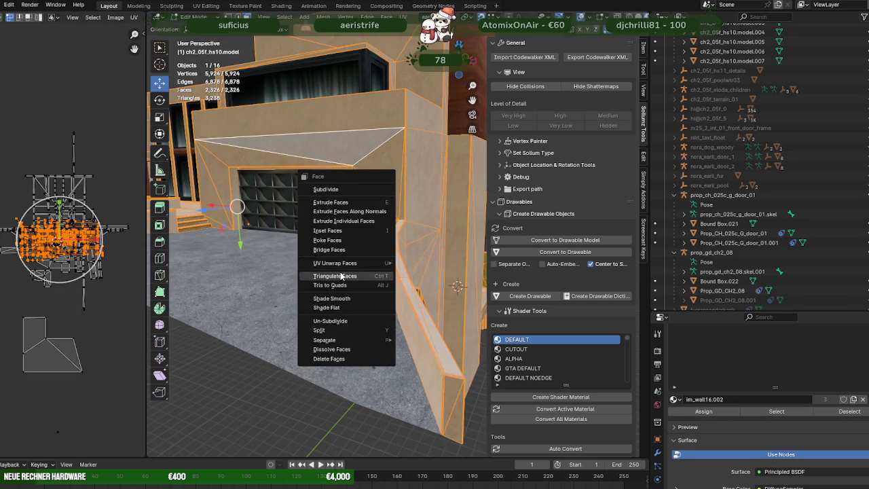
left_click(324, 16)
mouse_move(339, 188)
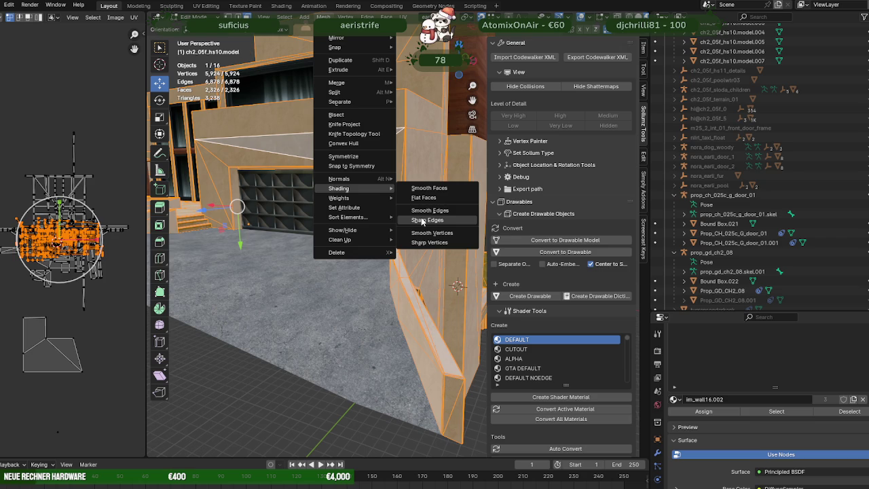
left_click(424, 198)
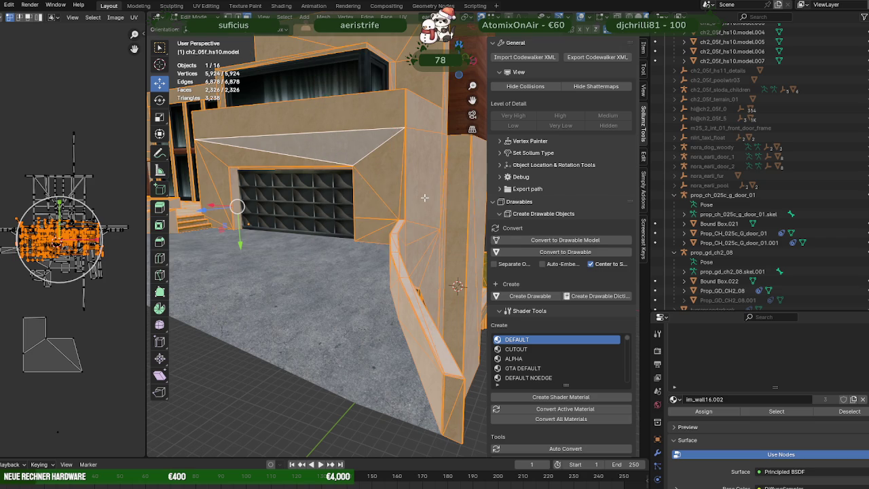
key("Tab")
Step: Select the low wall's strip of faces and smooth-shade them
scroll("up", 3)
left_click_drag(376, 193, 413, 250)
left_click(285, 306)
scroll("up", 3)
left_click(303, 251)
key("Tab")
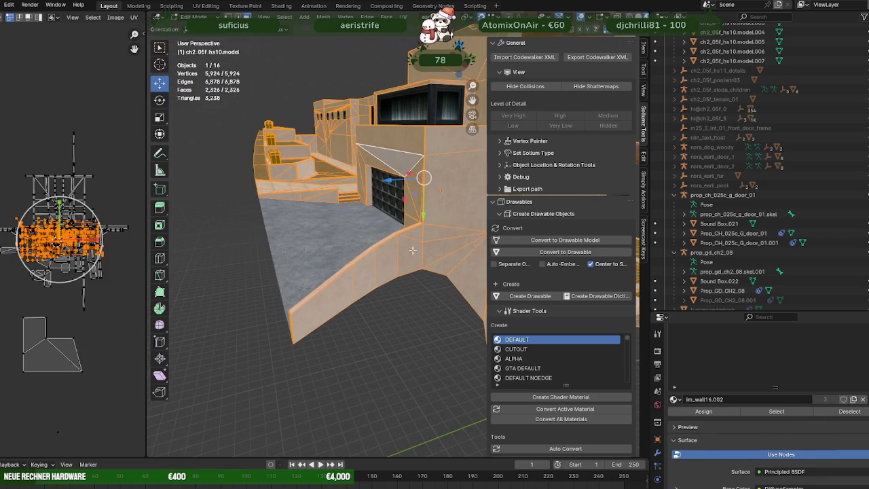
left_click(414, 233)
left_click(324, 299)
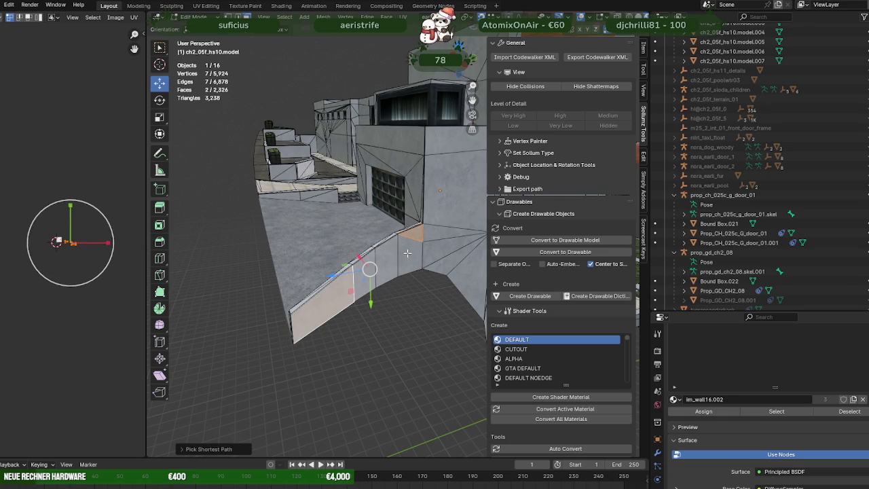
left_click(387, 266)
right_click(393, 260)
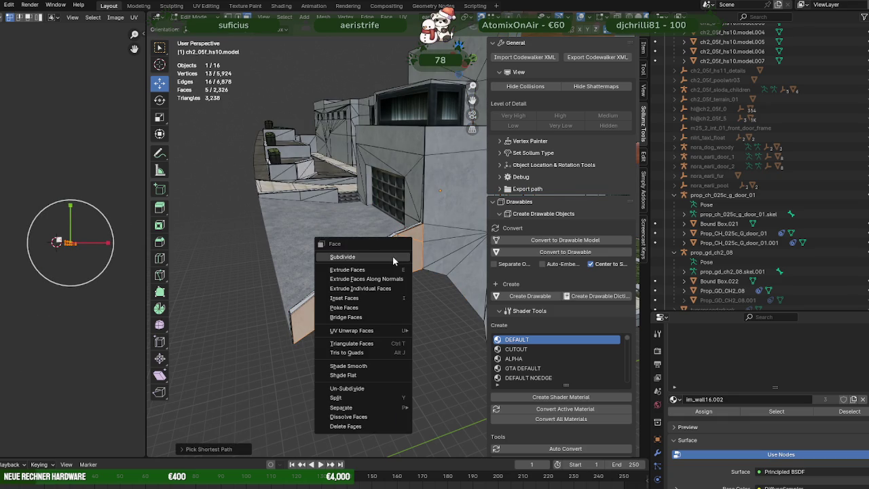
left_click(324, 16)
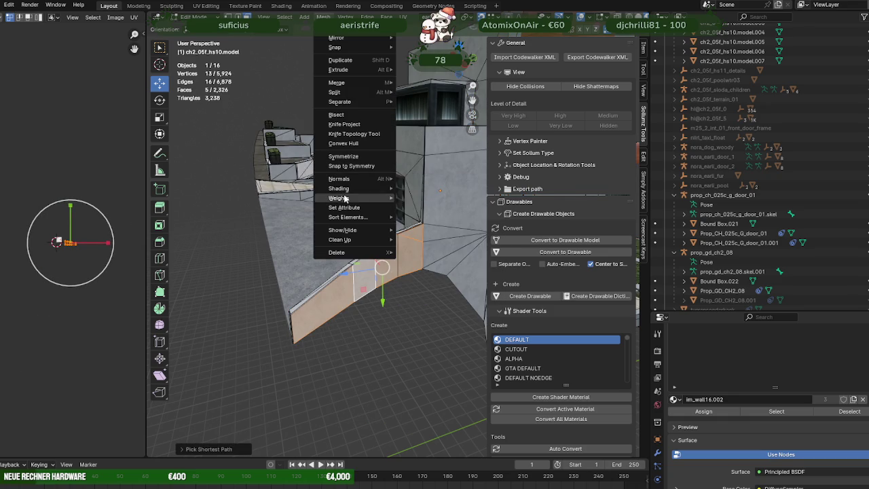
left_click(429, 189)
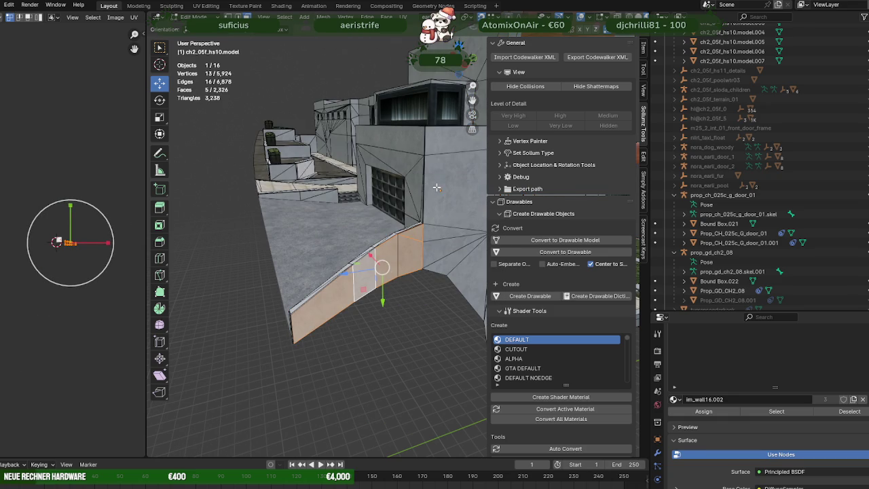
key("Tab")
Step: Select all of the building mesh and smooth-shade every face
left_click_drag(379, 215, 356, 199)
scroll("up", 3)
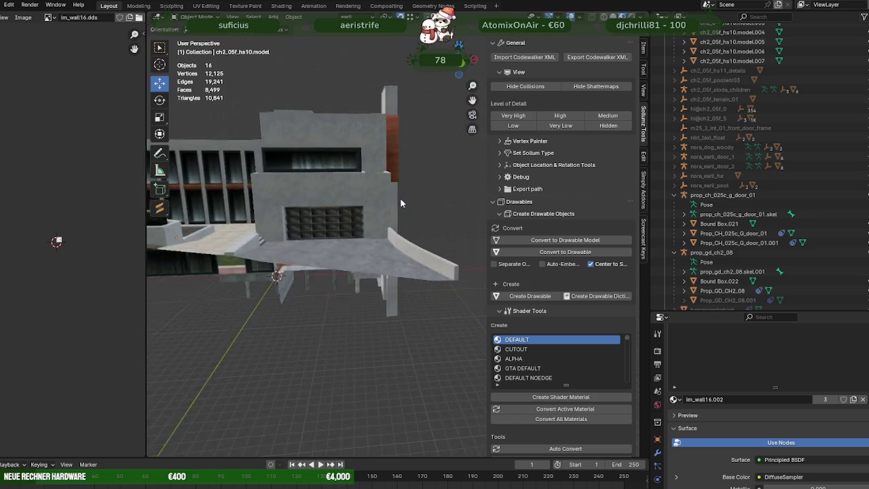
key("Tab")
key("a")
key("ctrl+f")
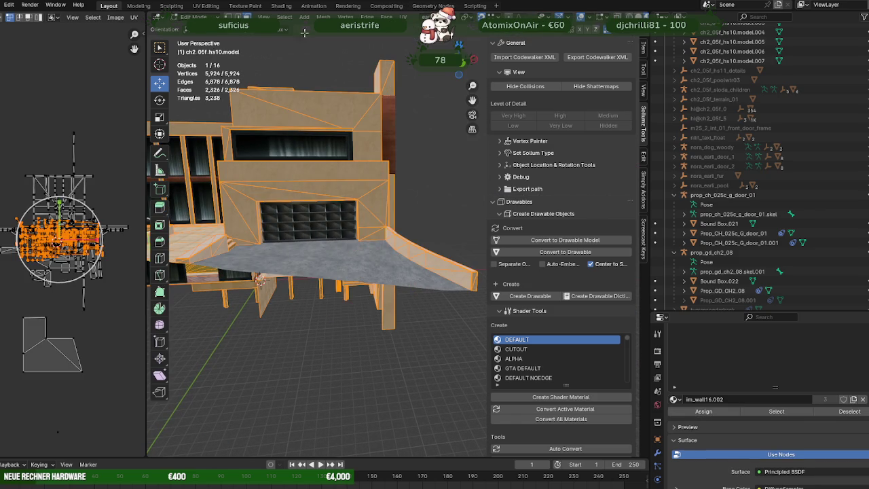
left_click(324, 16)
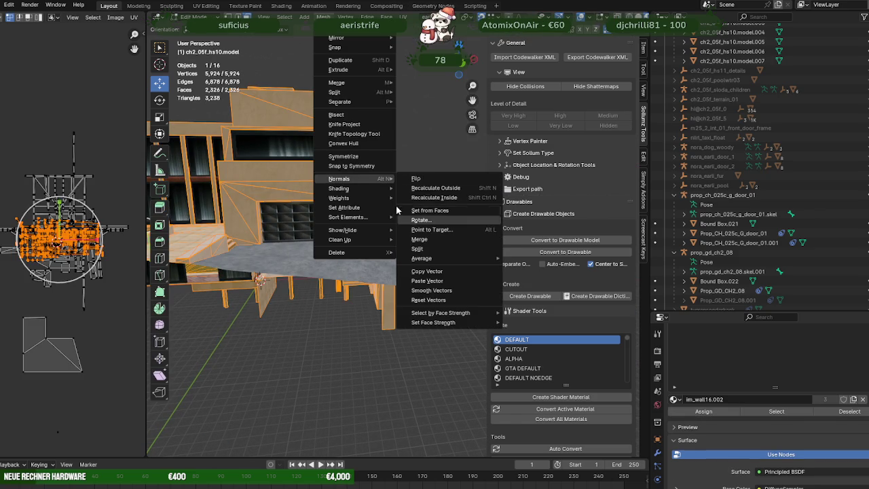
mouse_move(339, 188)
left_click(426, 189)
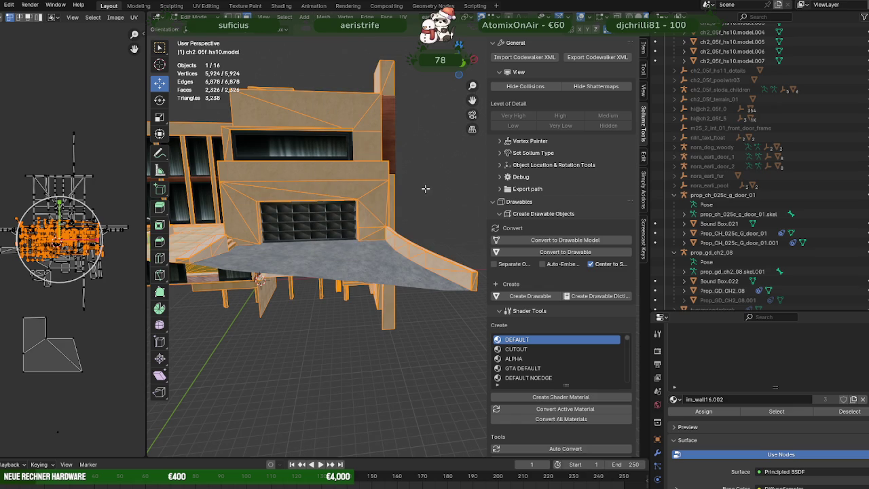
Step: Mark all mesh edges smooth, then sharp, and exit Edit Mode
left_click_drag(436, 204, 371, 180)
right_click(371, 180)
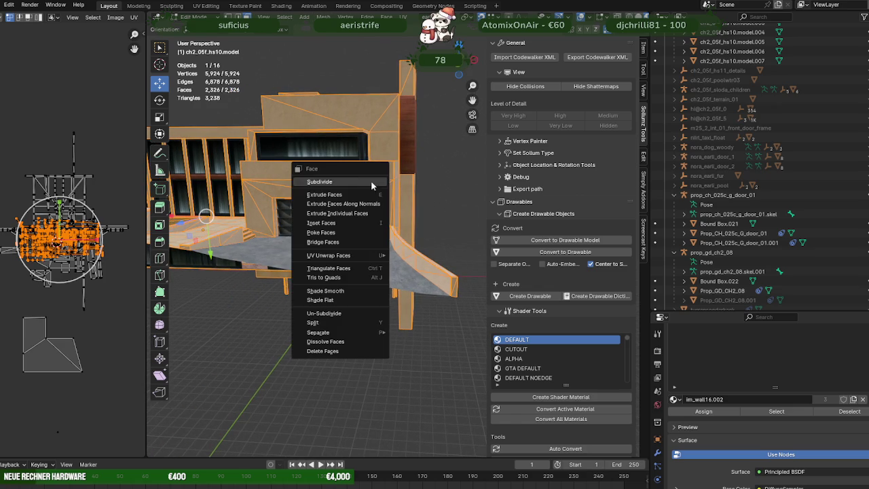
left_click(323, 17)
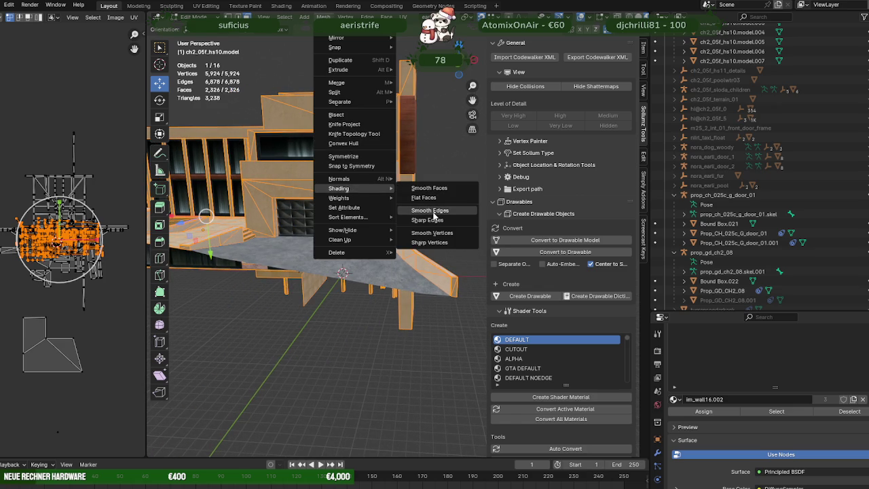
left_click(433, 212)
left_click(323, 16)
mouse_move(339, 188)
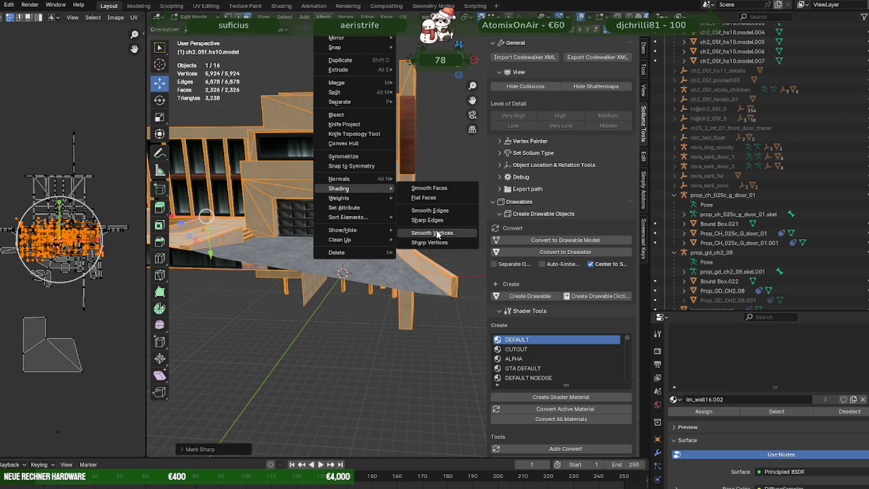
left_click(441, 221)
key("Tab")
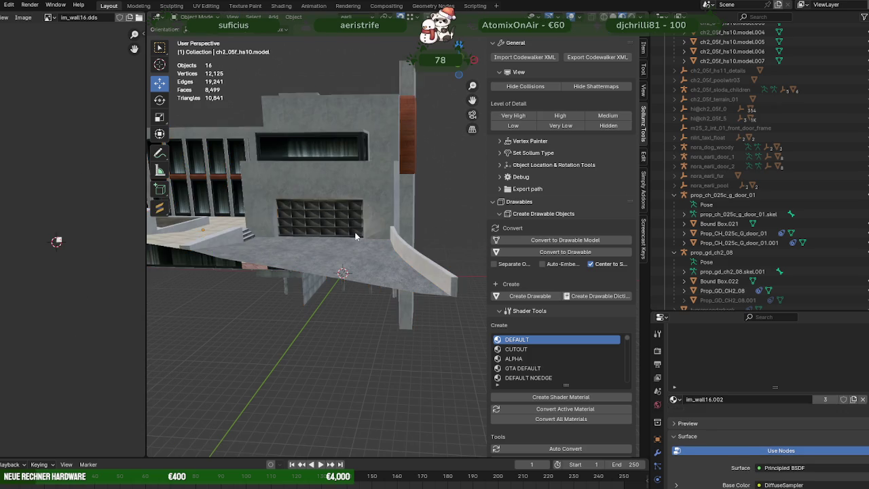
Step: Enter Edit Mode on the building and select the triangular faces at the angled wall corner
scroll("up", 3)
left_click(360, 218)
key("Tab")
left_click(353, 209)
left_click_drag(353, 209, 258, 217)
left_click(258, 217)
key("KP_Decimal")
left_click_drag(342, 215, 426, 245)
left_click(424, 187)
left_click(438, 246)
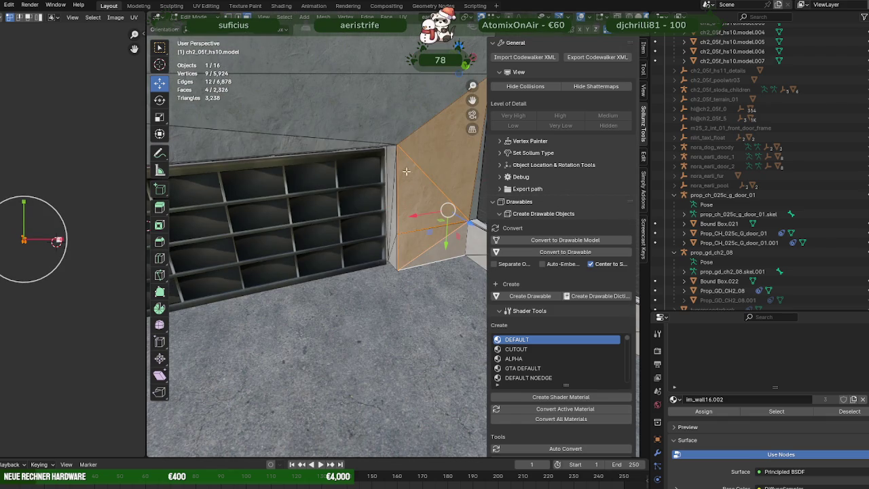
scroll("up", 3)
left_click_drag(428, 220, 359, 185)
left_click(354, 201)
scroll("down", 3)
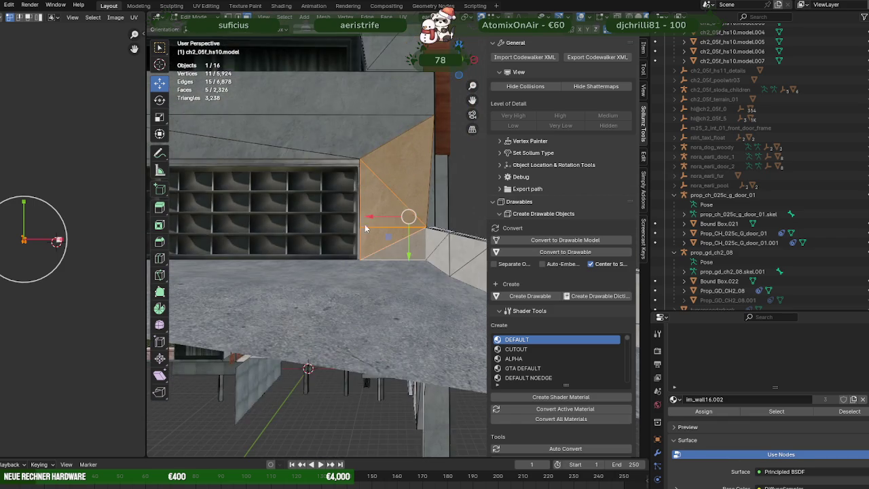
Step: Return to Object Mode, reframe the view on the building front, and re-enter Edit Mode
key("Tab")
scroll("down", 3)
left_click(331, 384)
left_click_drag(331, 384, 269, 321)
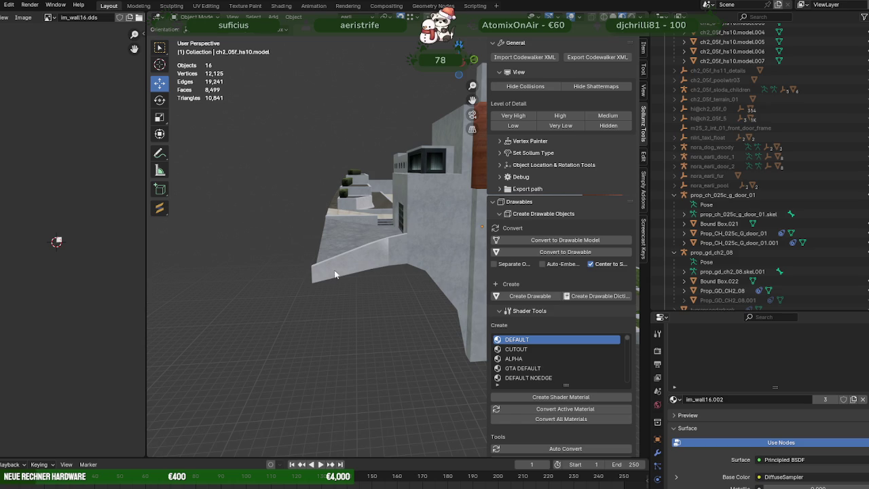
left_click_drag(335, 274, 396, 269)
scroll("up", 3)
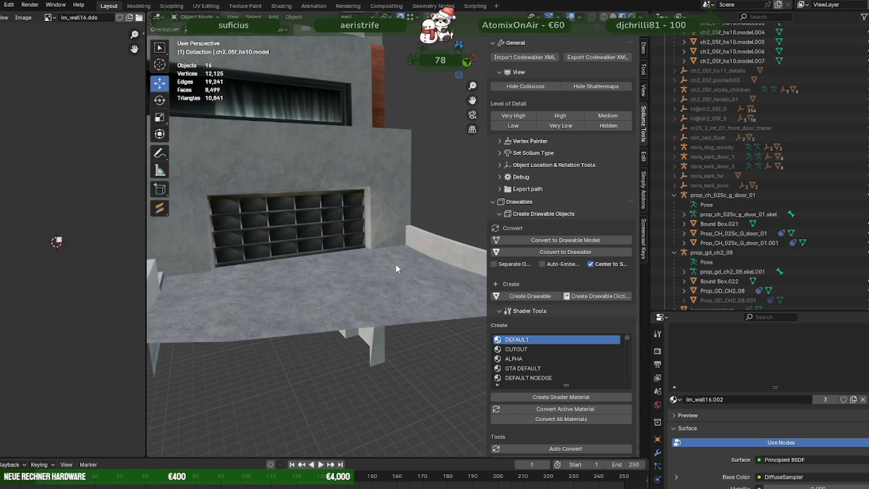
scroll("down", 3)
scroll("down", 3)
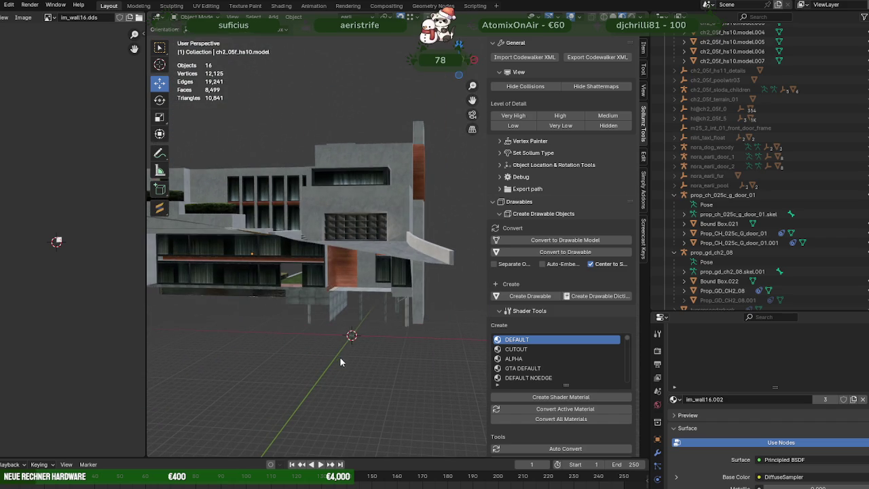
left_click_drag(339, 357, 307, 364)
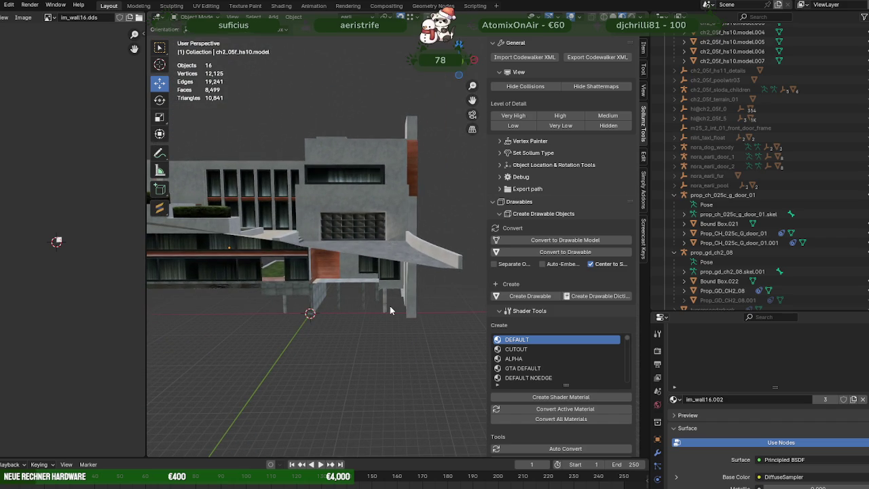
scroll("up", 3)
scroll("up", 3)
key("Tab")
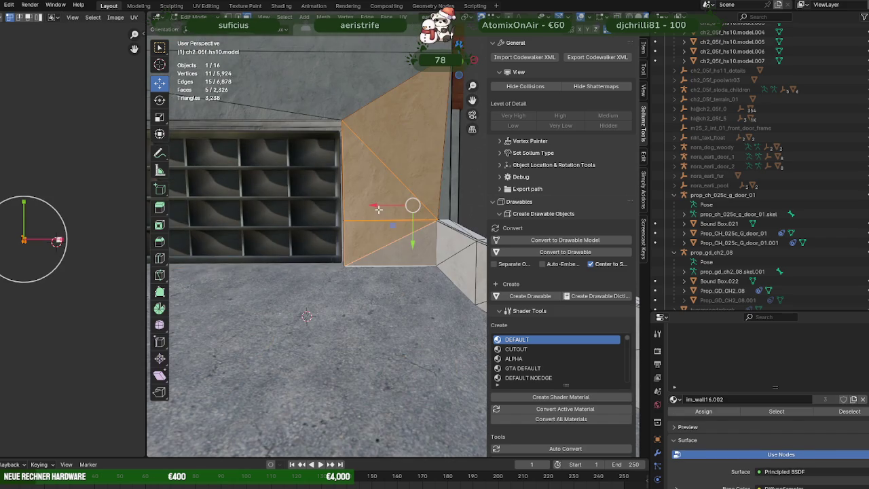
Step: Move the top and bottom wall-corner vertices vertically along Z to new heights
left_click(342, 122)
key("KP_Decimal")
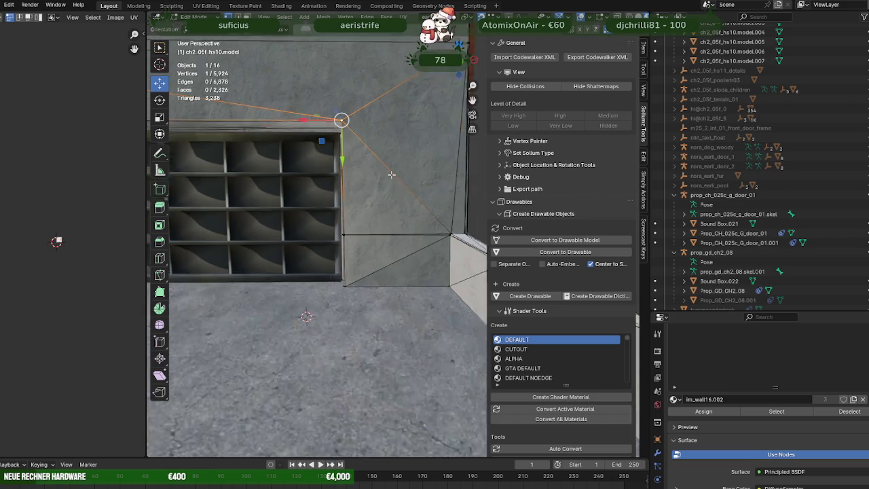
left_click_drag(403, 199, 388, 244)
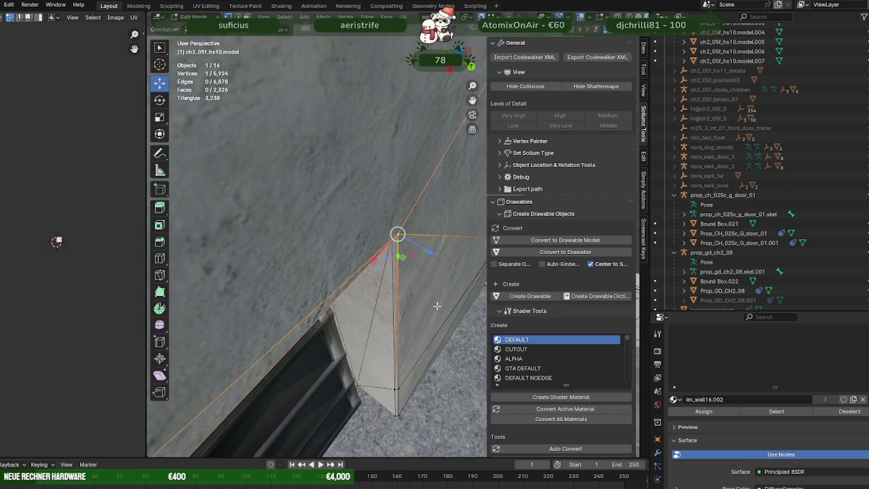
key("g")
key("z")
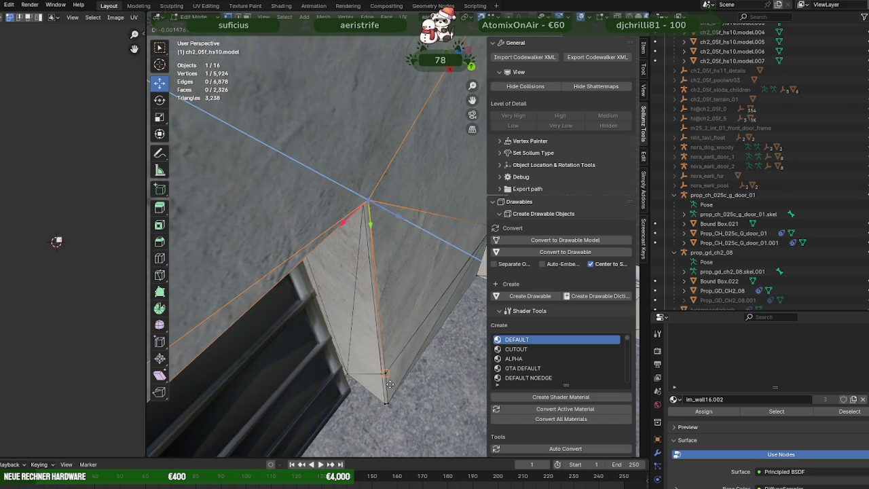
left_click(389, 381)
left_click_drag(398, 370, 371, 353)
left_click(376, 395)
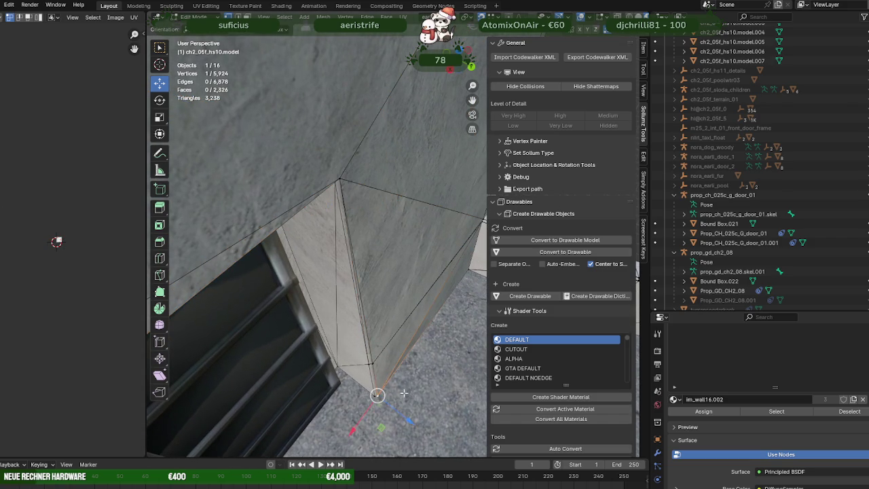
key("g")
key("z")
left_click(402, 410)
Step: Snap the outer wall-edge vertex along Z to the matching height
left_click_drag(402, 410, 439, 249)
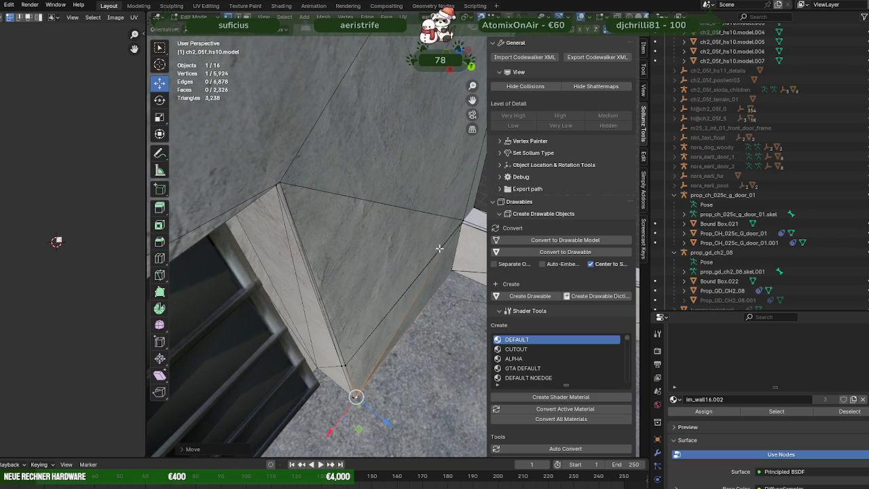
left_click(470, 218)
left_click_drag(470, 224, 475, 235)
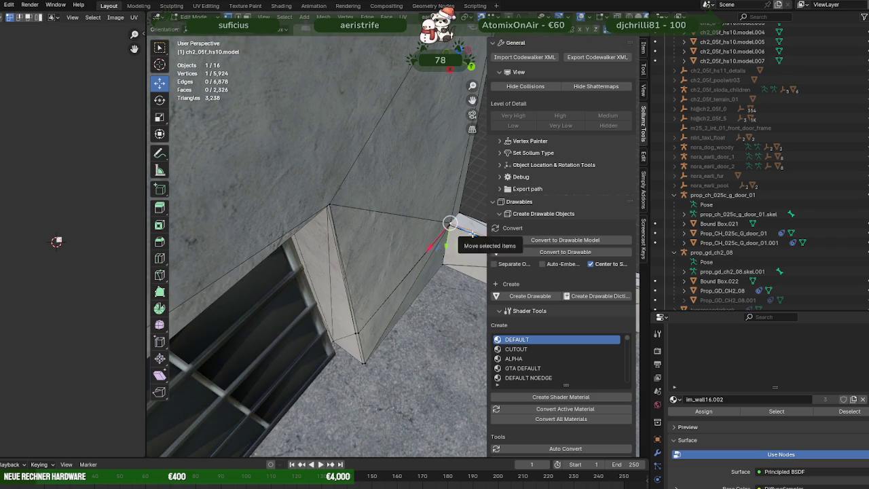
key("g")
key("z")
left_click(327, 206)
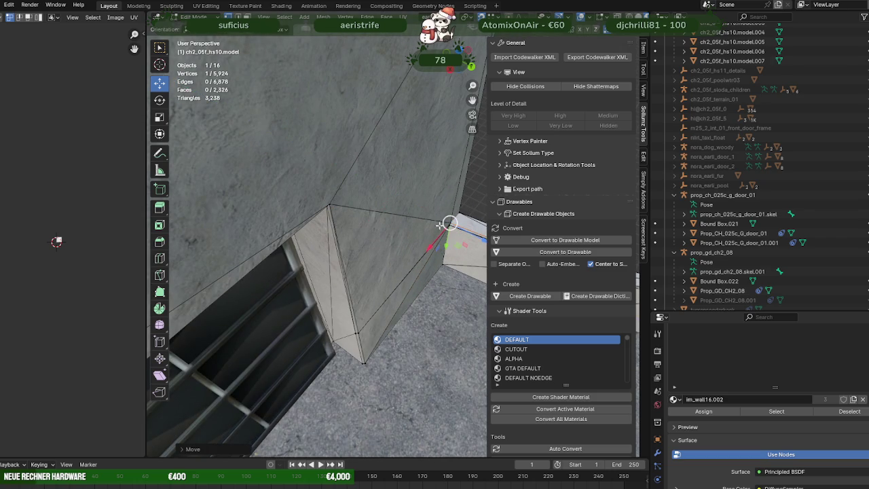
key("g")
key("z")
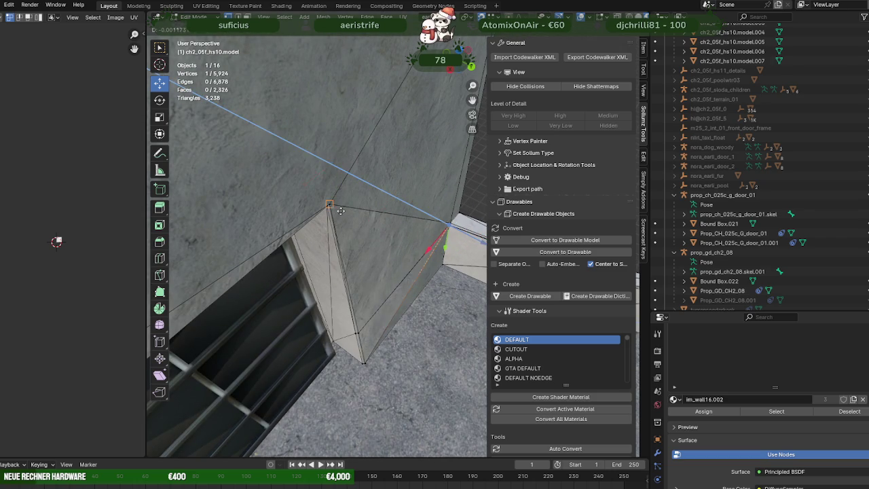
left_click(329, 206)
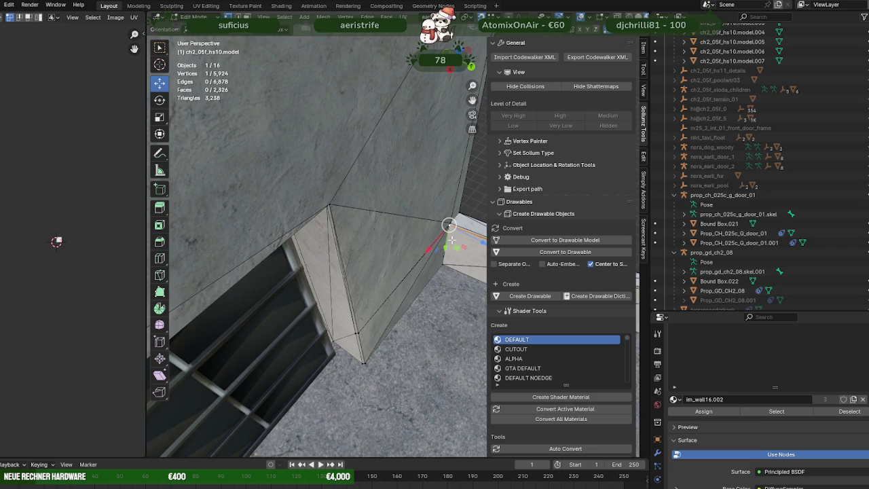
Step: Drop the corner vertex onto its neighbour along Z so they merge
scroll("up", 3)
left_click_drag(452, 239, 514, 235)
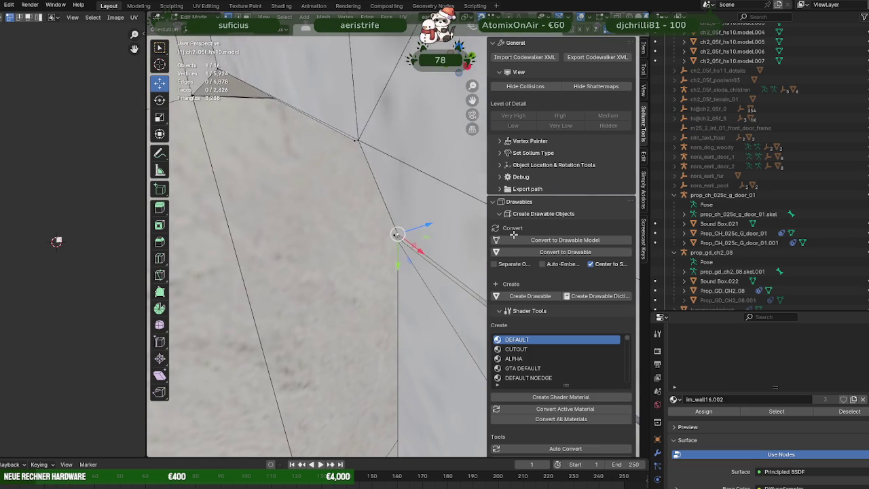
left_click_drag(401, 238, 401, 233)
key("g")
key("z")
left_click(405, 235)
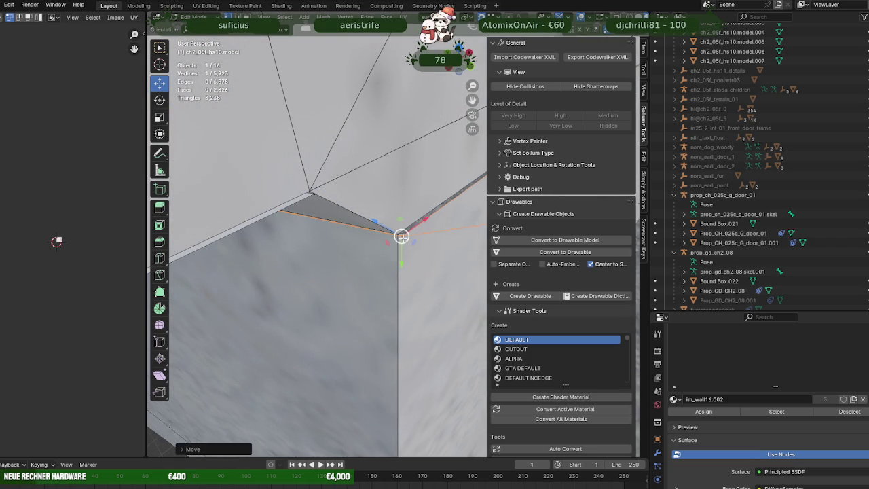
Step: Merge the apex vertex into each of its remaining duplicate points
key("g")
key("z")
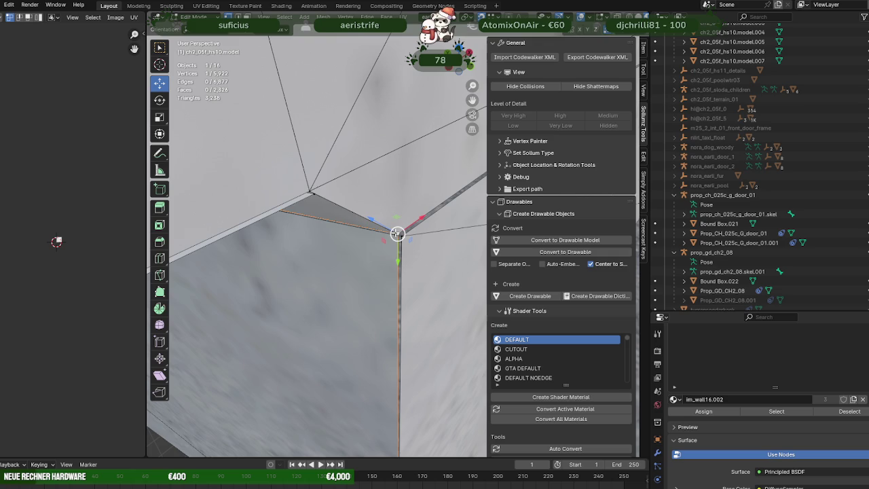
left_click(397, 233)
key("g")
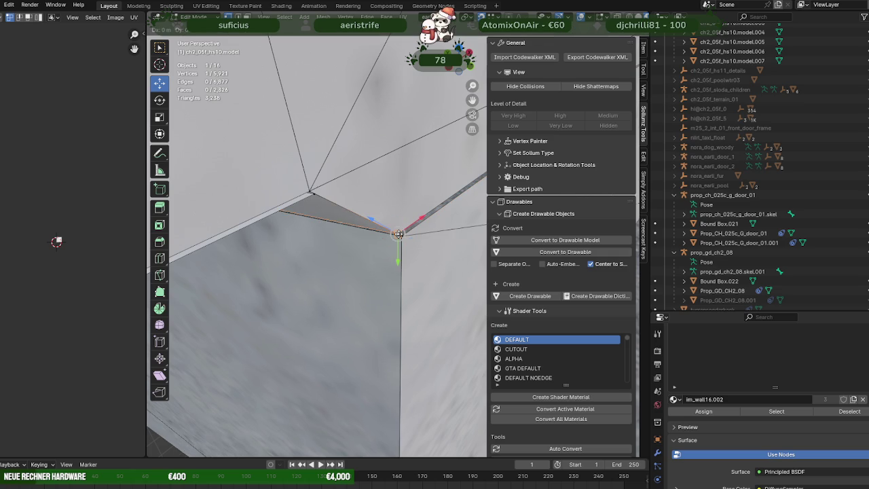
left_click(401, 235)
key("g")
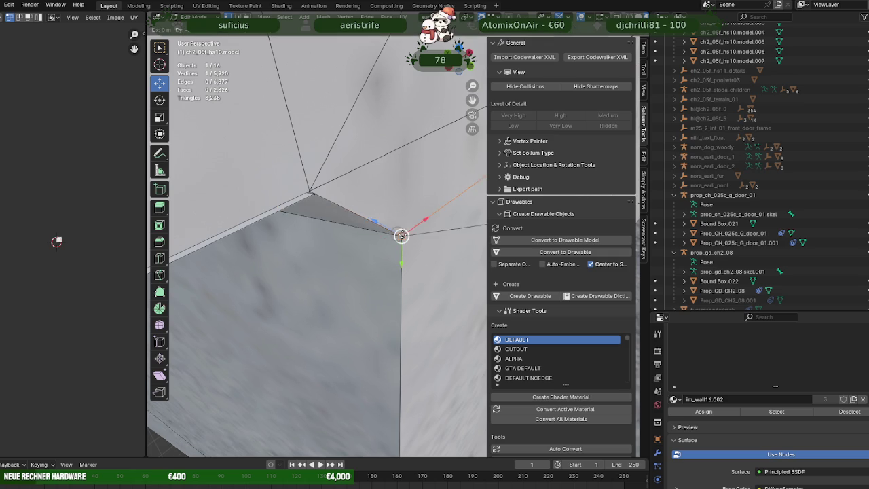
left_click(399, 236)
left_click(346, 208)
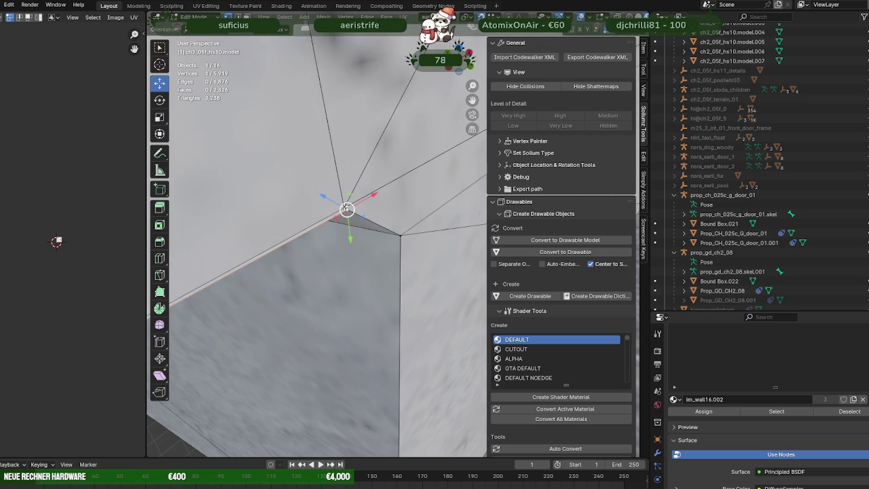
Step: With X-ray on, pick the hidden corner vertex and pull it onto the corner to merge
key("a")
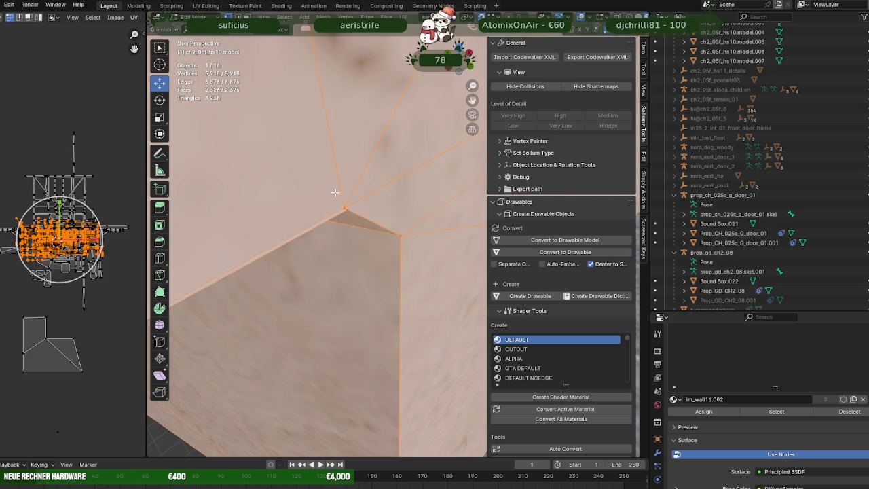
key("shift+z")
left_click_drag(334, 195, 396, 235)
key("KP_Decimal")
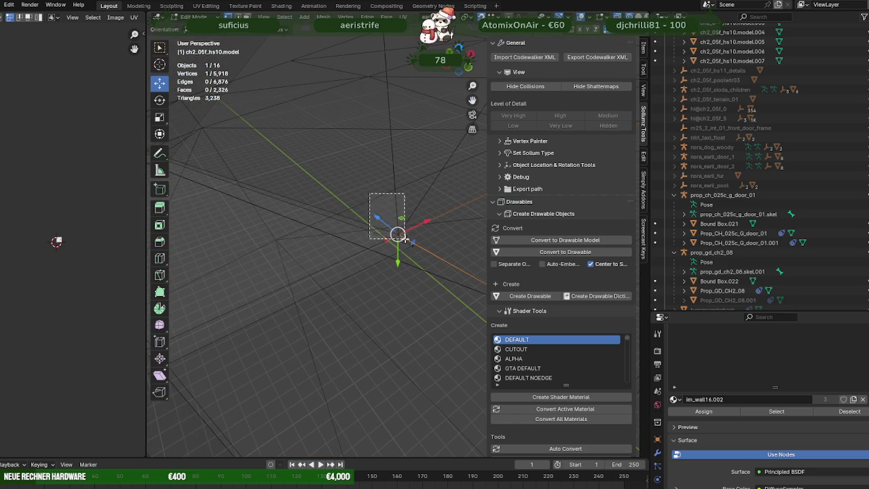
left_click_drag(406, 238, 411, 243)
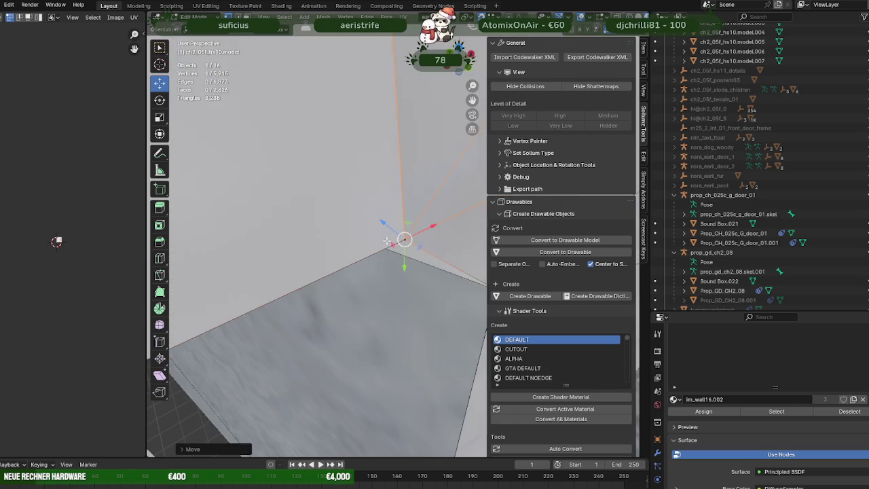
left_click_drag(387, 241, 354, 231)
Step: Return to Object Mode and clear the selection to view the whole building
key("Tab")
scroll("up", 3)
left_click_drag(443, 248, 410, 218)
scroll("down", 3)
left_click(427, 261)
left_click_drag(437, 254, 455, 237)
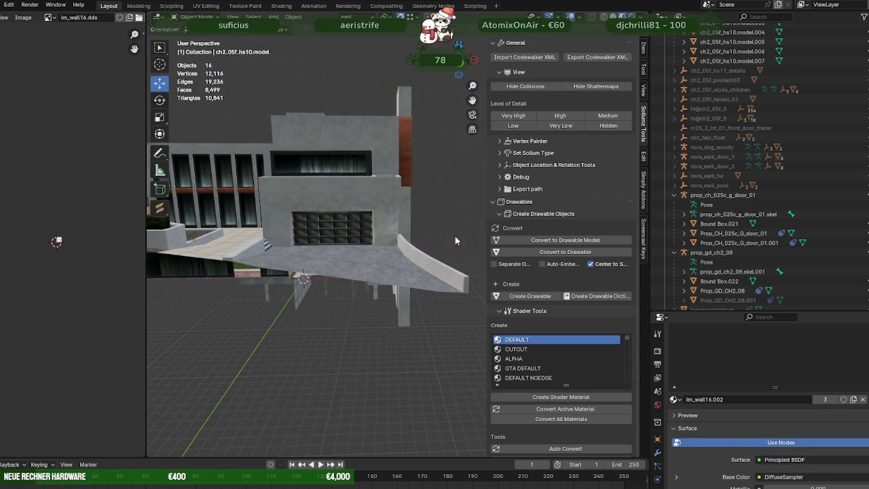
Step: Select all faces of the wall material and merge their vertices by distance
left_click(455, 236)
key("Tab")
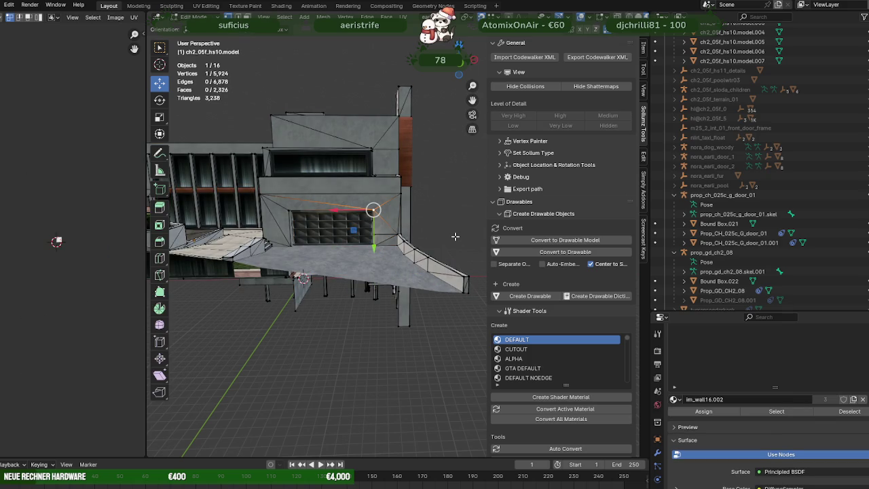
key("a")
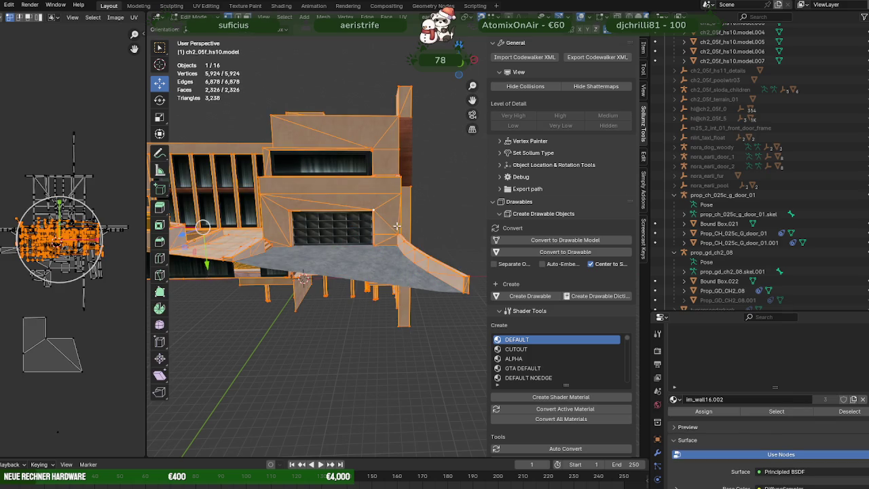
left_click(398, 226)
left_click(776, 412)
left_click_drag(405, 233, 367, 234)
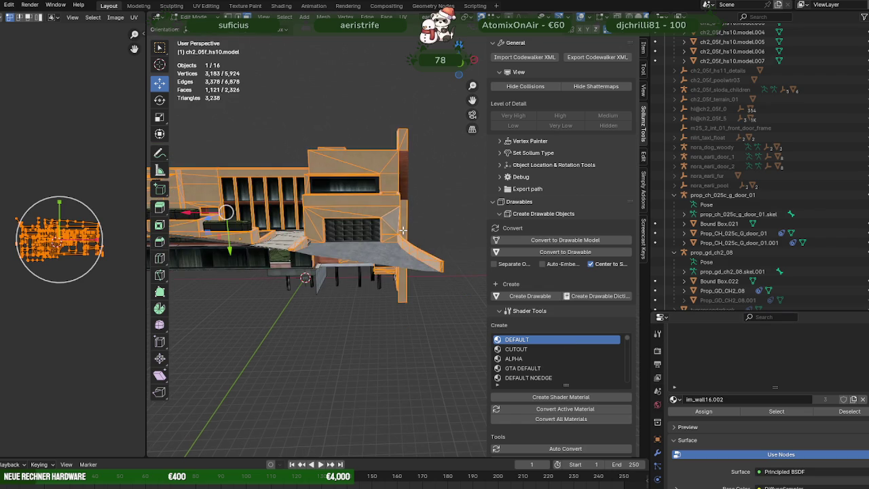
right_click(406, 371)
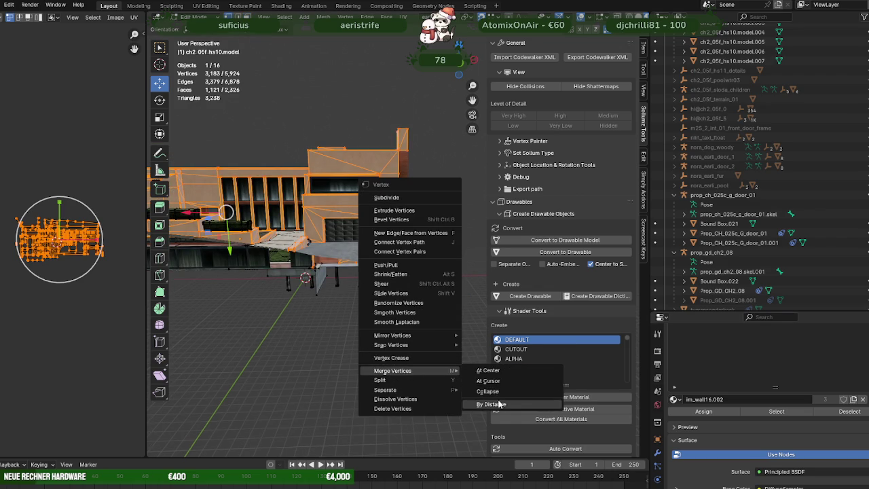
left_click(502, 406)
Step: Reset the selection's custom normals with Alt+N, then apply a second normals fix
scroll("up", 3)
left_click_drag(390, 277, 360, 271)
key("alt+n")
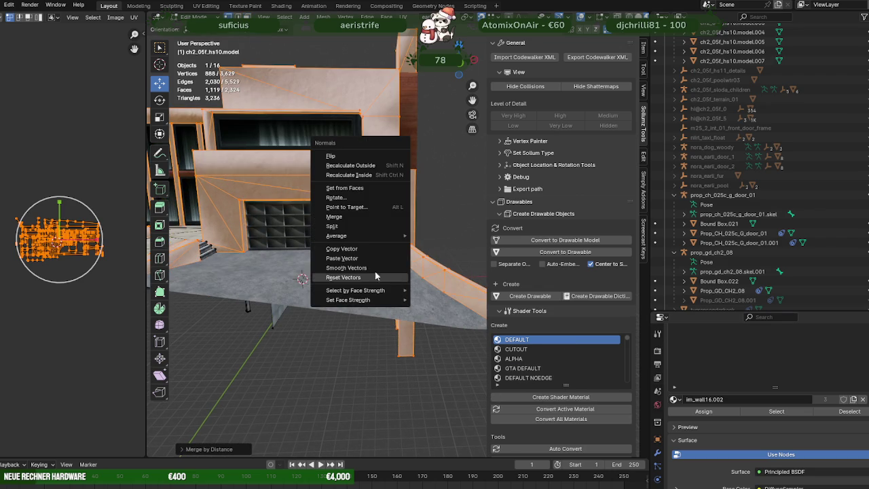
left_click(343, 278)
left_click_drag(382, 227, 388, 231)
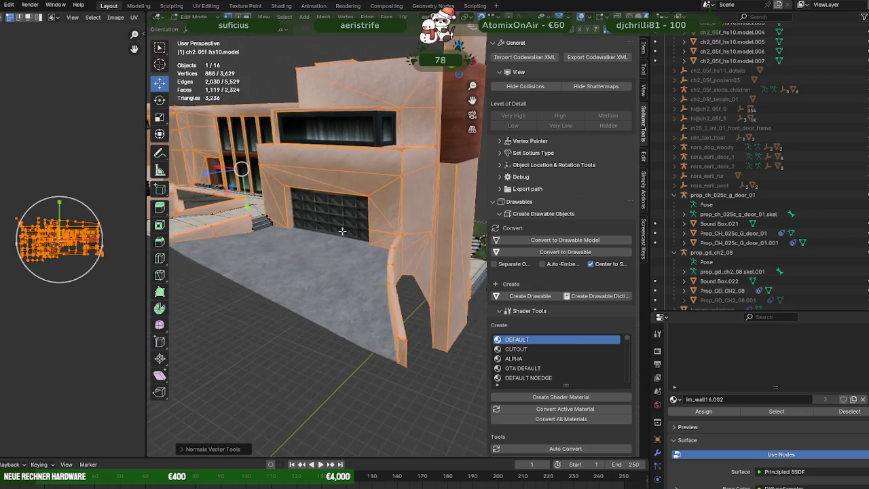
key("alt+n")
left_click(448, 231)
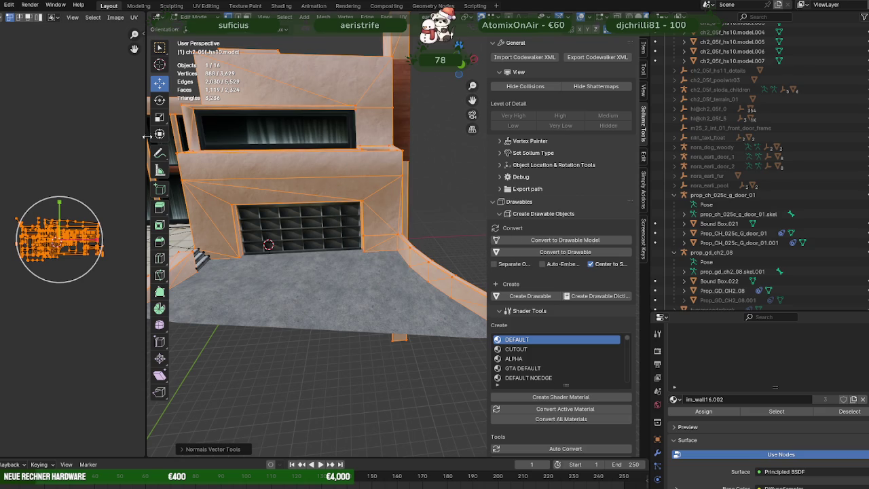
Step: Apply smooth then flat face shading to the mesh and inspect it in Object Mode
left_click(323, 17)
mouse_move(339, 188)
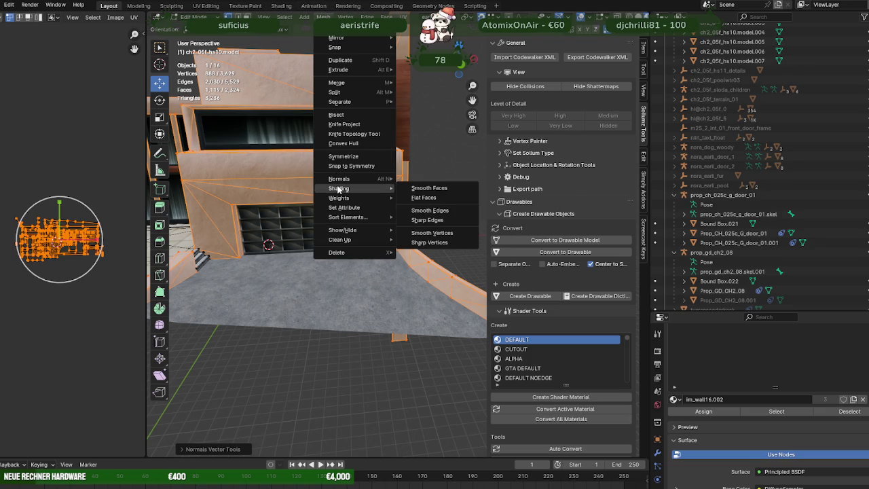
left_click(423, 187)
right_click(381, 175)
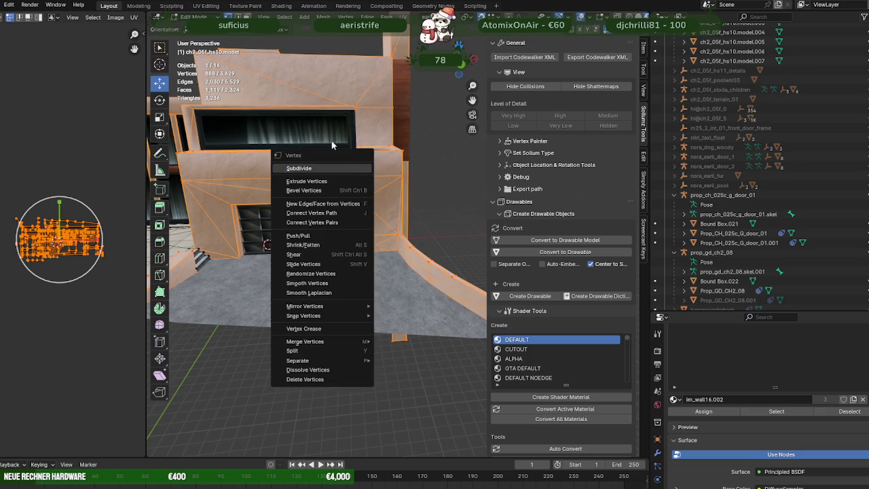
left_click(324, 17)
mouse_move(339, 188)
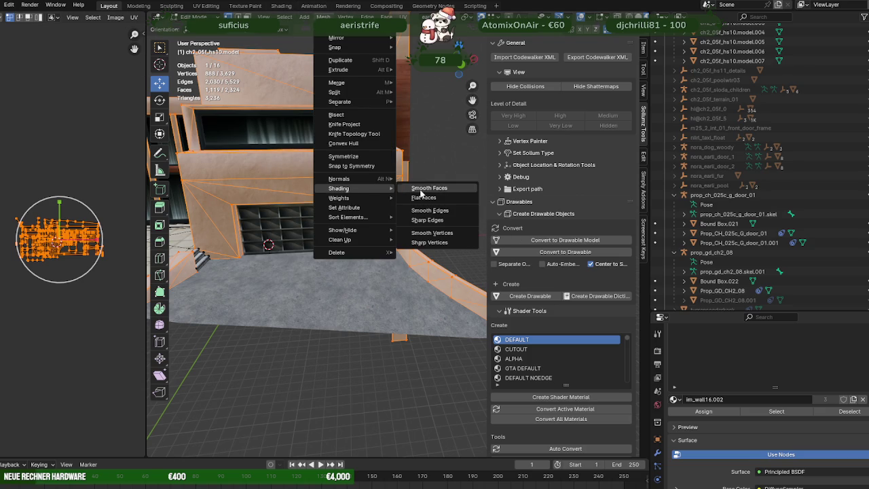
left_click(424, 197)
key("Tab")
scroll("down", 3)
left_click_drag(394, 203, 266, 287)
key("alt+a")
scroll("up", 3)
left_click_drag(306, 258, 363, 184)
Step: Mark the mesh edges as smooth via Mesh > Shading > Smooth Edges and check the result
key("Tab")
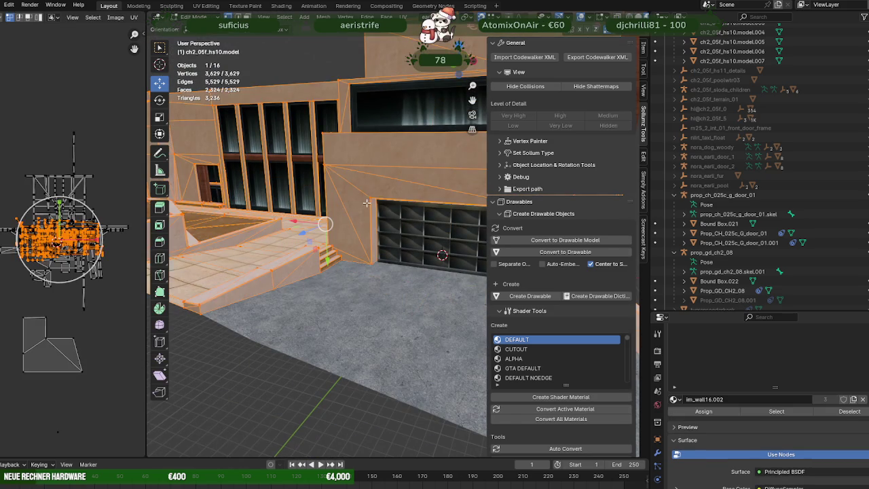
left_click(324, 16)
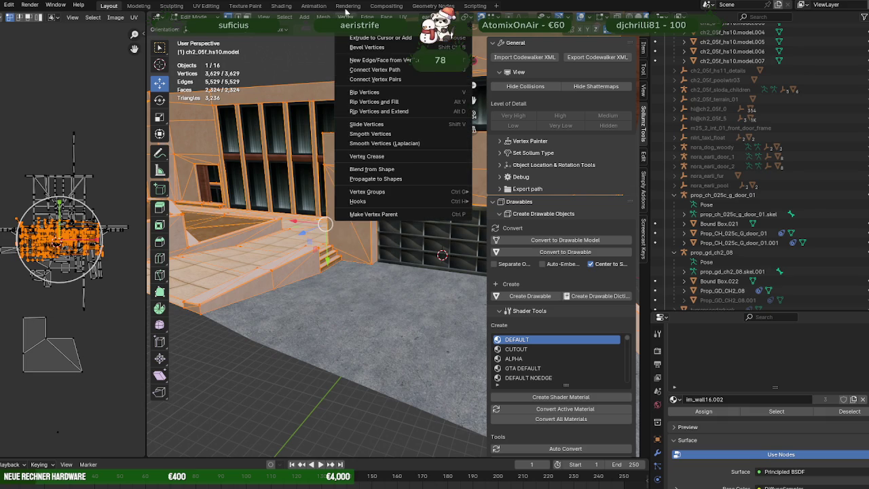
key("Escape")
left_click(324, 16)
mouse_move(339, 188)
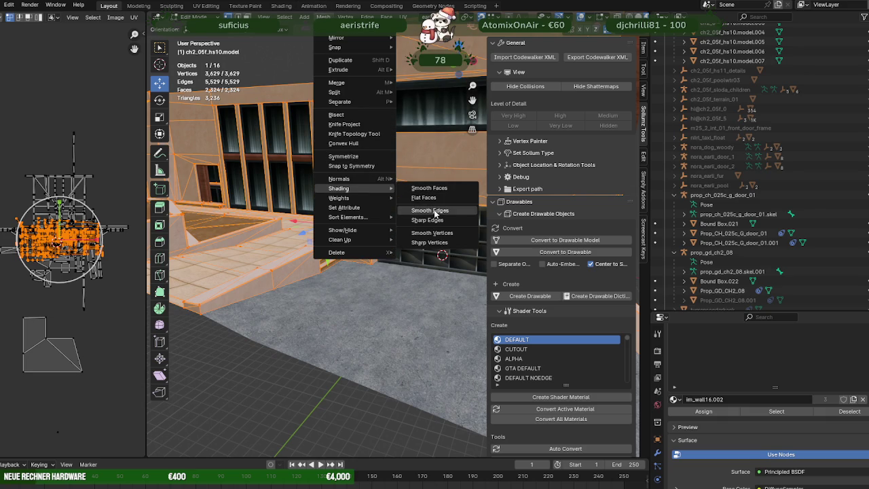
left_click(432, 210)
key("Tab")
left_click_drag(432, 212, 305, 220)
scroll("down", 3)
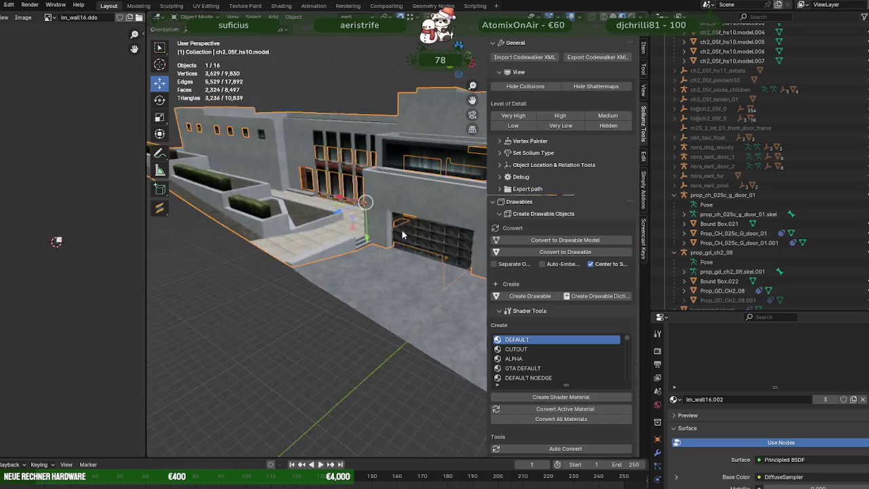
scroll("up", 3)
Step: Set the mesh to Smooth Faces shading and check it from another angle
key("Tab")
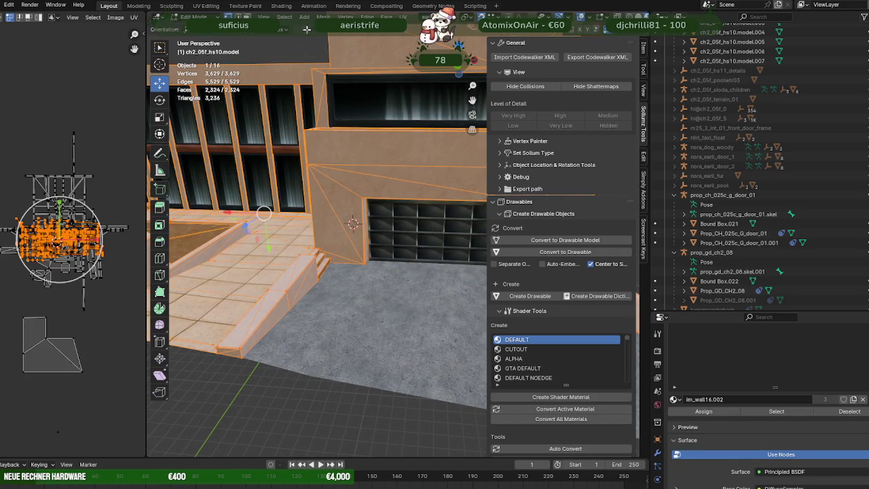
left_click(323, 16)
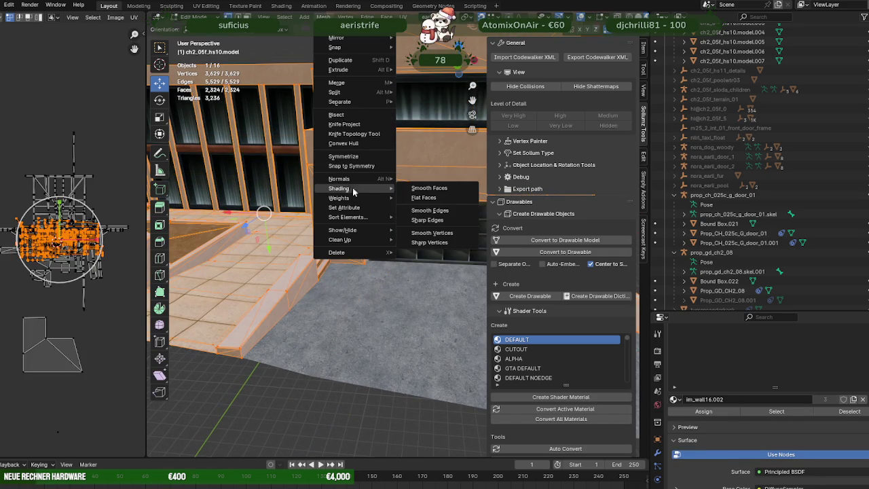
left_click(439, 190)
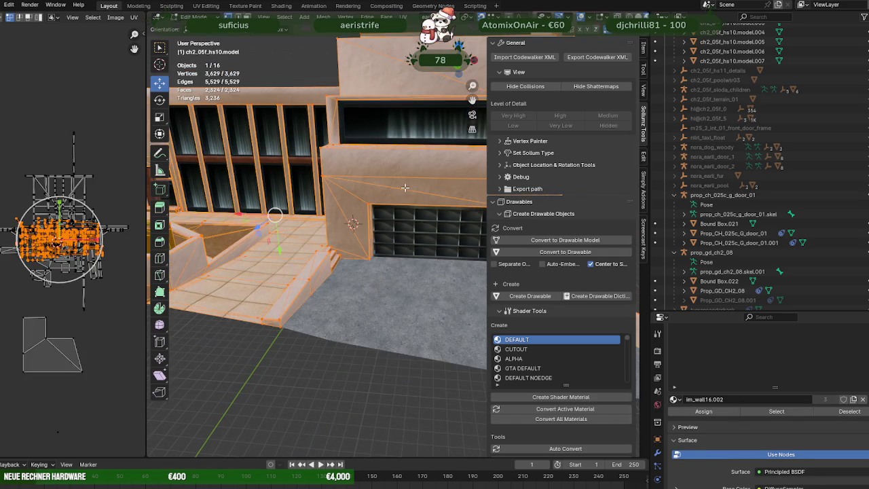
key("Tab")
scroll("down", 3)
scroll("down", 3)
scroll("up", 3)
left_click_drag(402, 180, 404, 218)
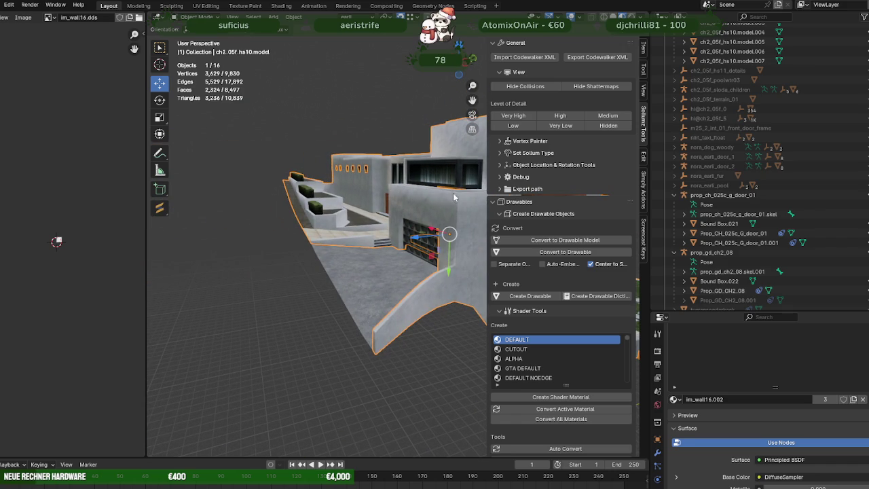
Step: Deselect the building in Object Mode and view the terraced planters and stairs
key("Tab")
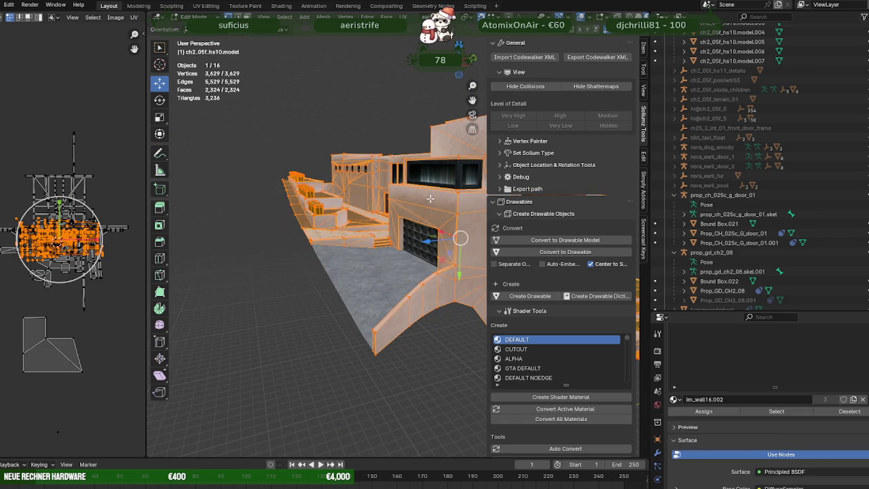
key("Tab")
left_click_drag(430, 201, 317, 278)
key("alt+a")
left_click_drag(381, 260, 302, 254)
scroll("up", 3)
scroll("up", 3)
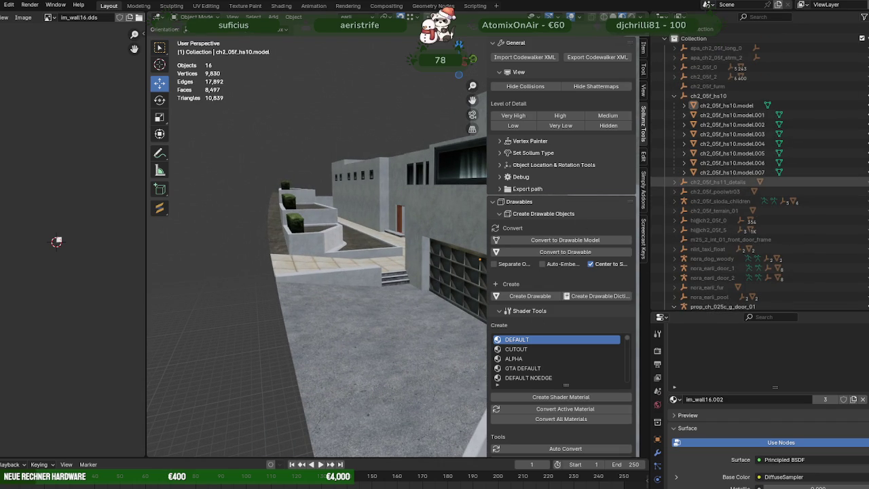
Step: Unhide the ch2_05f_hs11_details collection and briefly inspect its mesh in Edit Mode
left_click(866, 182)
left_click_drag(427, 259, 426, 216)
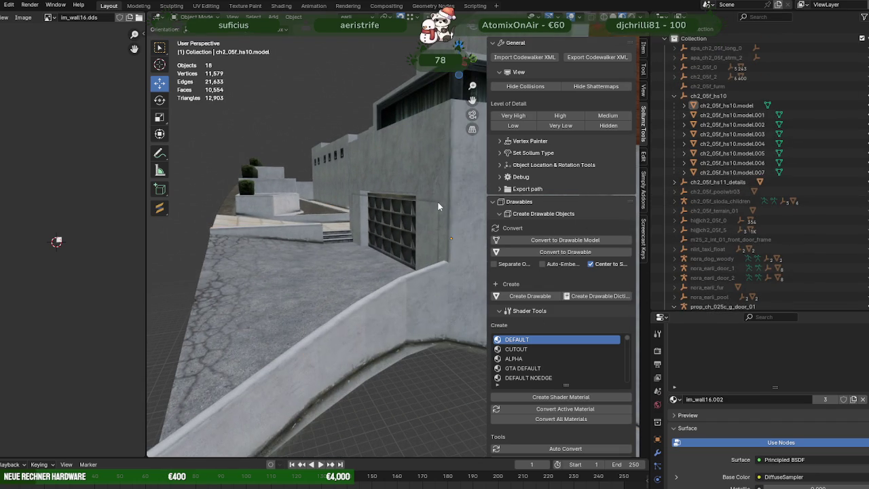
left_click(438, 202)
key("Tab")
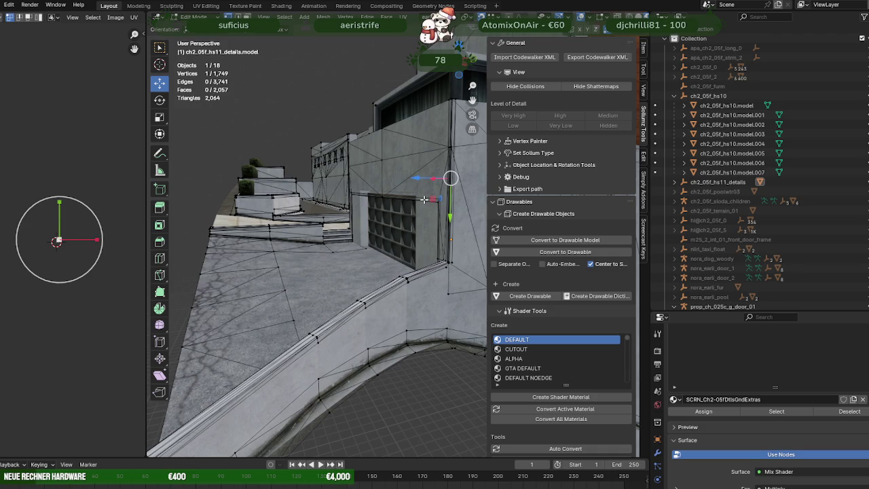
key("KP_Decimal")
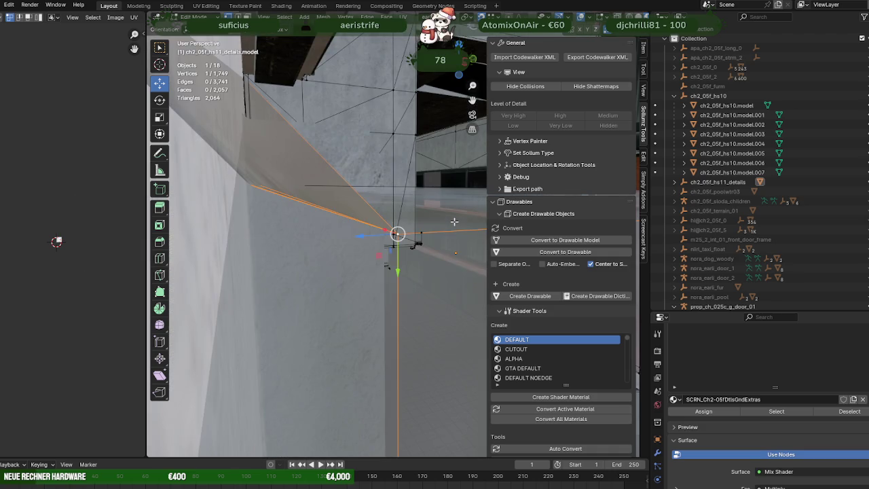
left_click_drag(455, 222, 360, 249)
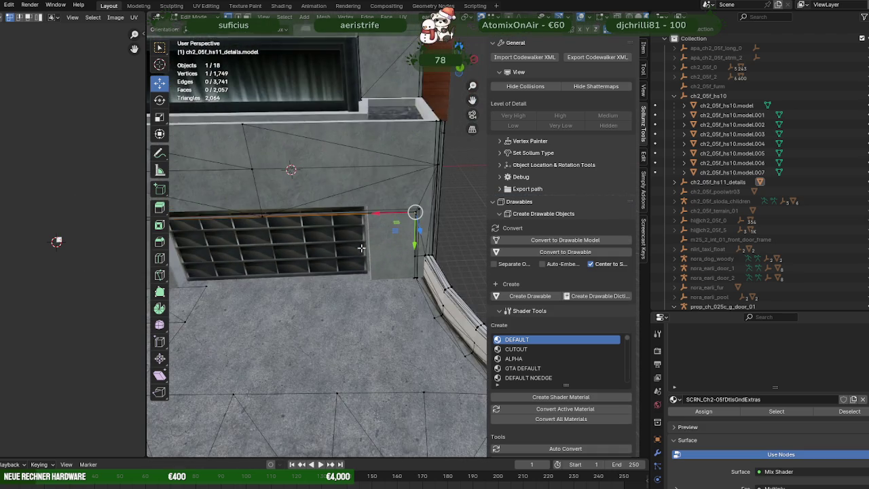
scroll("down", 3)
key("Tab")
left_click(354, 339)
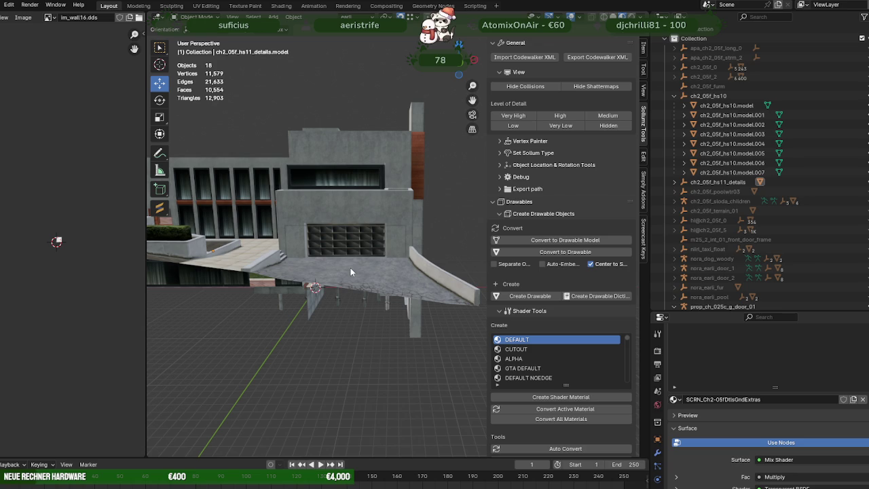
Step: Edit the details mesh over the grille wall in wireframe view
scroll("up", 3)
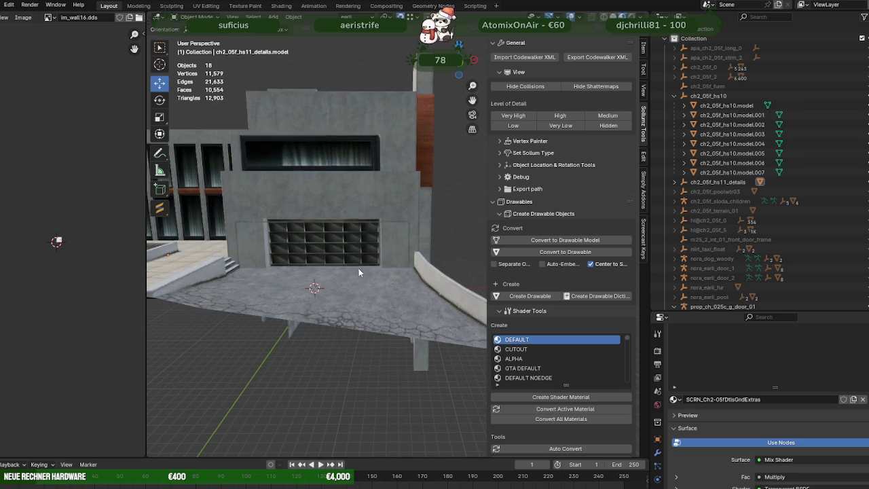
scroll("up", 3)
scroll("up", 3)
left_click(406, 198)
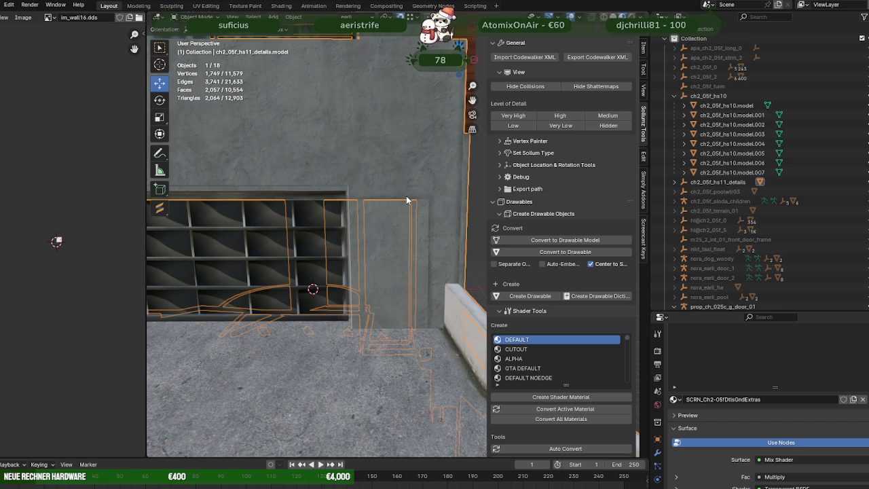
key("Tab")
left_click_drag(407, 198, 424, 235)
key("shift+z")
Step: Select the door frame's top and vertical strip vertices, dropping one stray vertex, then return to solid view
left_click(425, 324)
left_click_drag(425, 324, 365, 161)
left_click(366, 161)
left_click_drag(358, 113, 401, 214)
left_click_drag(400, 213, 301, 151)
left_click_drag(326, 151, 442, 196)
left_click_drag(442, 196, 359, 161)
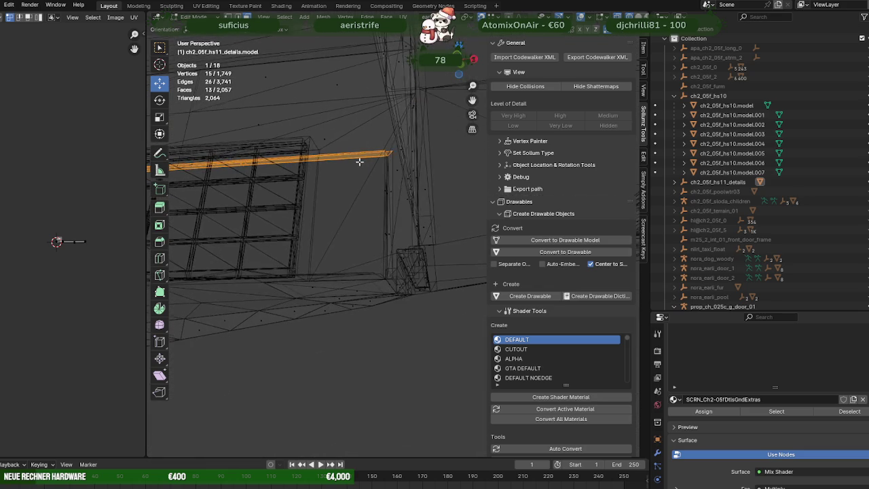
left_click_drag(366, 189, 394, 238)
left_click_drag(396, 239, 347, 251)
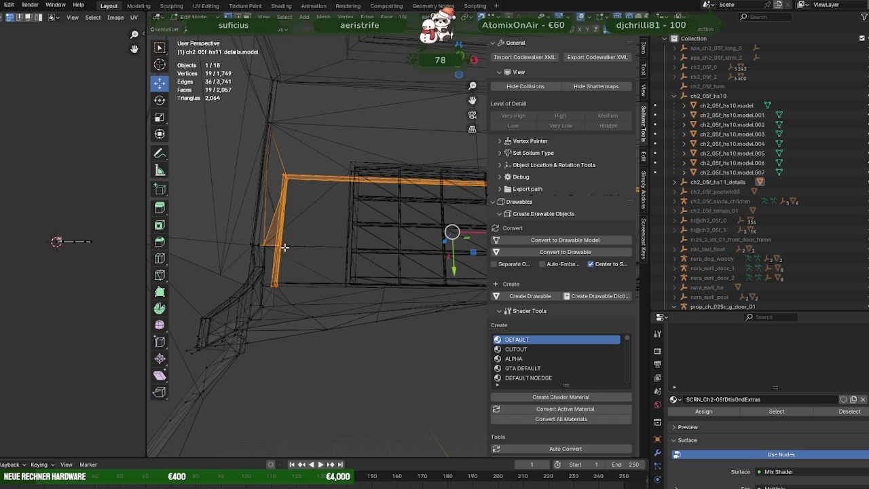
left_click(266, 251)
left_click_drag(267, 252, 349, 236)
key("shift+z")
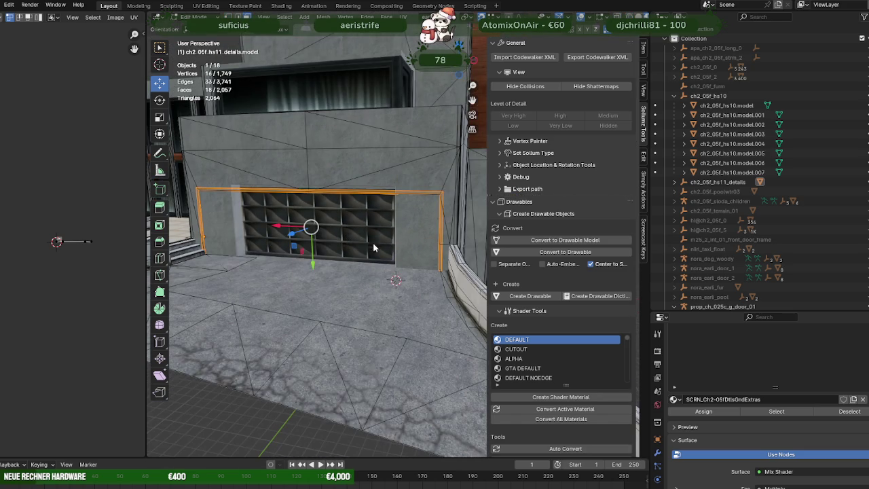
Step: Separate the selected frame vertices into their own object and return to Object Mode
right_click(373, 243)
left_click(409, 391)
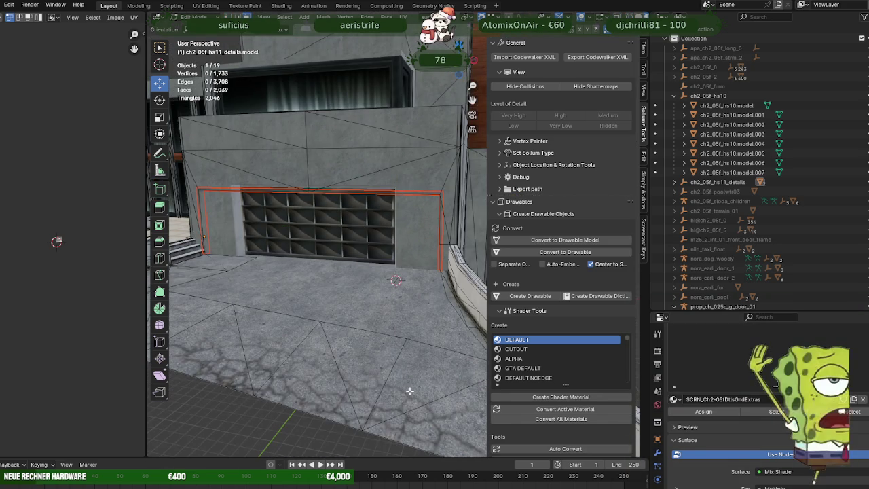
key("Tab")
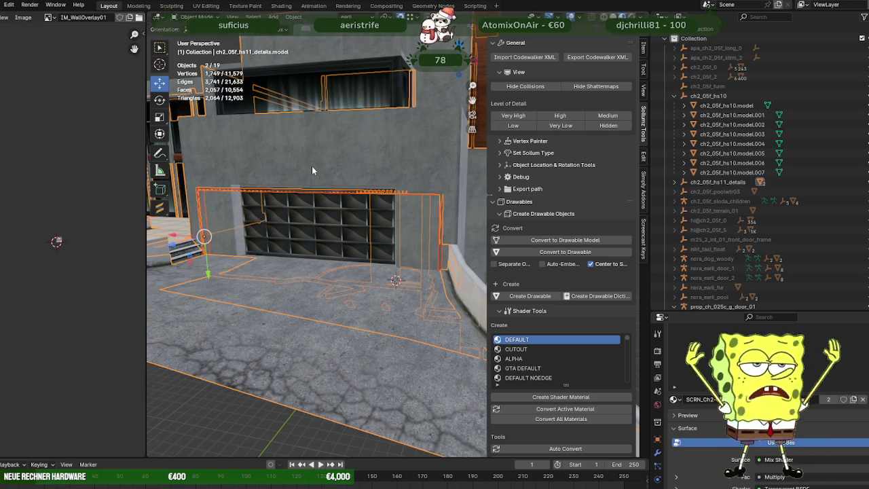
left_click(347, 180)
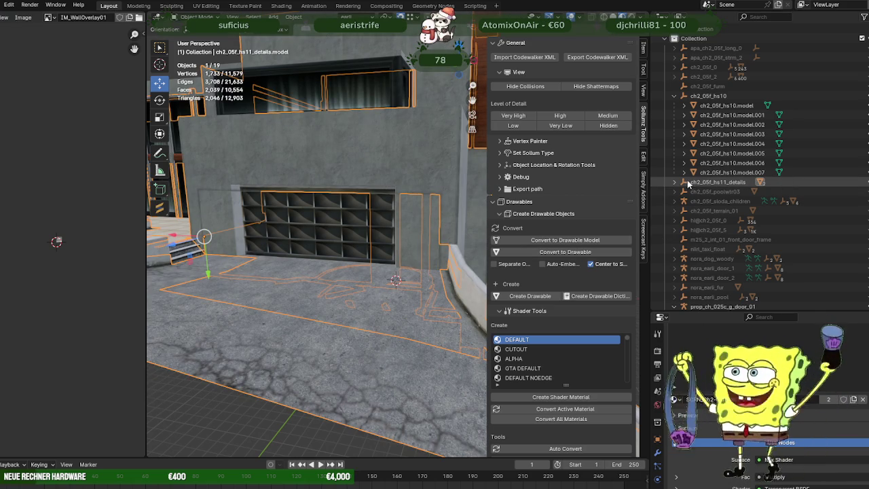
Step: Hide the separated frame, then raise and slide the garage door's top-edge wall vertices sideways
left_click(676, 182)
key("h")
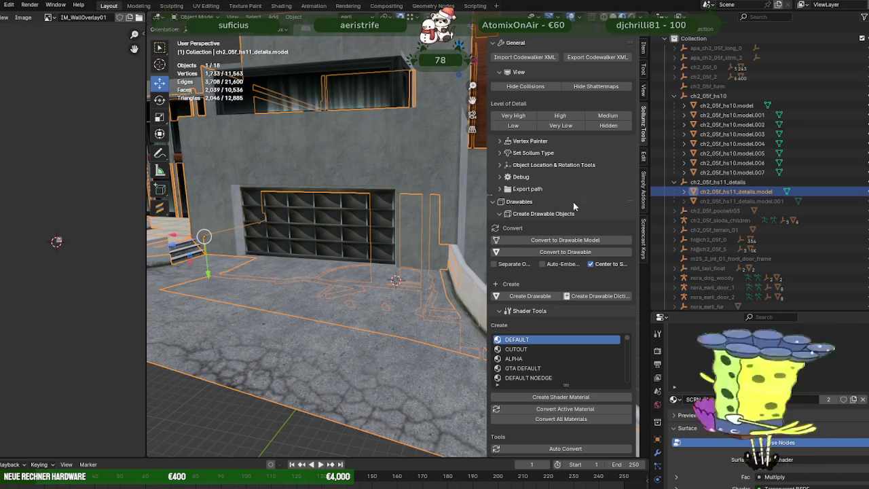
left_click_drag(475, 207, 450, 211)
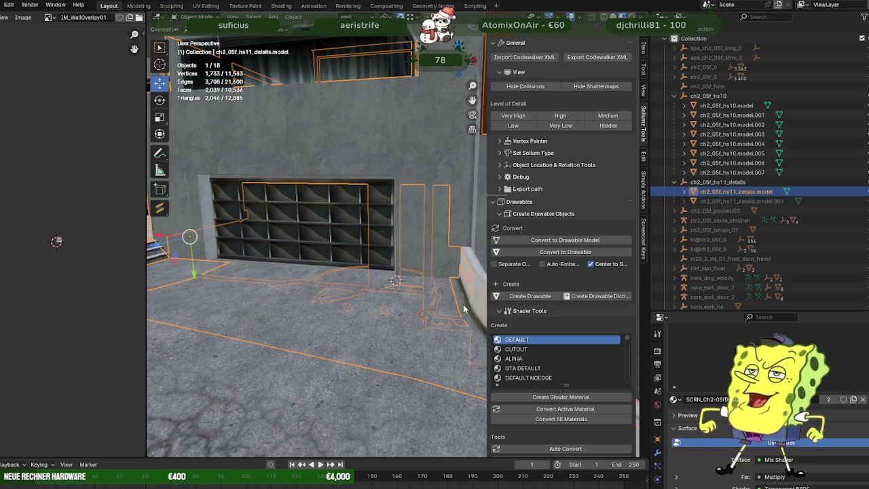
key("Tab")
left_click(290, 185)
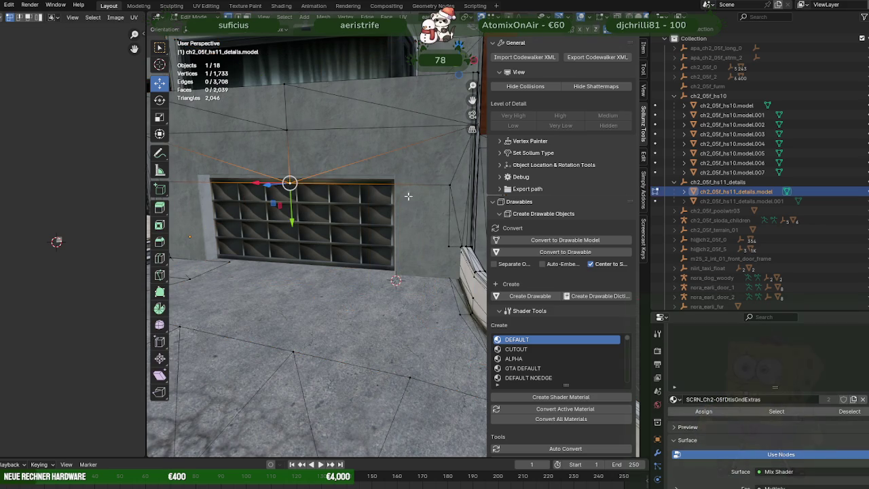
left_click(452, 184)
left_click_drag(451, 183, 354, 218)
left_click(217, 181)
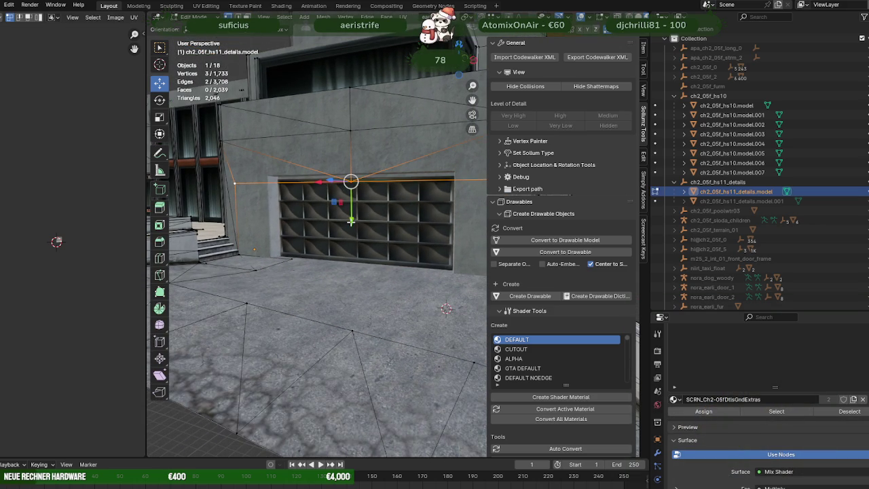
left_click_drag(353, 221, 266, 176)
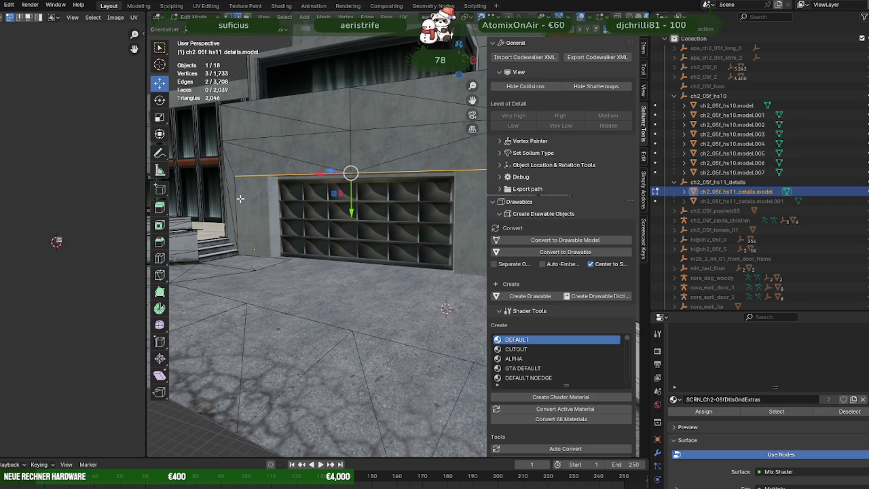
left_click_drag(241, 202, 272, 224)
left_click_drag(240, 224, 310, 264)
left_click_drag(309, 264, 267, 244)
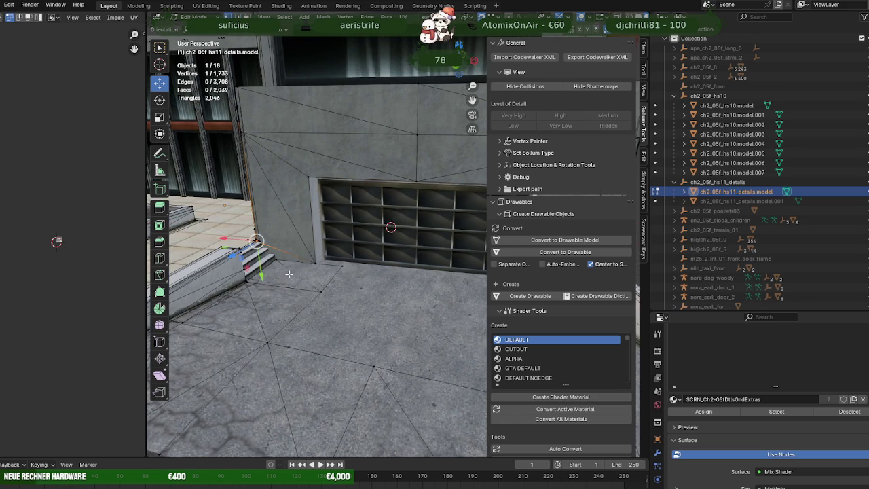
Step: Move the wall vertices along Y, then along X onto the shelf corner, and exit Edit Mode
key("g")
key("y")
left_click(313, 263)
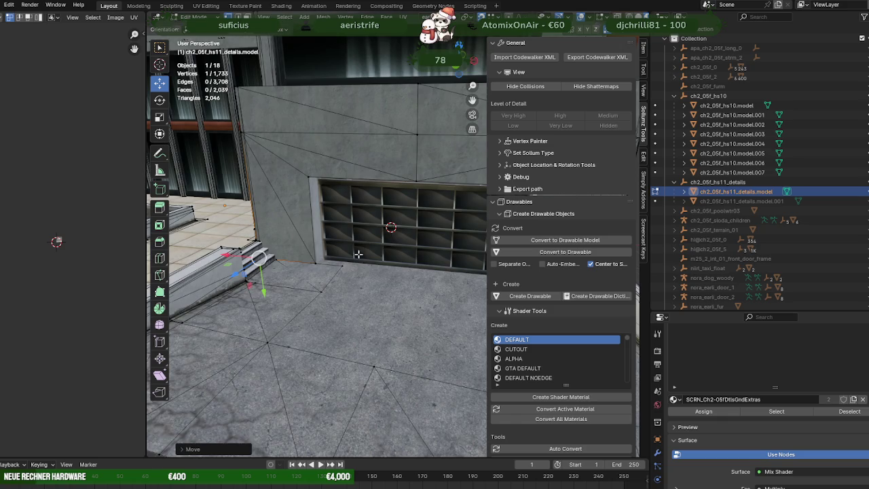
left_click_drag(314, 264, 311, 232)
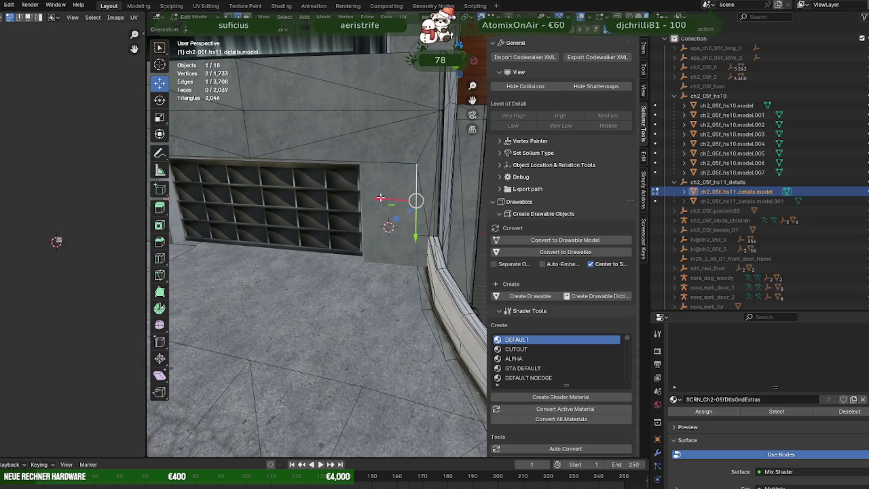
key("g")
key("x")
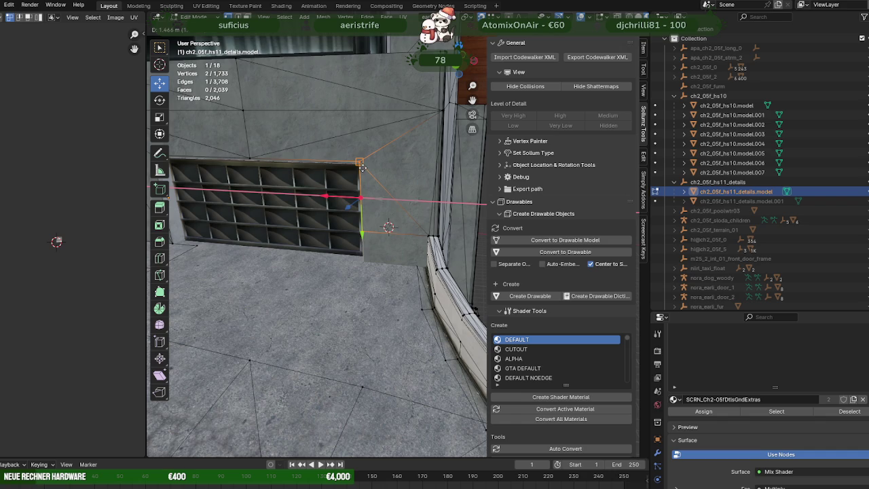
left_click(362, 168)
scroll("up", 3)
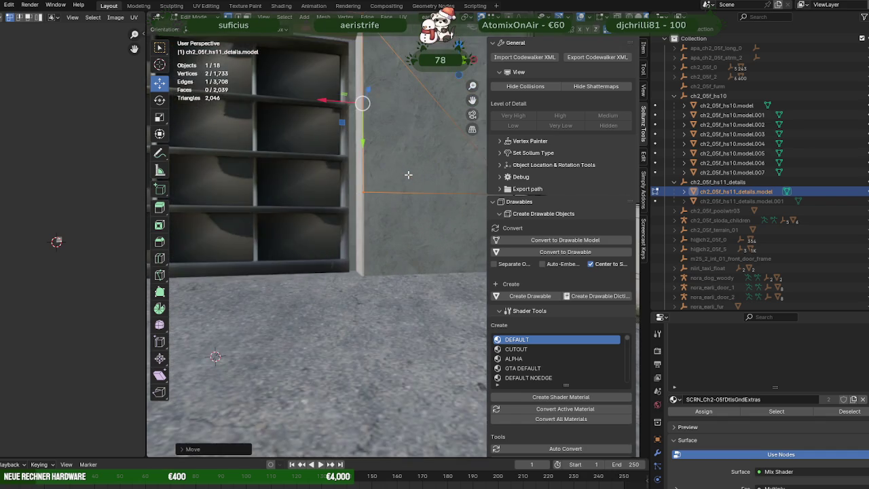
scroll("up", 3)
left_click_drag(408, 201, 386, 197)
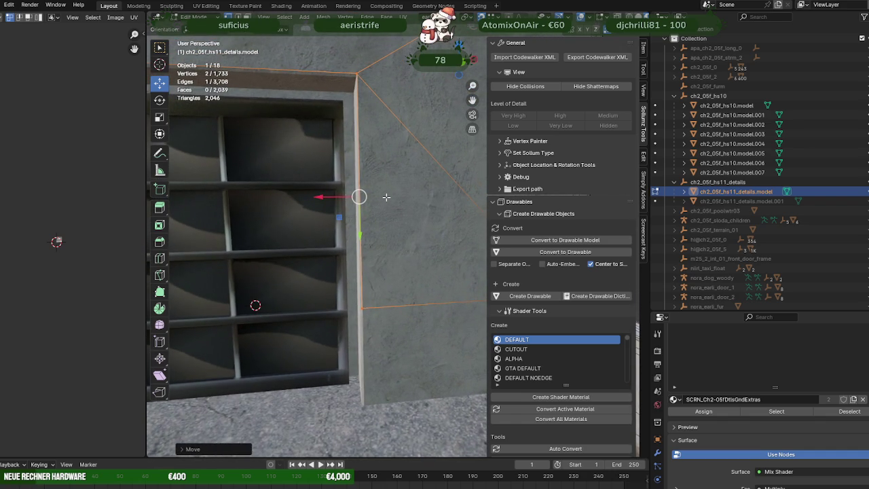
left_click_drag(336, 198, 352, 197)
key("Tab")
scroll("down", 3)
scroll("down", 3)
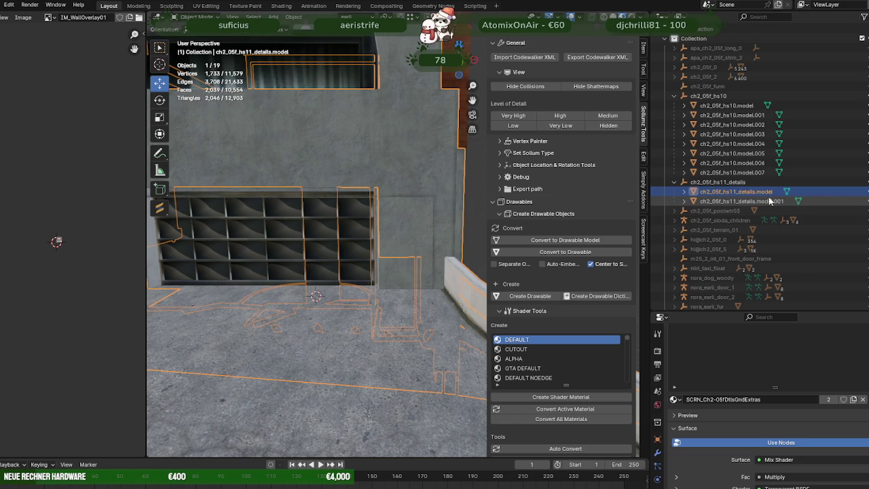
Step: In the .001 frame piece, box-select the right-hand vertices and slide them left along X
left_click(430, 195)
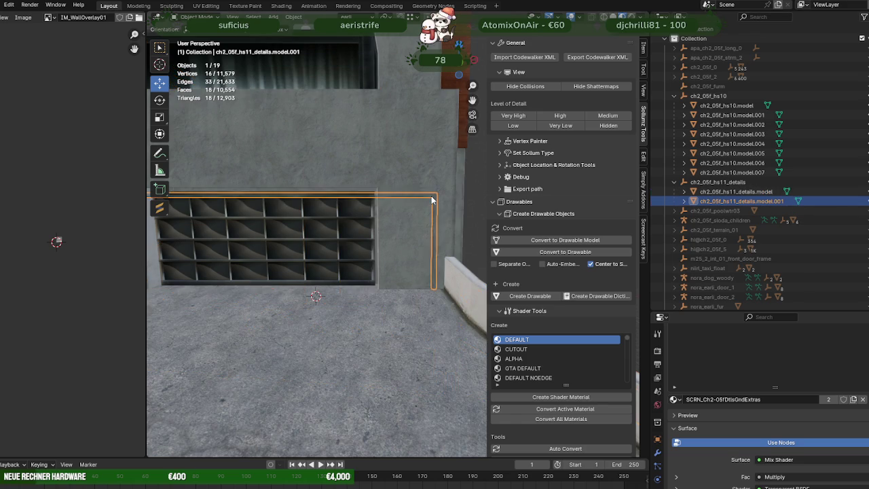
key("Tab")
key("alt+z")
left_click_drag(419, 180, 461, 313)
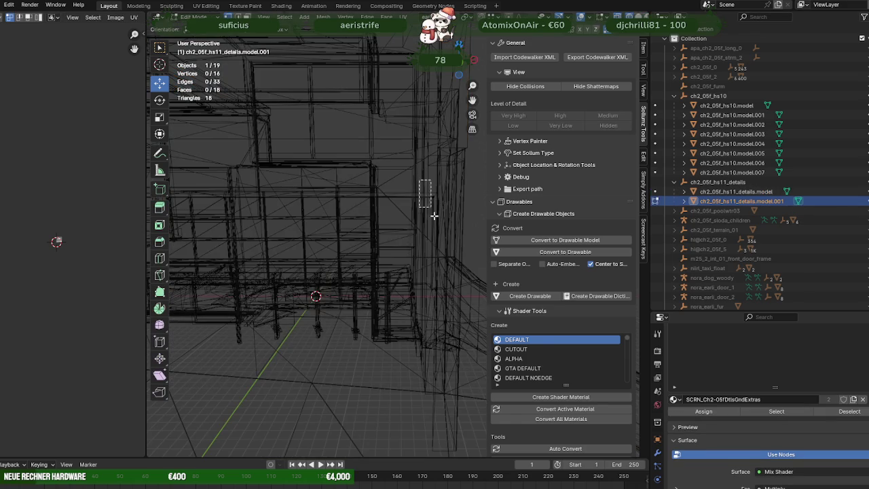
key("alt+z")
scroll("up", 3)
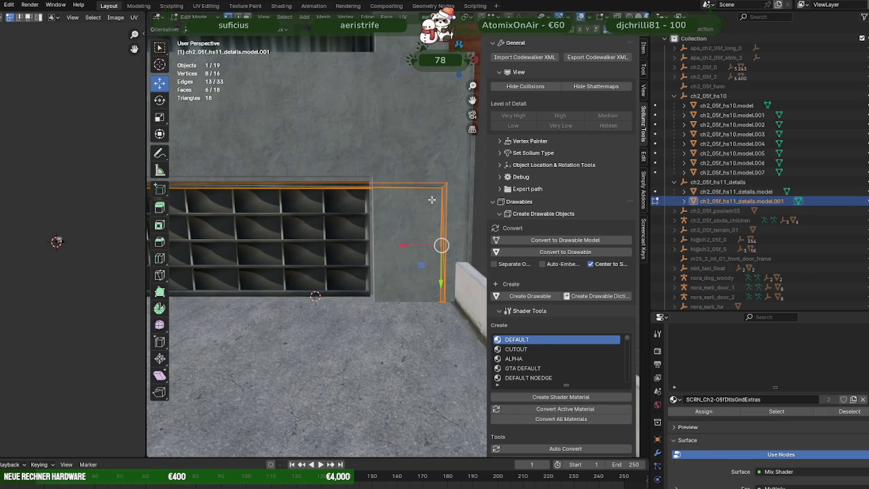
left_click(441, 188)
left_click_drag(442, 188, 402, 232)
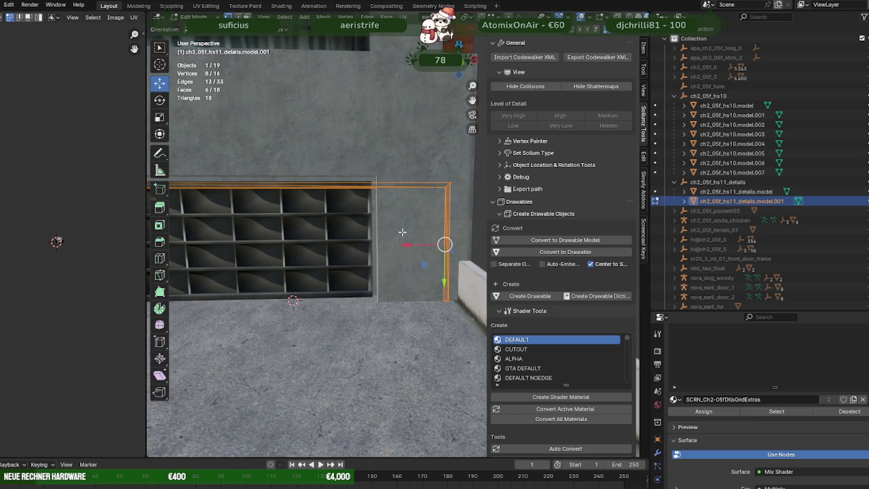
left_click_drag(404, 244, 381, 193)
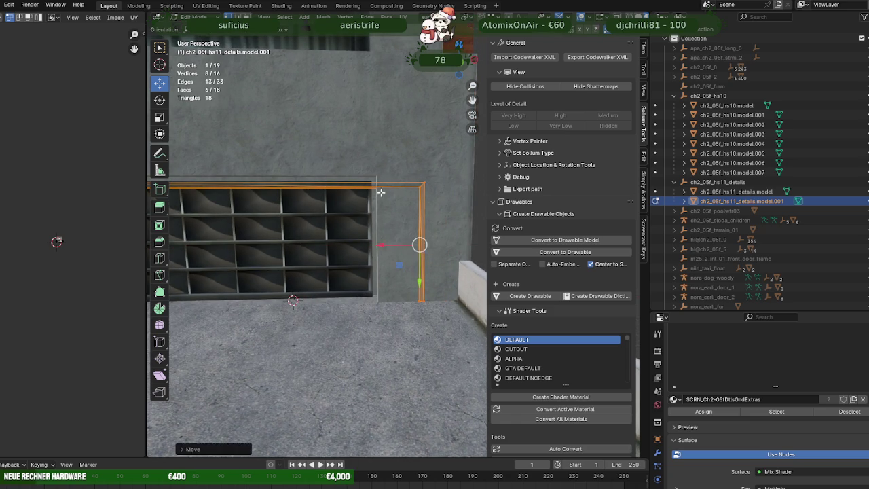
left_click_drag(381, 245, 341, 245)
left_click_drag(341, 245, 434, 212)
Step: Box-select the frame's left vertical edge and align it with the shelf along X
key("alt+z")
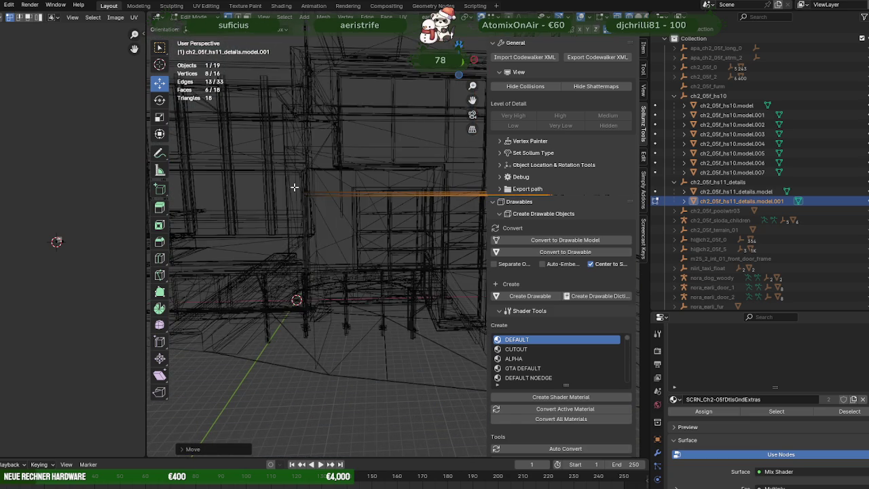
left_click_drag(288, 178, 333, 305)
key("alt+z")
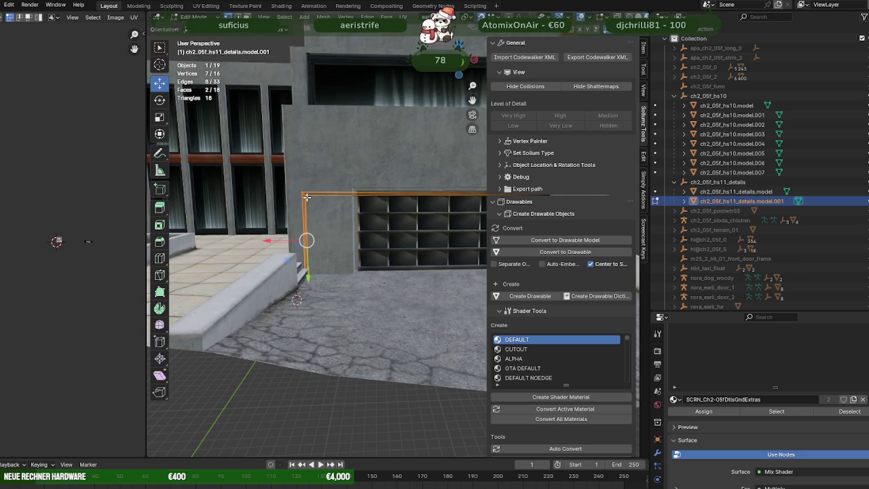
left_click_drag(288, 234, 352, 202)
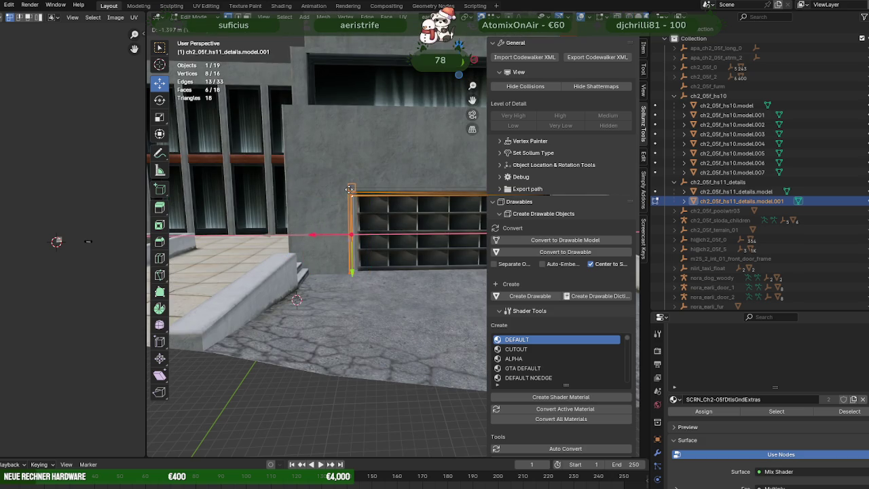
left_click(351, 188)
left_click_drag(385, 200, 426, 259)
key("KP_Decimal")
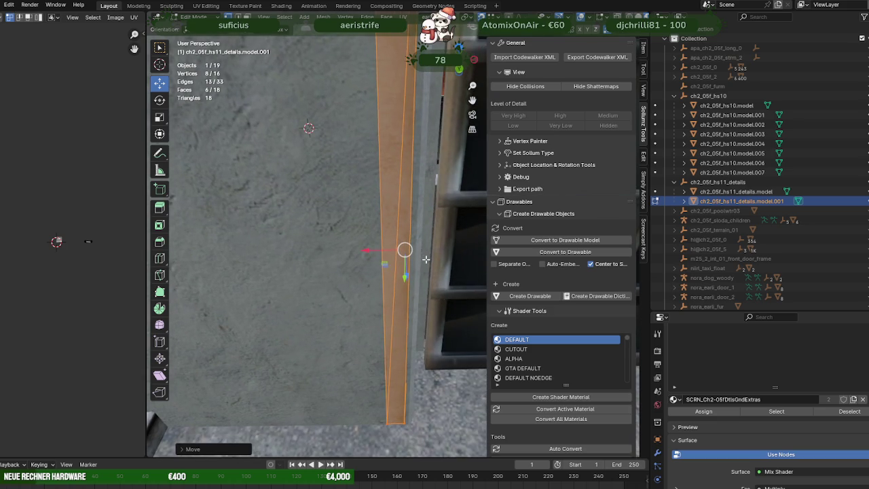
left_click_drag(372, 249, 406, 240)
left_click_drag(403, 239, 384, 270)
Step: Box-select the edge at the shelf's right side and move it left onto the shelf
key("alt+z")
left_click_drag(324, 150, 384, 282)
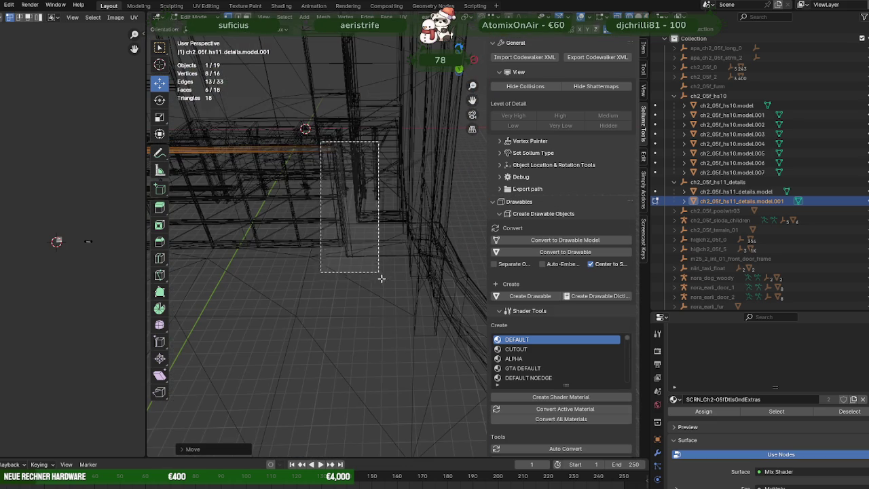
key("alt+z")
left_click_drag(384, 283, 373, 224)
left_click_drag(367, 211, 369, 227)
left_click_drag(369, 227, 369, 227)
scroll("down", 3)
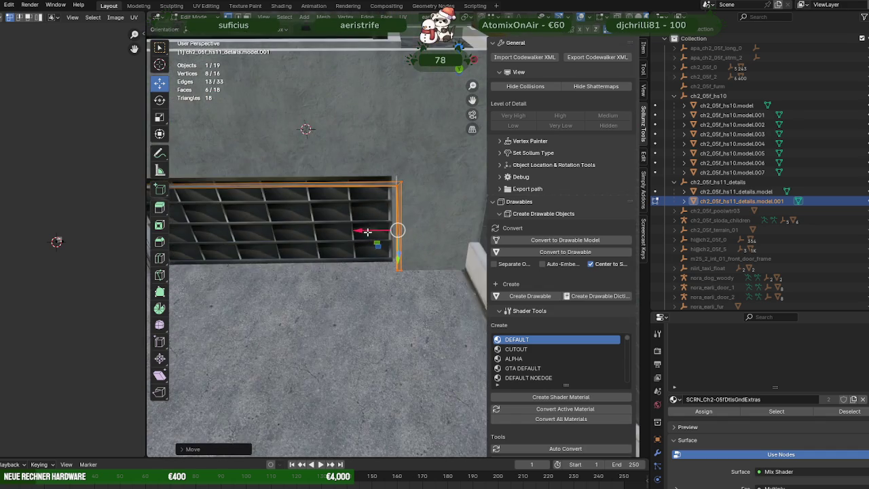
key("ctrl+z")
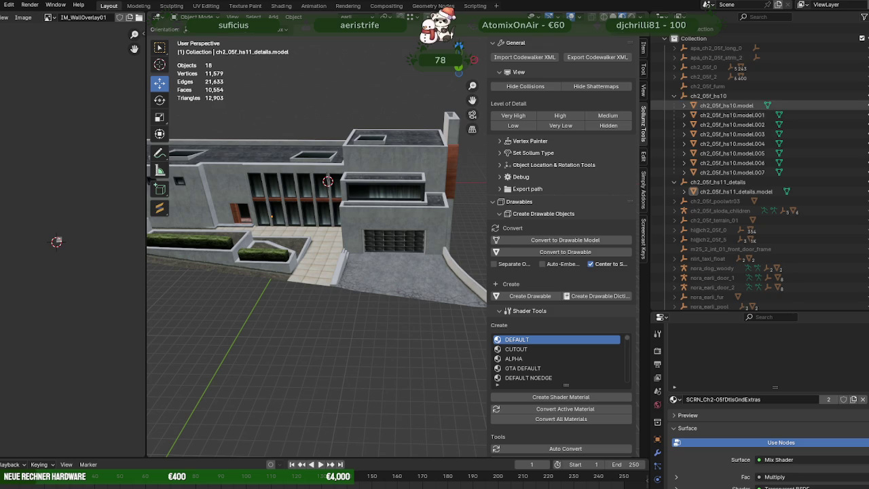
Step: Show the ch2_05f_0 collection, leaving ch2_05f_2 hidden
left_click(861, 68)
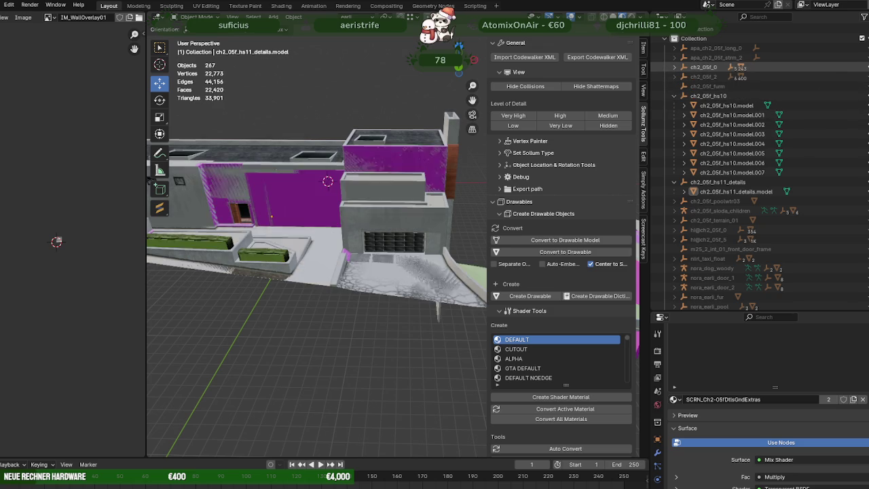
left_click(861, 77)
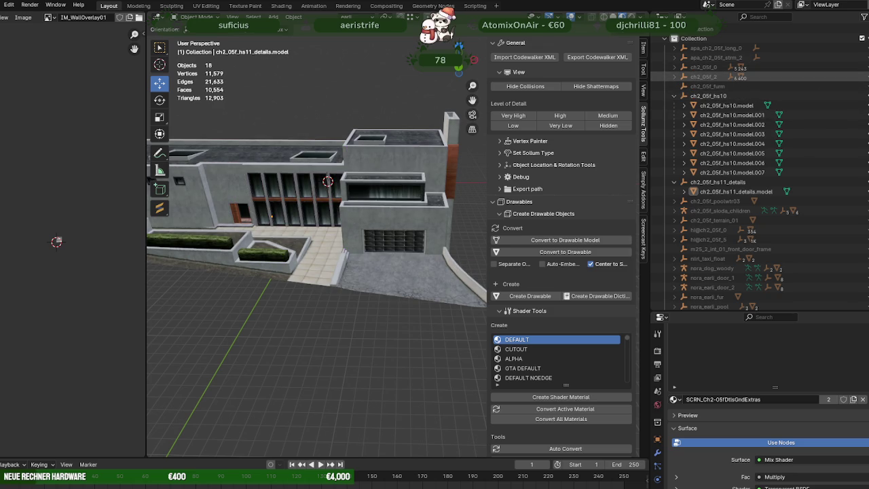
left_click(861, 76)
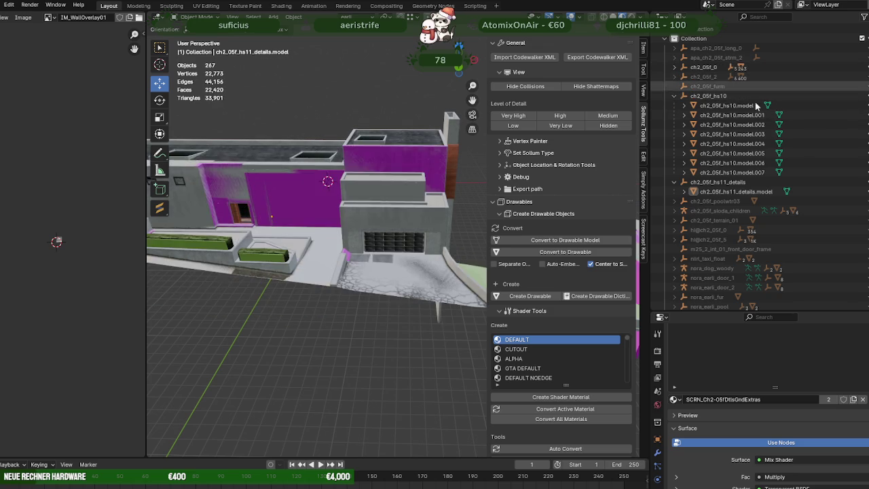
scroll("up", 3)
left_click_drag(440, 229, 354, 226)
Step: Shrink Bound Poly Box.1194 slightly and shift it along Y
left_click(403, 228)
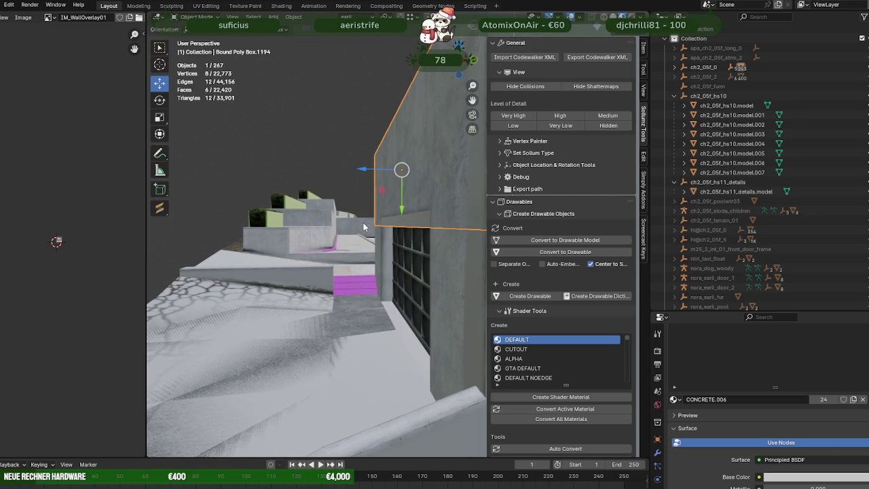
key("shift+space")
key("s")
left_click_drag(402, 207, 403, 204)
key("shift+space")
key("g")
left_click_drag(404, 204, 400, 210)
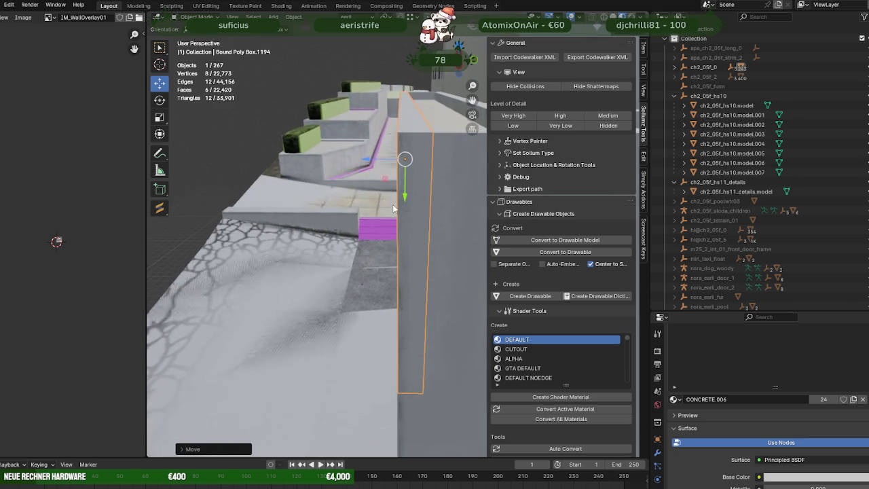
left_click_drag(405, 201, 405, 197)
left_click_drag(404, 197, 405, 195)
Step: Resize Bound Poly Box.1194 again and nudge it along Y into place
key("shift+space")
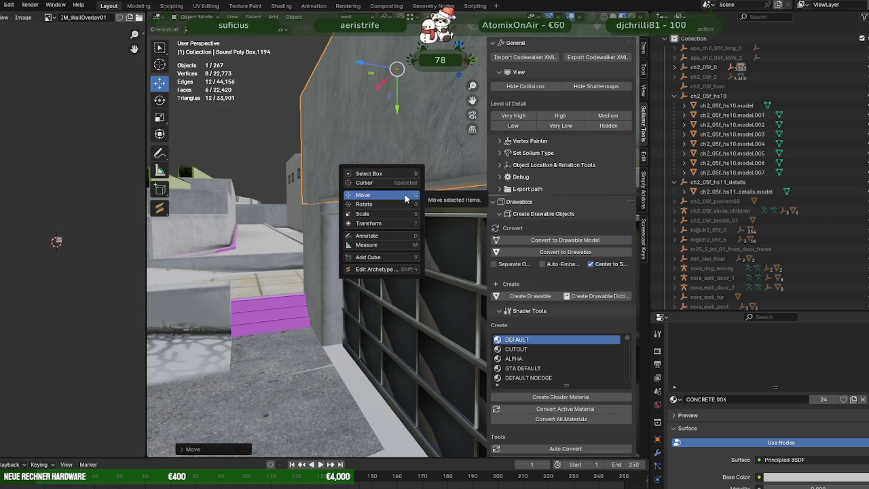
key("s")
left_click_drag(398, 110, 401, 107)
left_click_drag(400, 107, 401, 209)
key("shift+space")
key("g")
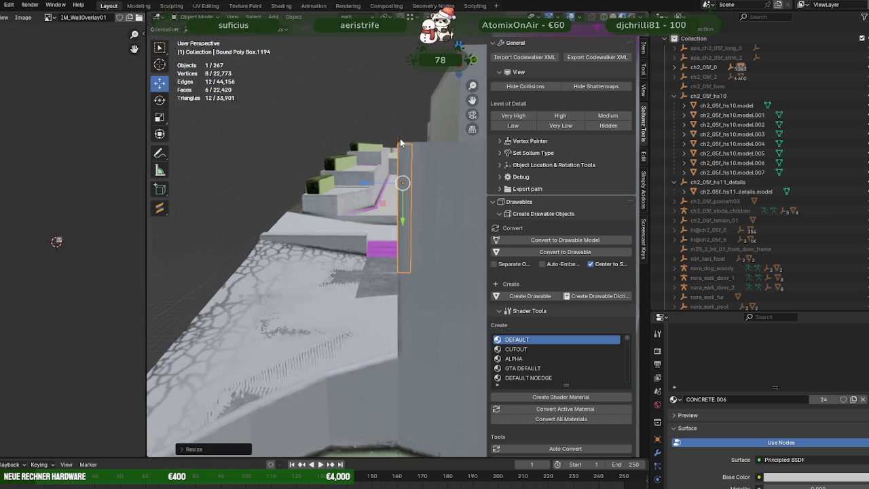
left_click_drag(402, 221, 402, 216)
left_click_drag(366, 203, 424, 202)
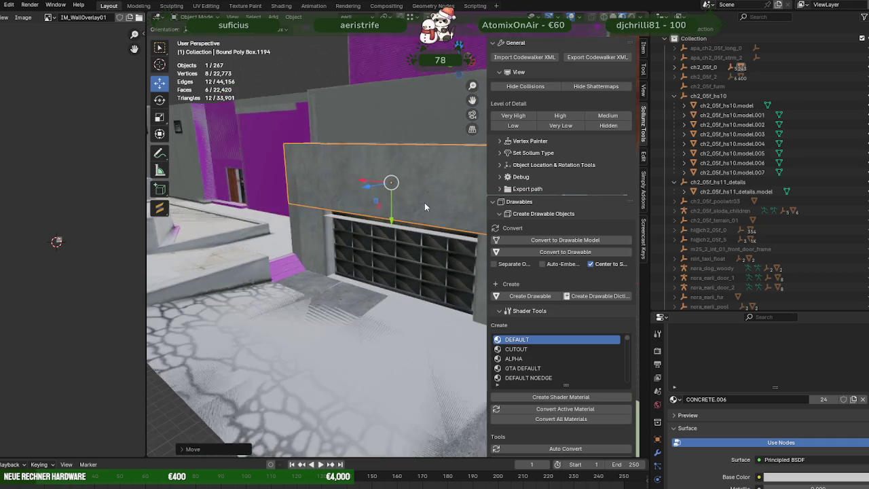
Step: Shift the collision box on the upper ledge along the Y axis
scroll("up", 3)
left_click(366, 82)
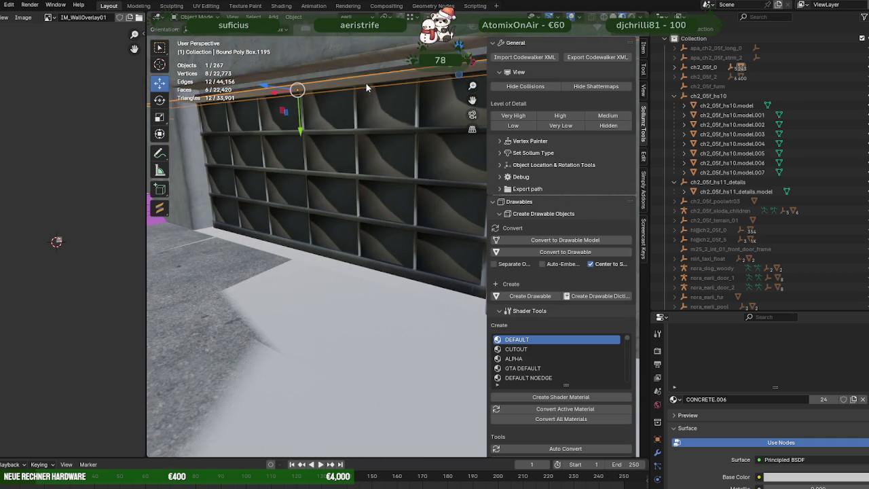
scroll("down", 3)
scroll("up", 3)
scroll("up", 3)
left_click_drag(404, 155, 376, 227)
left_click_drag(400, 275, 397, 239)
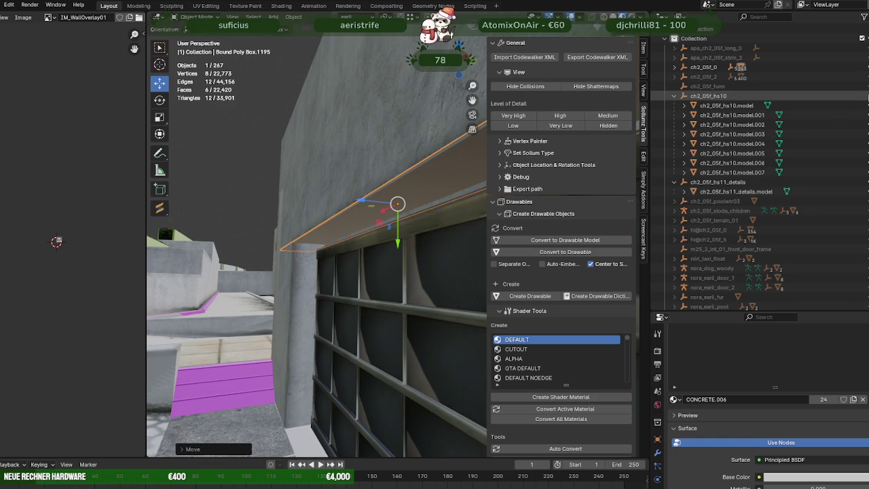
Step: Hide the ch2_05f_hs10 models and the ch2_05f_hs11_details model
key("h")
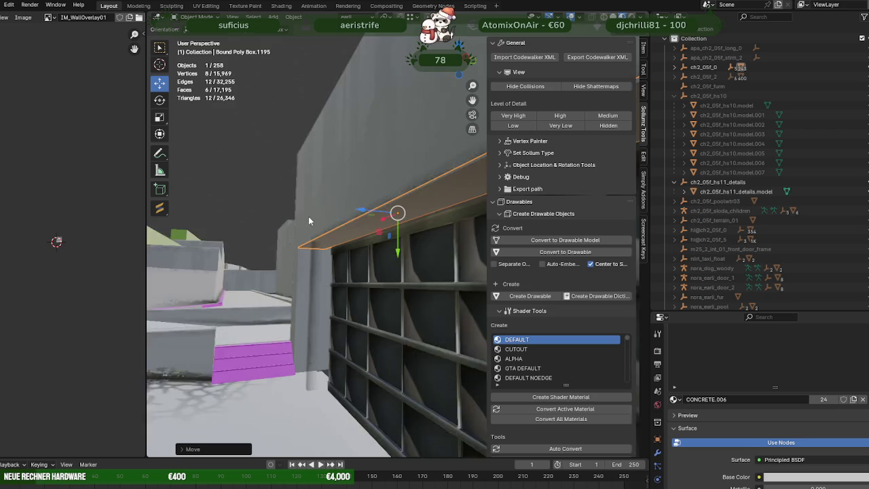
left_click_drag(308, 216, 341, 265)
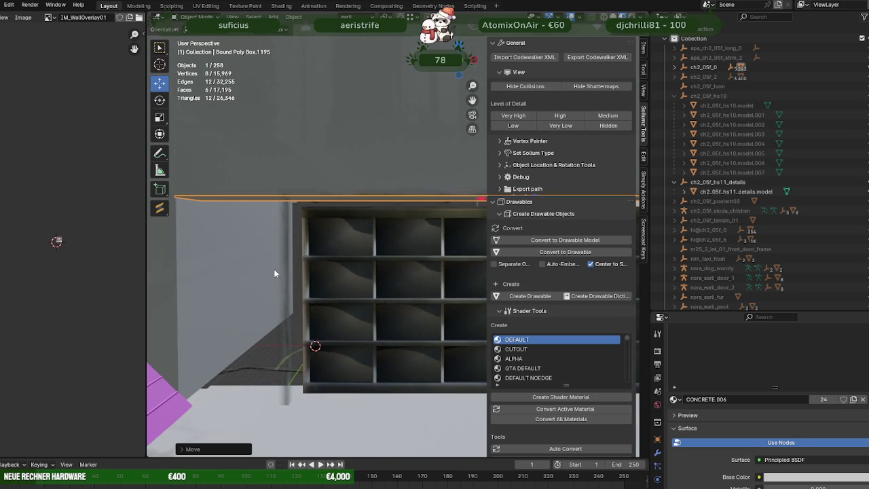
left_click(284, 267)
left_click_drag(284, 267, 379, 244)
left_click(865, 182)
Step: Select collision boxes Bound Poly Box.1197 and .1191, then the beam box above the grille
left_click(199, 274)
left_click(420, 238)
left_click(345, 202)
left_click_drag(345, 202, 359, 224)
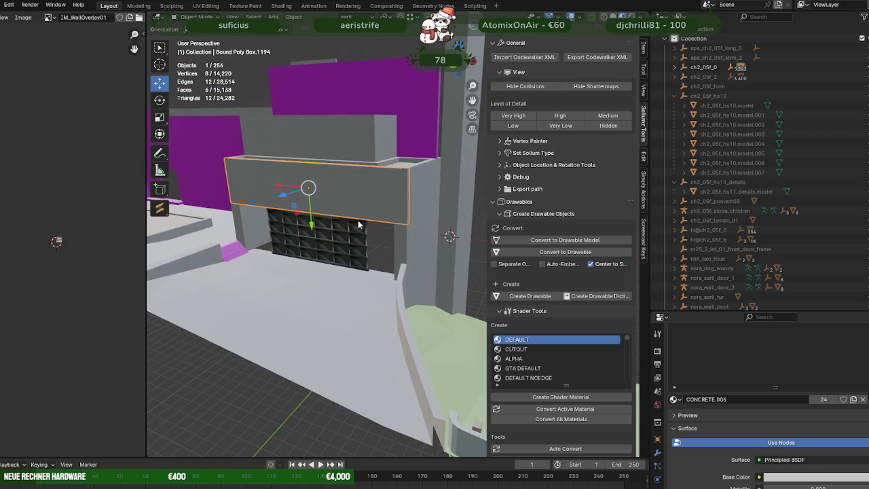
Step: Move the duplicated beam box down and stretch it slightly along Y
right_click(364, 229)
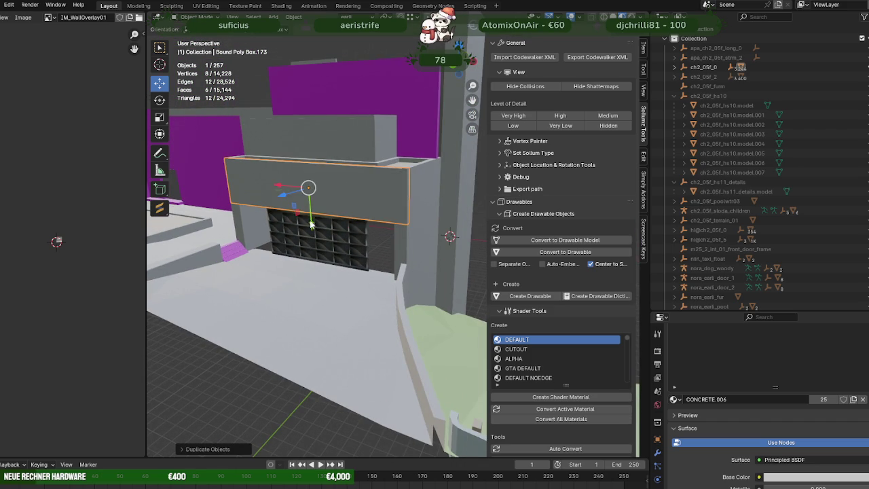
left_click_drag(311, 224, 313, 275)
left_click(313, 275)
key("shift+space")
left_click(281, 304)
left_click_drag(282, 304, 299, 292)
left_click_drag(309, 280, 310, 280)
left_click(310, 280)
key("shift+space")
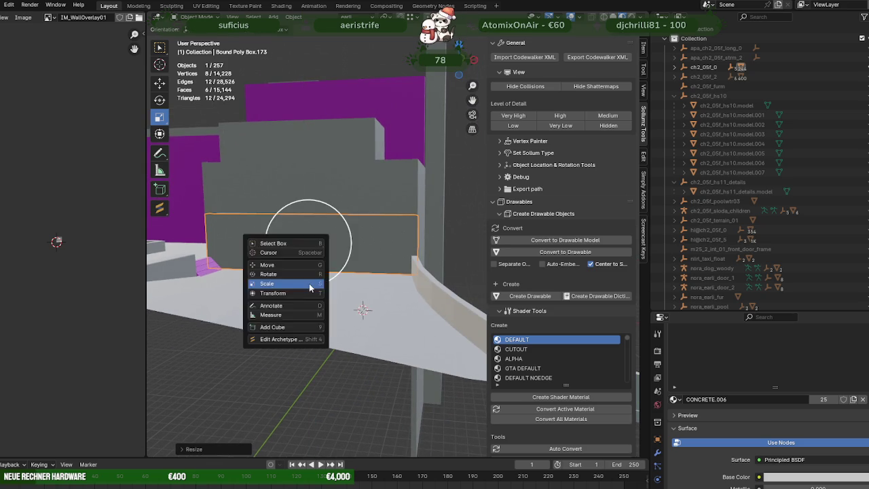
left_click(312, 273)
left_click_drag(309, 282, 310, 280)
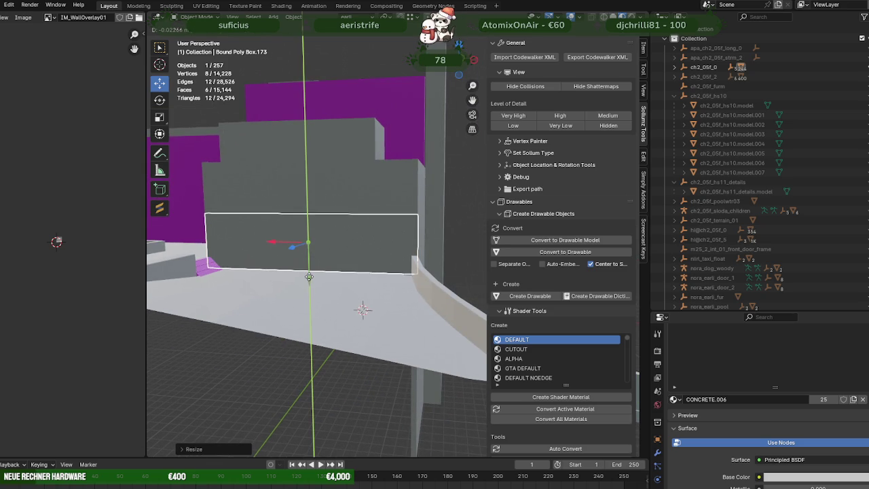
Step: Shrink the box to a narrow width along X and slide it beside the grille
key("shift+space")
key("s")
left_click_drag(278, 245, 303, 243)
key("shift+space")
key("g")
left_click_drag(353, 245, 310, 245)
left_click_drag(311, 245, 349, 243)
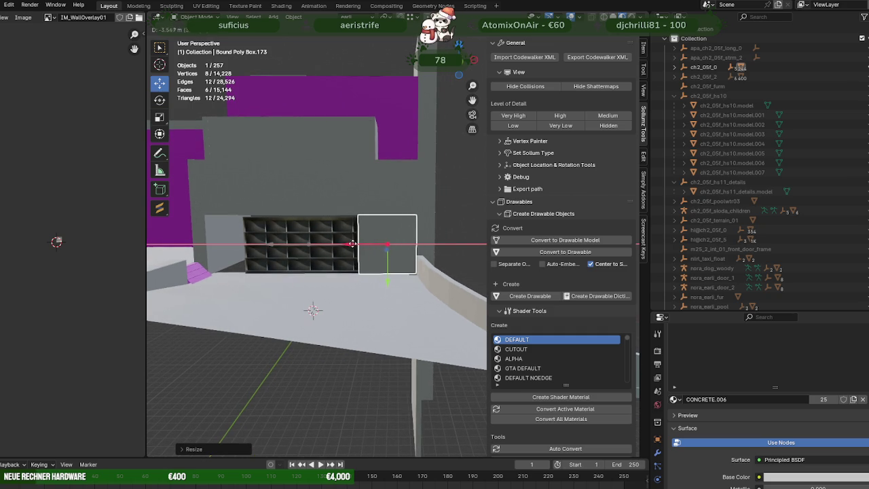
left_click(353, 243)
Step: Make the box narrower and confirm its new position
scroll("up", 3)
key("shift+space")
key("s")
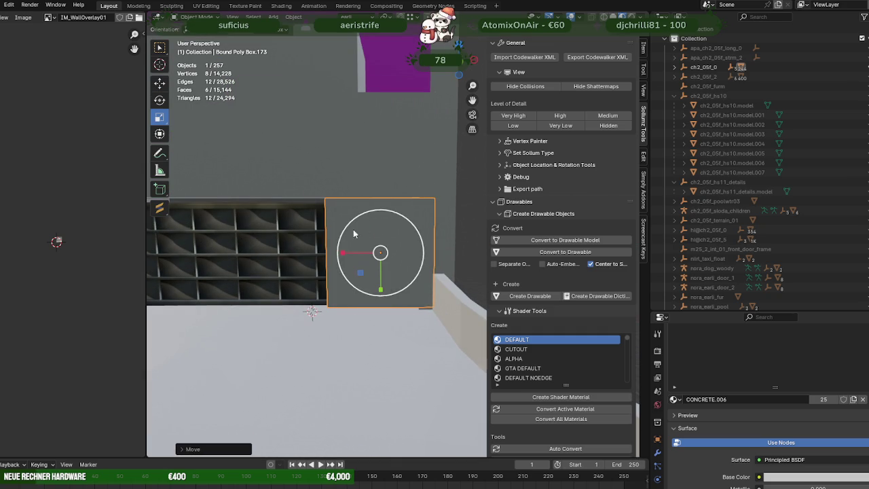
left_click_drag(344, 255, 371, 250)
key("shift+space")
key("g")
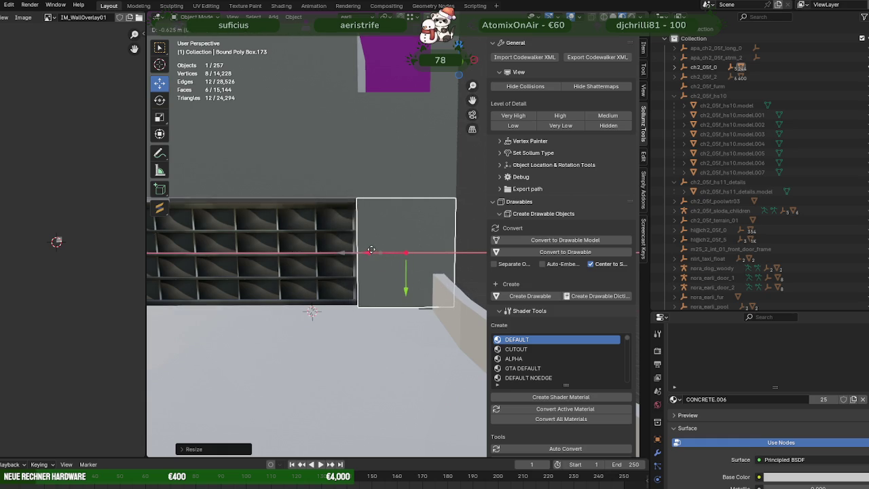
left_click(370, 250)
Step: Narrow the box further along X and nudge it along X and Y
scroll("up", 3)
scroll("up", 3)
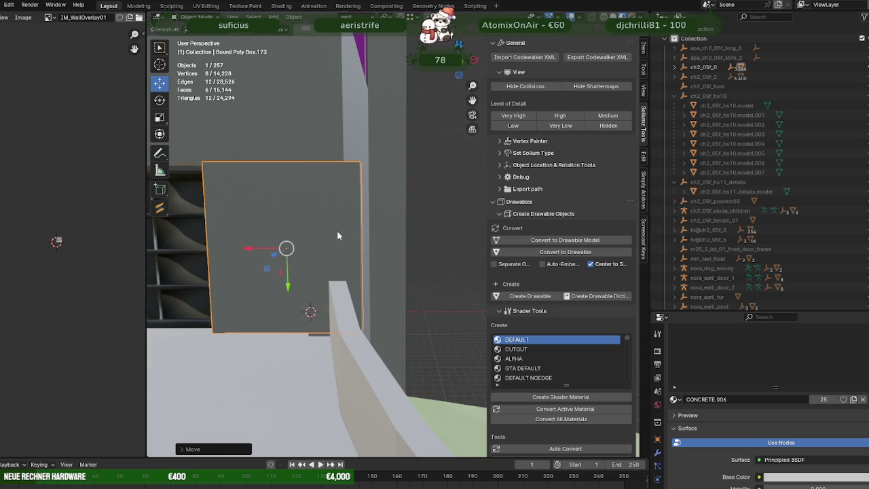
key("shift+space")
key("s")
left_click_drag(262, 251, 264, 248)
key("shift+space")
key("g")
left_click_drag(265, 248, 285, 299)
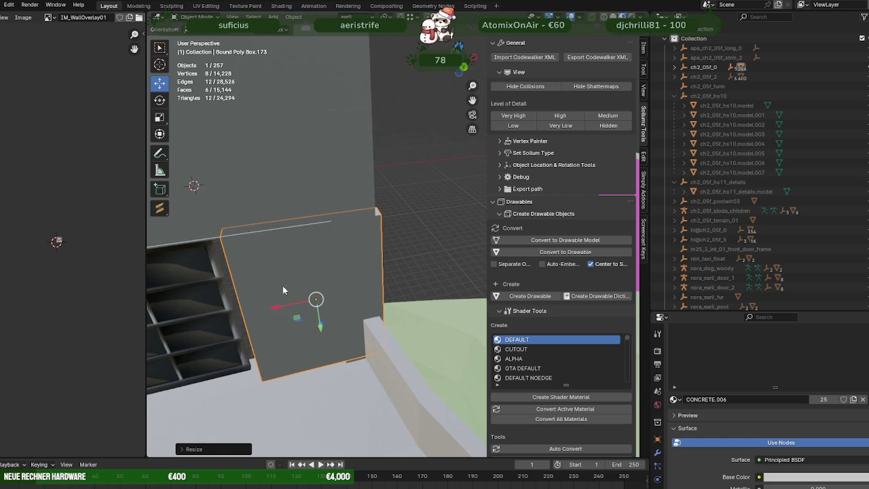
left_click_drag(271, 305, 267, 306)
left_click(267, 306)
left_click_drag(267, 305, 339, 228)
left_click_drag(339, 225, 334, 231)
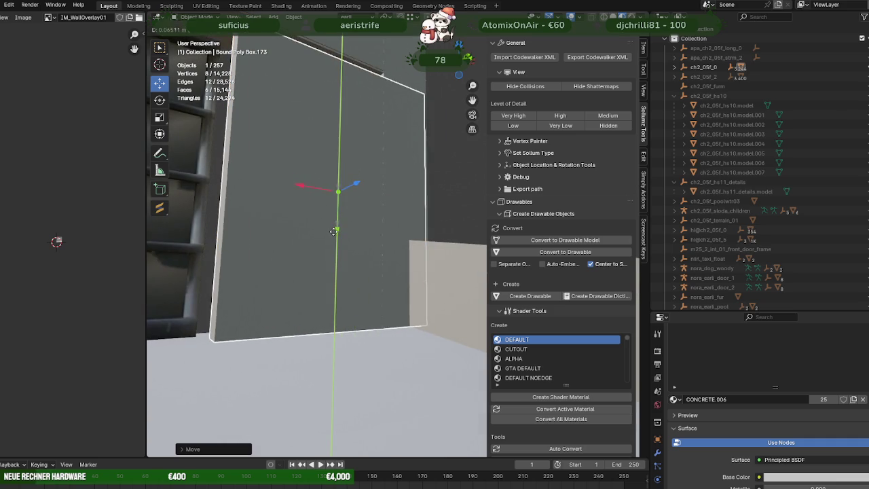
left_click_drag(333, 230, 331, 229)
left_click_drag(330, 228, 373, 256)
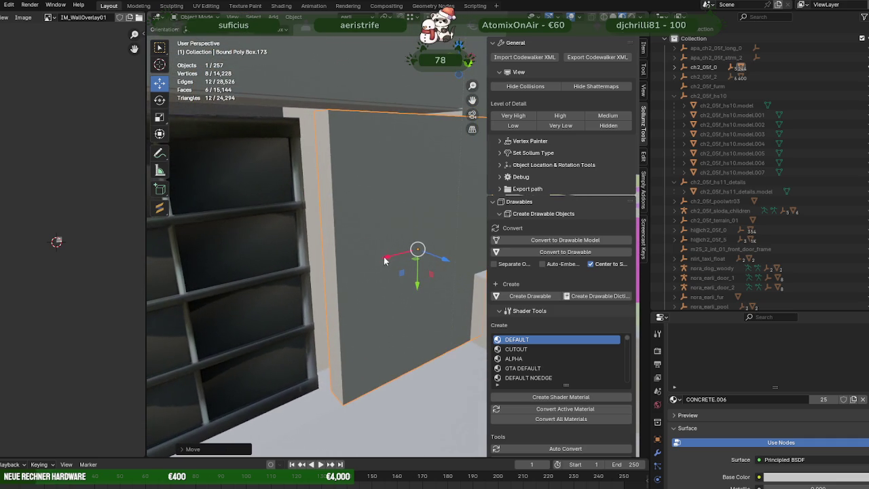
left_click_drag(385, 261, 375, 262)
Step: Stretch the box along its depth axis and move it along that depth
key("shift+space")
key("s")
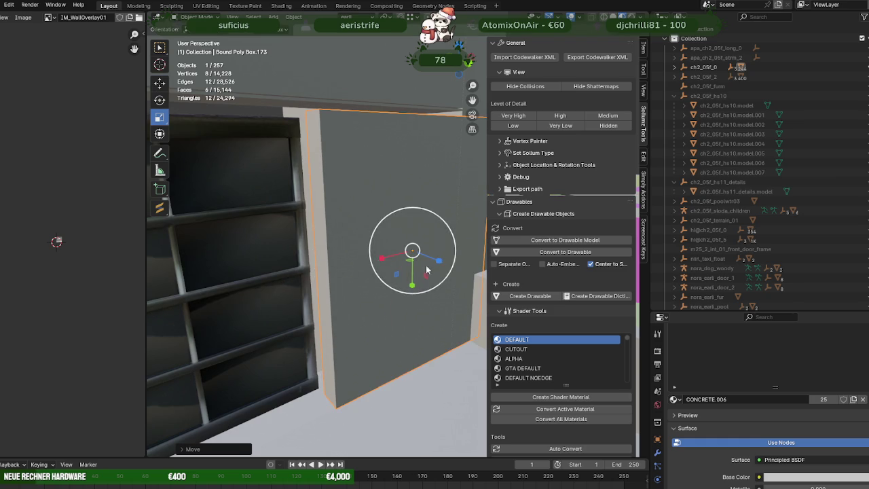
left_click_drag(439, 265, 442, 261)
left_click(446, 263)
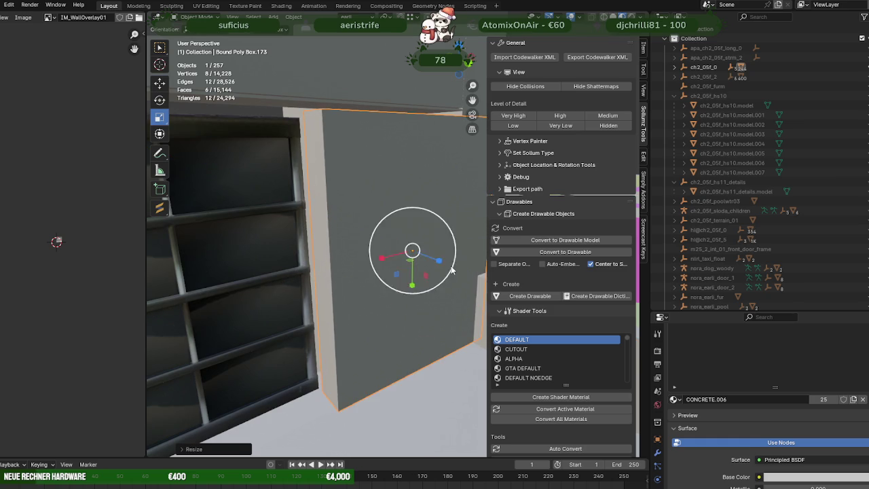
key("shift+space")
key("g")
left_click_drag(412, 258, 423, 266)
left_click_drag(452, 269, 442, 265)
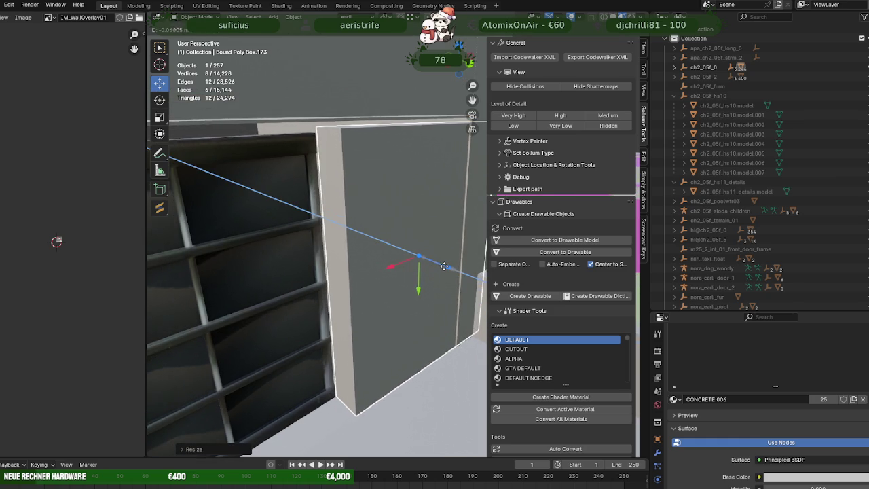
left_click_drag(442, 265, 434, 263)
left_click_drag(435, 263, 367, 269)
Step: Make the box slightly taller, checking it from the side
key("shift+space")
key("s")
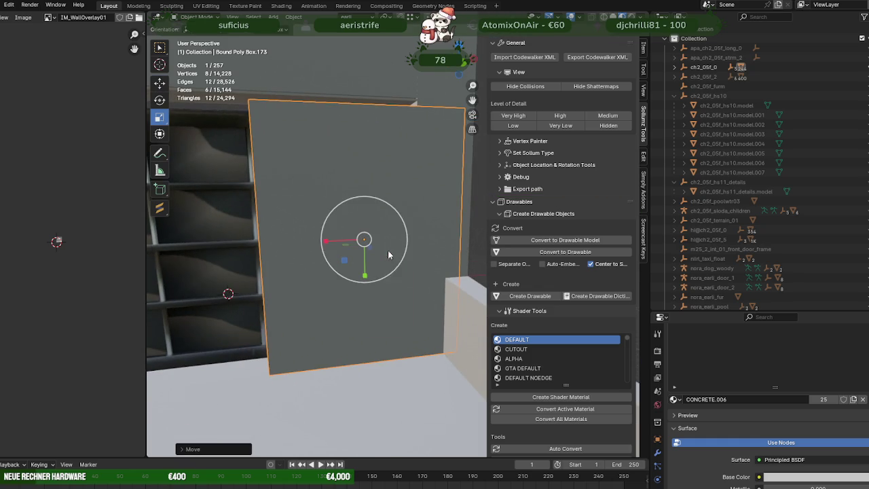
left_click_drag(365, 275, 364, 272)
key("shift+space")
key("g")
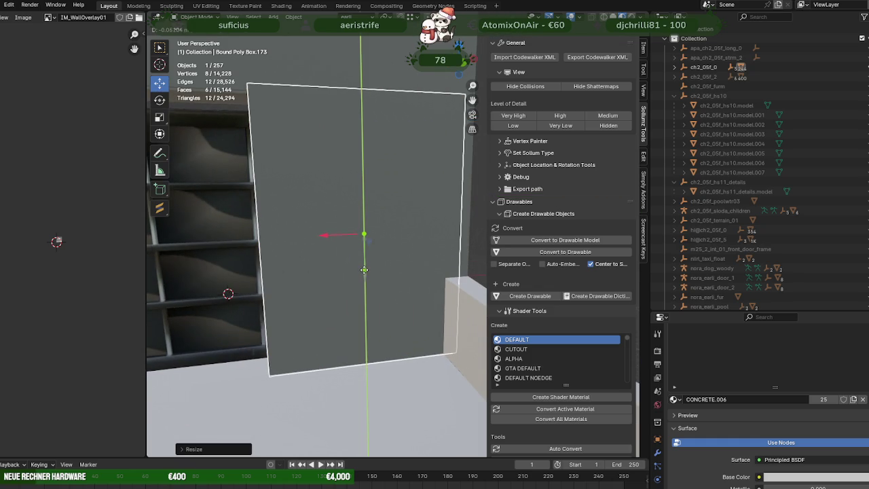
left_click_drag(365, 272, 465, 266)
Step: Thin the box along its depth axis and shift it into place
key("shift+space")
key("s")
left_click_drag(465, 258, 415, 257)
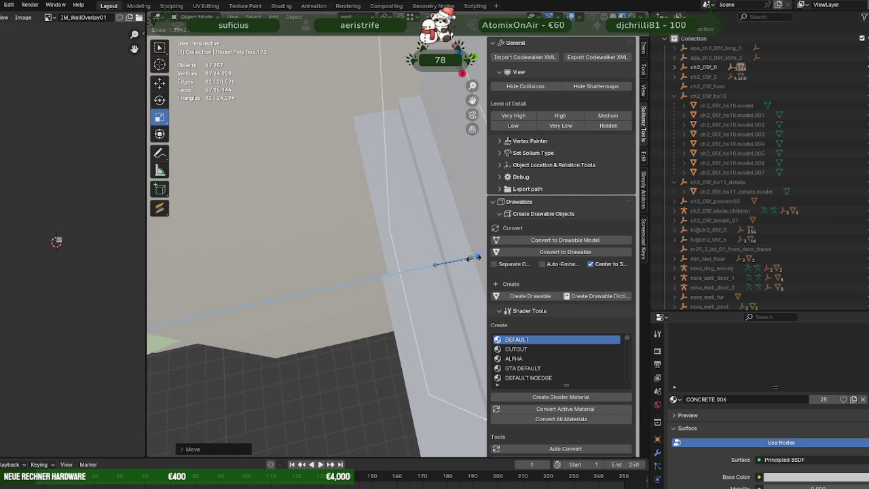
key("shift+space")
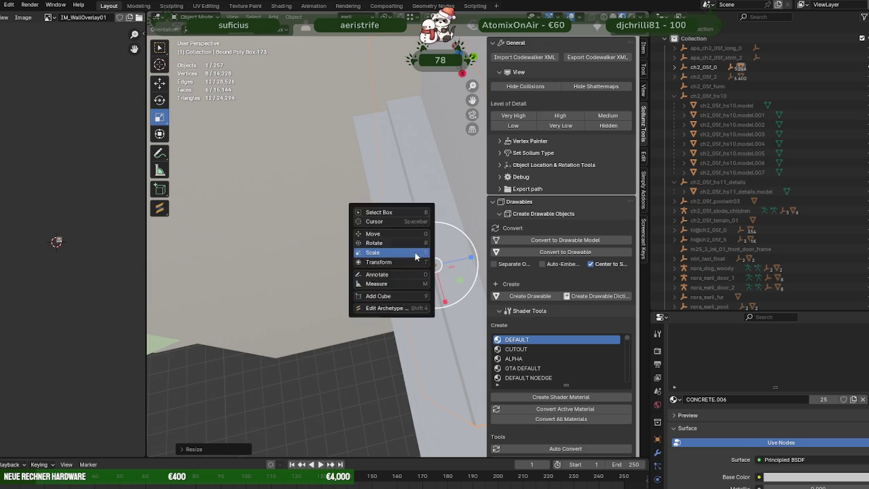
key("g")
left_click_drag(408, 246, 355, 243)
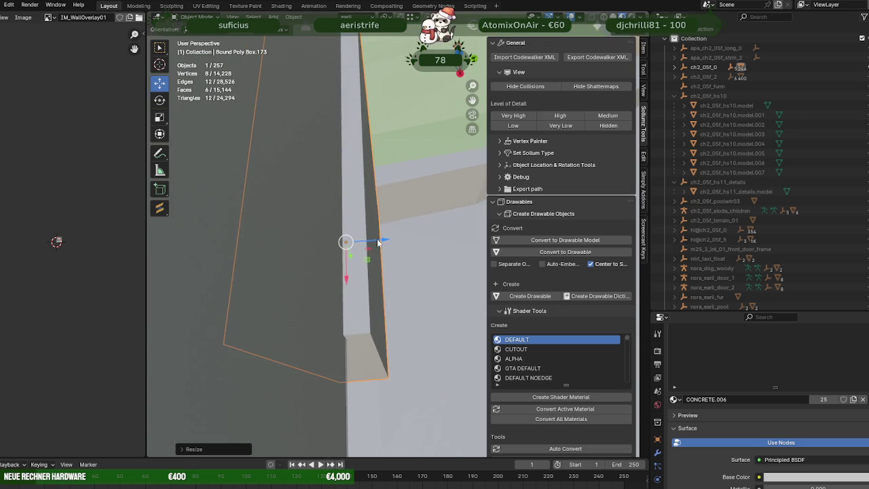
left_click_drag(354, 243, 364, 241)
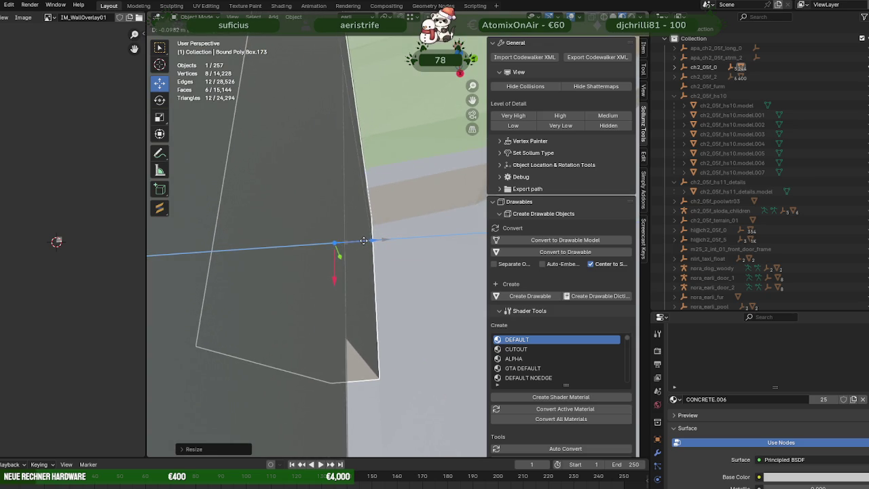
left_click_drag(364, 241, 329, 268)
left_click_drag(329, 269, 329, 245)
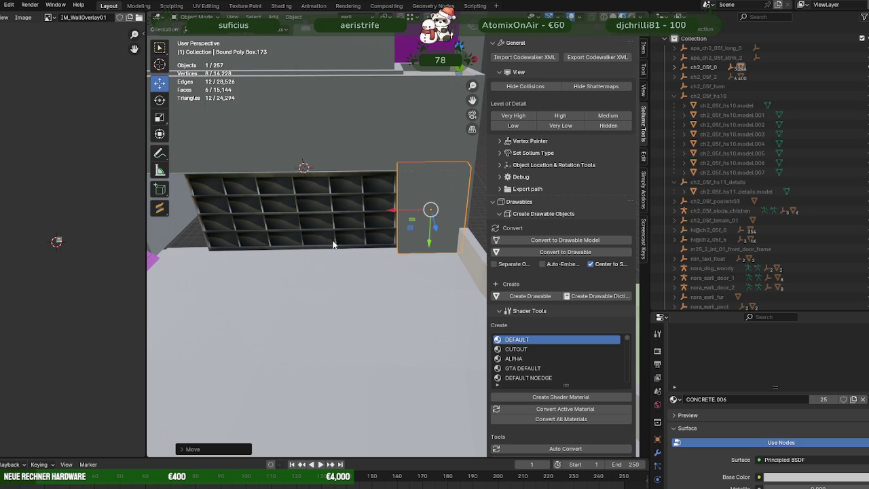
scroll("down", 3)
scroll("down", 3)
Step: Duplicate the side box, moving the copy left along X and vertically into place
key("shift+d")
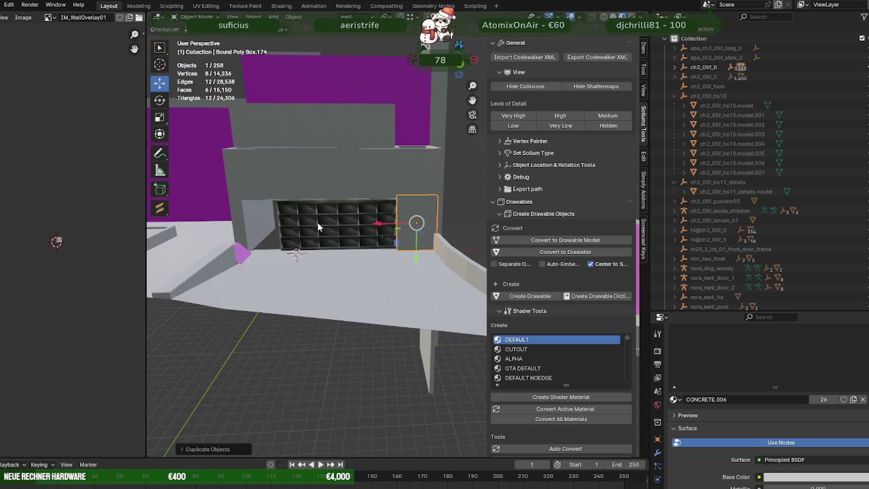
key("x")
left_click(229, 226)
scroll("up", 3)
left_click_drag(336, 221, 301, 225)
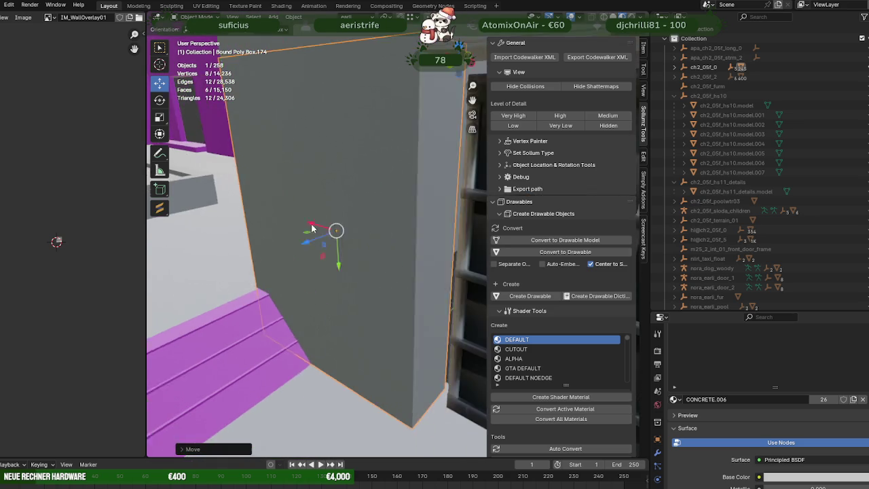
left_click_drag(301, 224, 311, 225)
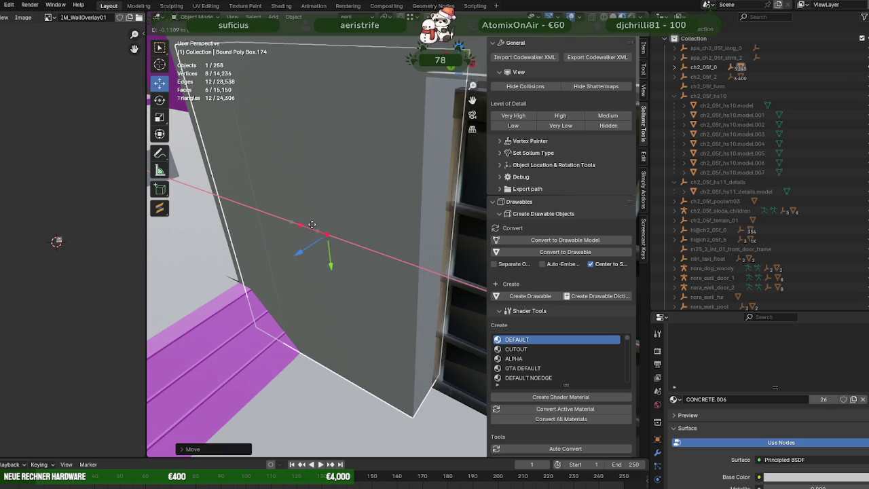
left_click_drag(328, 228, 328, 225)
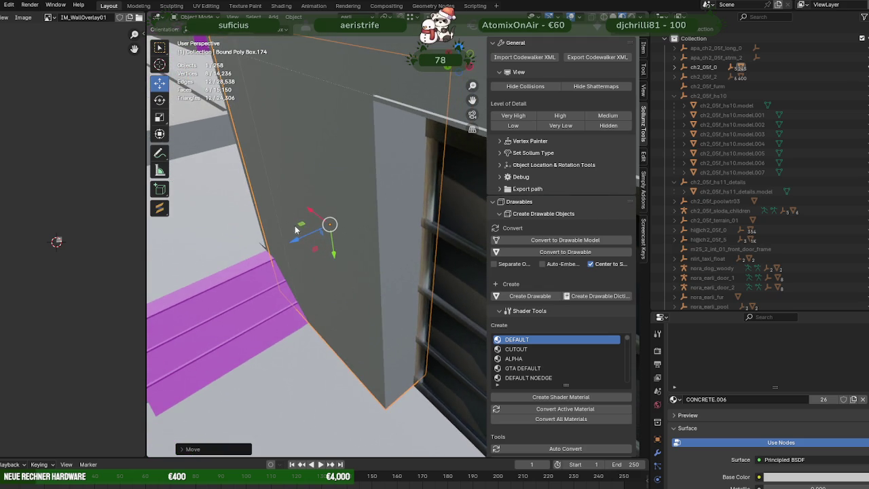
key("z")
left_click_drag(302, 238, 300, 237)
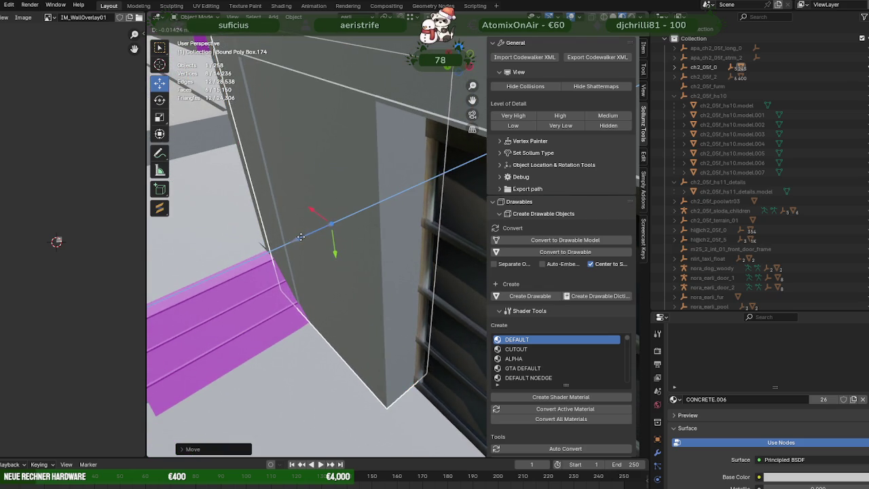
left_click(299, 237)
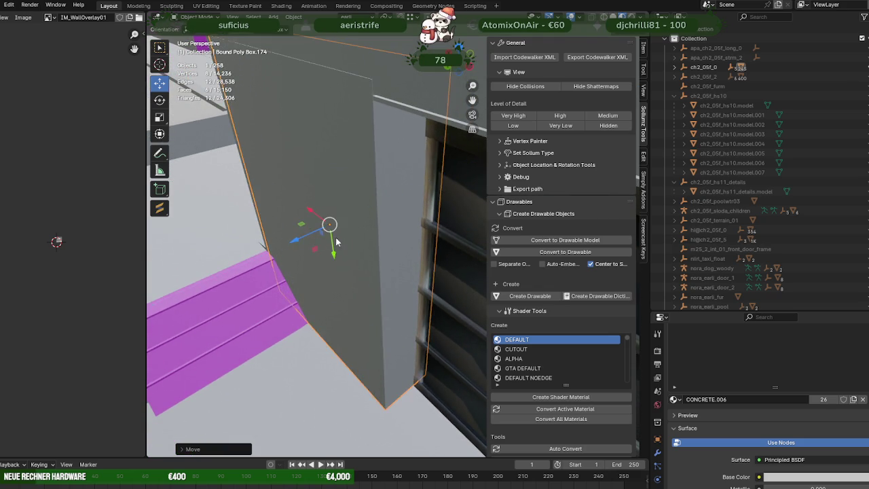
Step: Frame Bound Poly Box.174, check it against the window, then deselect it
key("KP_Decimal")
left_click_drag(289, 239, 279, 249)
scroll("down", 3)
scroll("down", 3)
scroll("down", 3)
left_click(313, 384)
left_click_drag(313, 383, 365, 228)
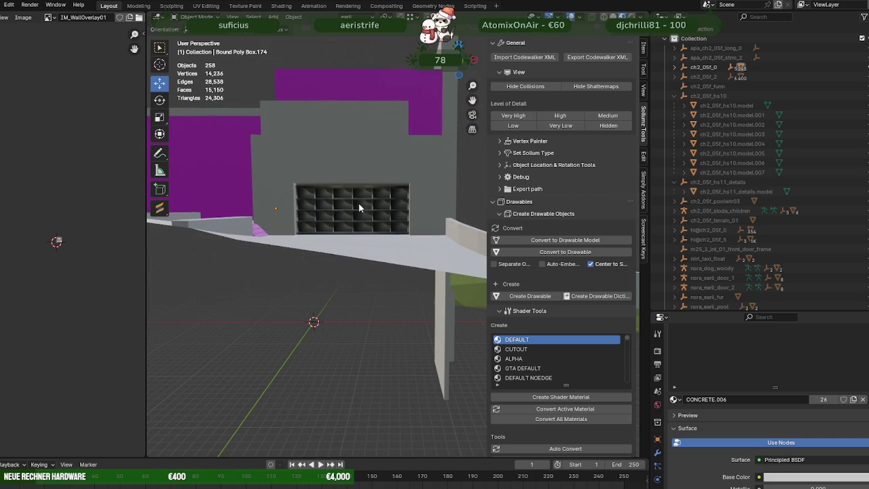
Step: Select ch2_05f_0, cancel a CodeWalker XML export, and collapse the ch2_05f_hs10 group
left_click(695, 68)
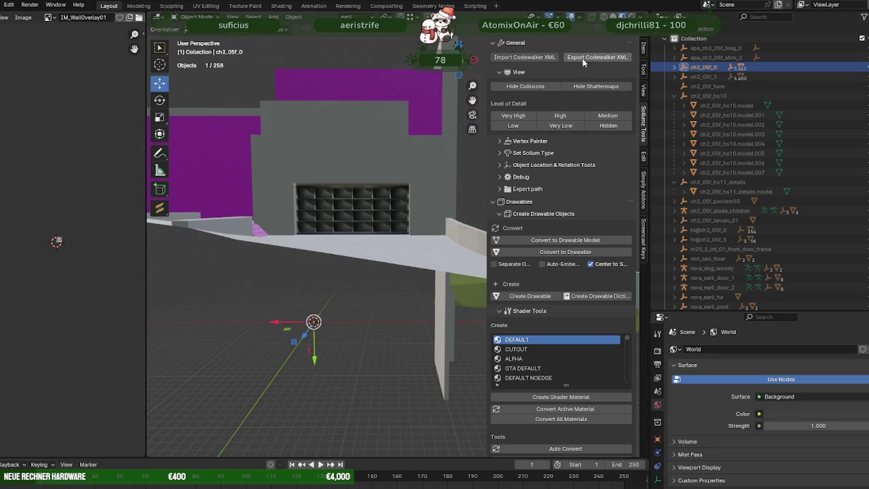
left_click(598, 57)
left_click(584, 365)
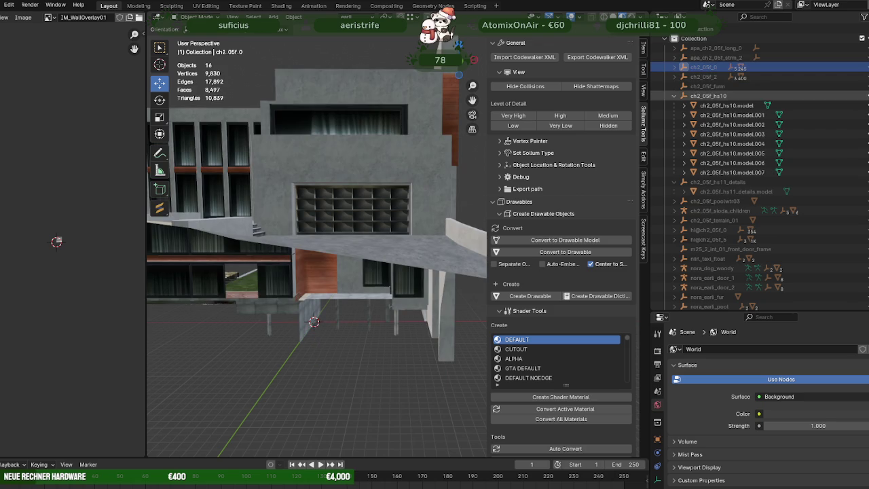
left_click(675, 96)
Step: Identify the garage window grid as the prop prop_ch_025c_g_door_01
left_click(398, 203)
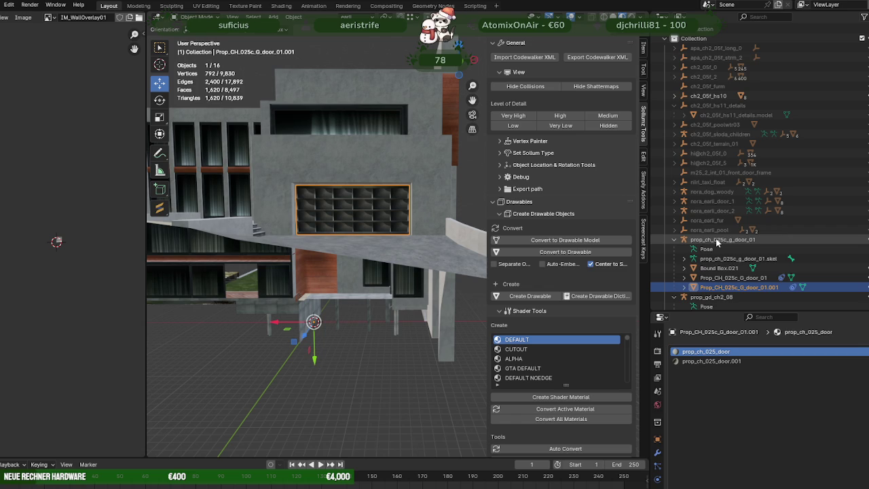
double_click(718, 240)
scroll("down", 3)
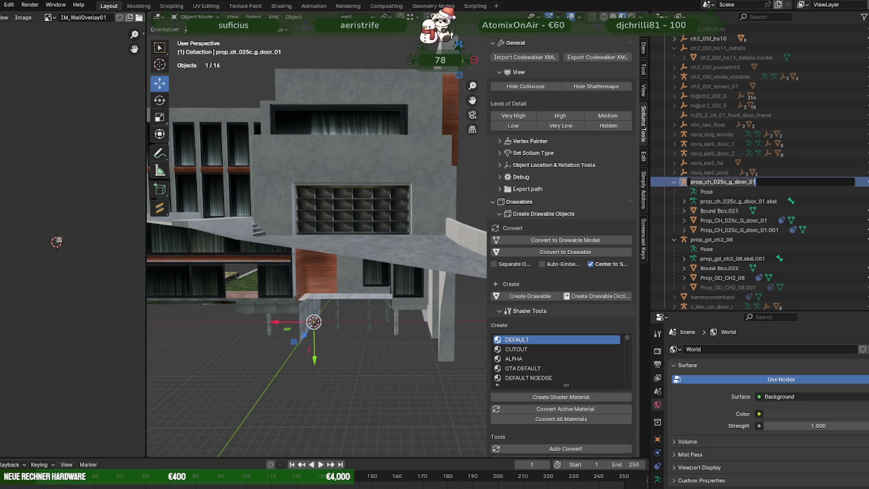
left_click(377, 216)
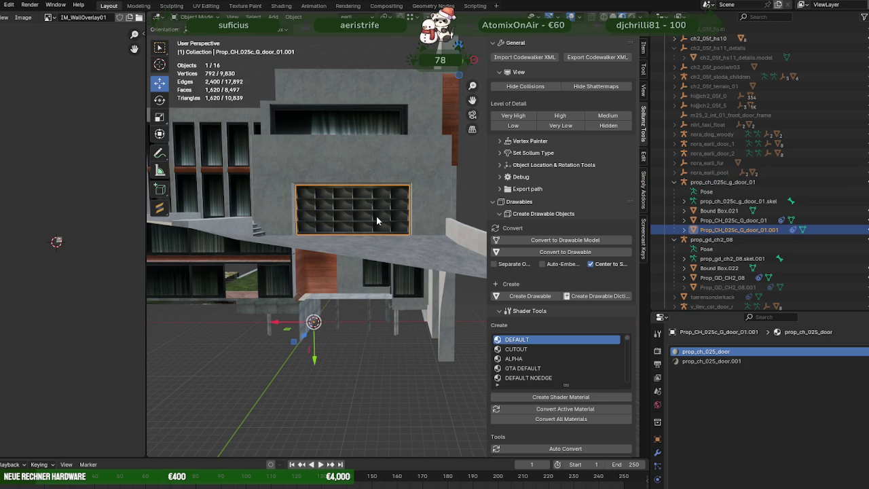
Step: Collapse the two door prop entries and select prop_ch_025c_g_door_01 and prop_gd_ch2_08
left_click(673, 182)
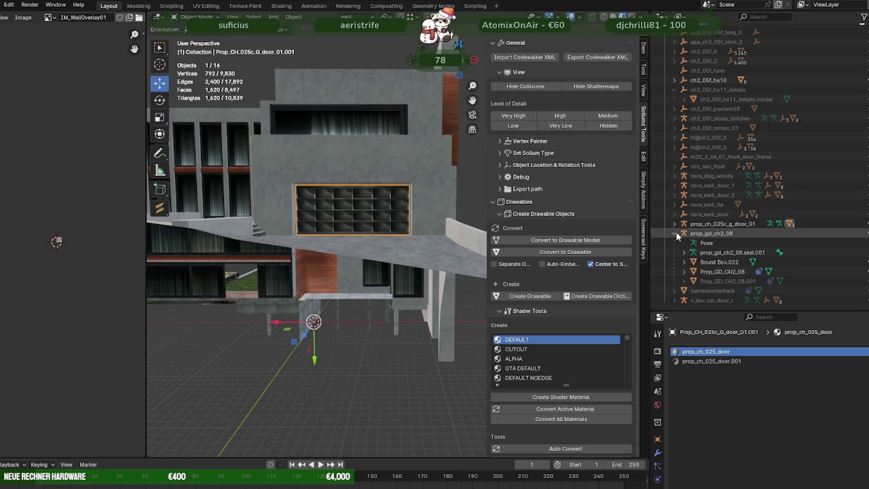
left_click(675, 233)
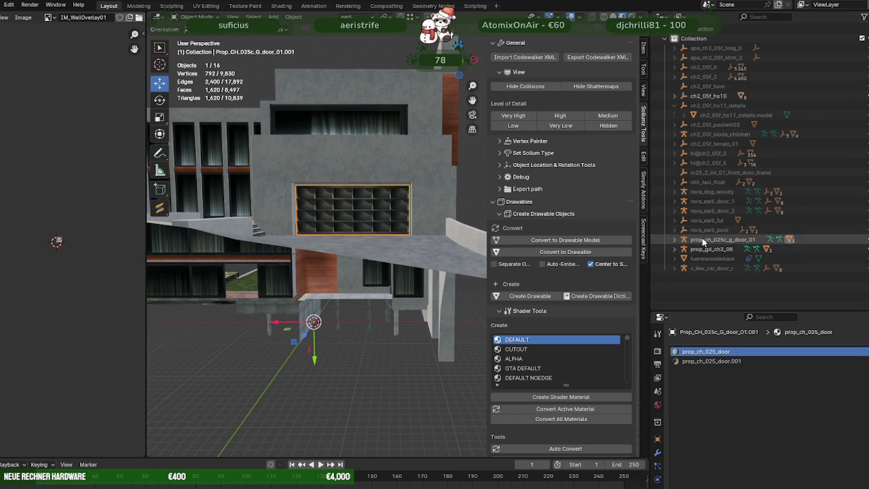
left_click(703, 240)
left_click(703, 250)
right_click(703, 250)
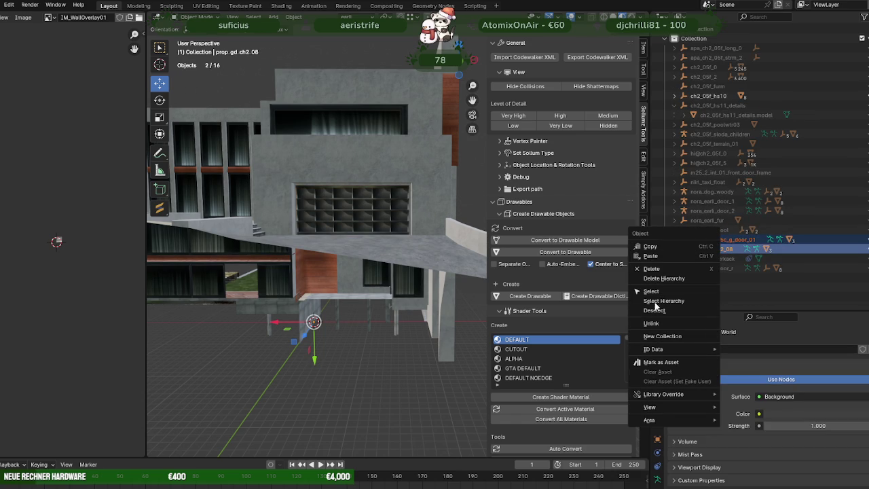
Step: Delete both door props with their hierarchy and export ch2_05f_hs10 as CodeWalker XML
left_click(656, 279)
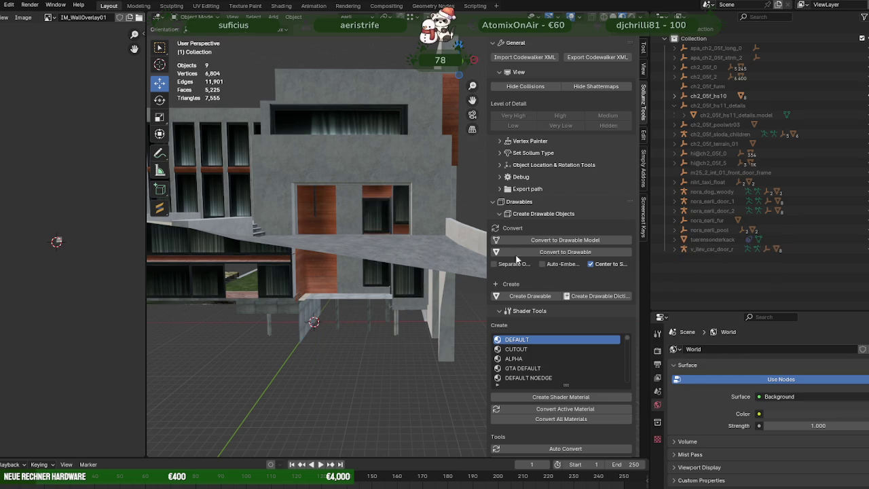
left_click_drag(358, 201, 333, 242)
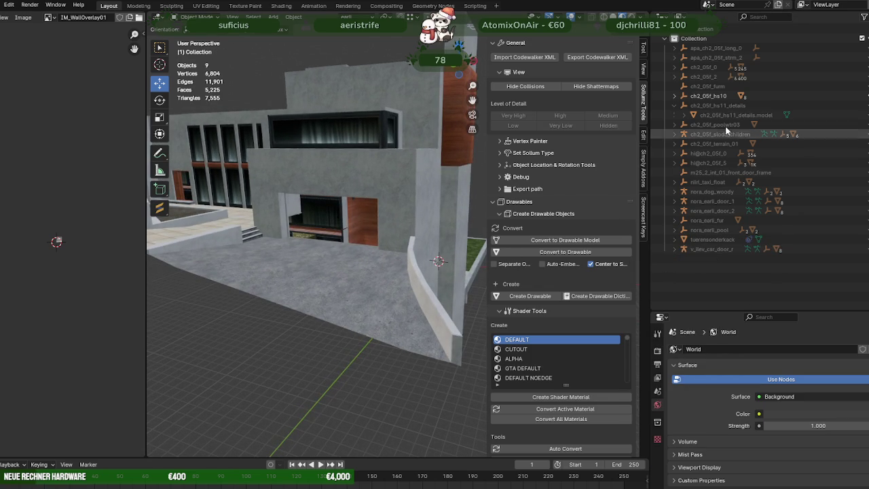
left_click(718, 97)
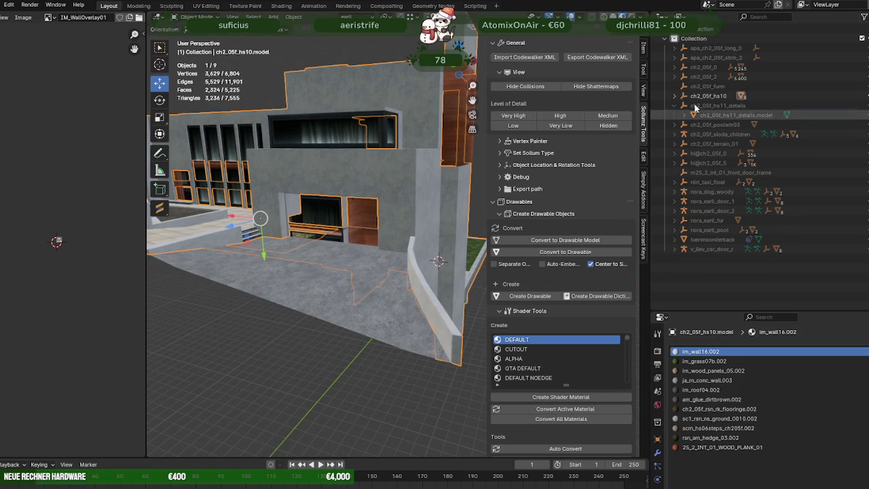
left_click(598, 57)
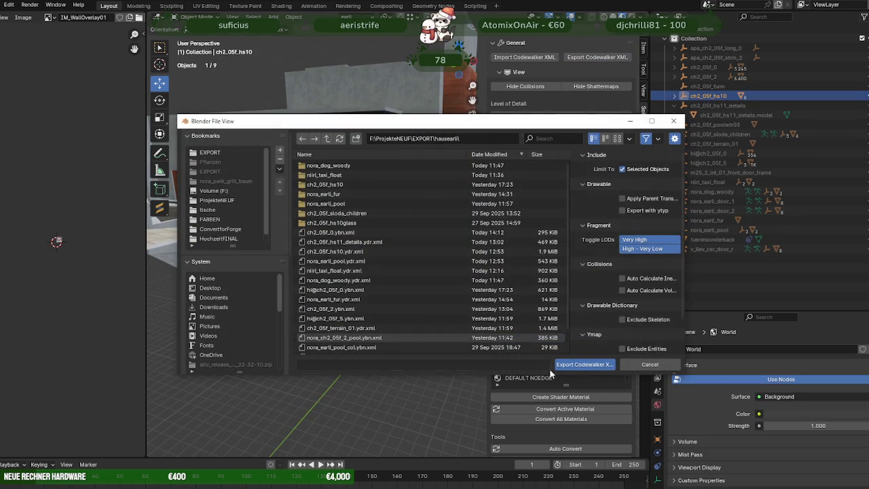
left_click(593, 364)
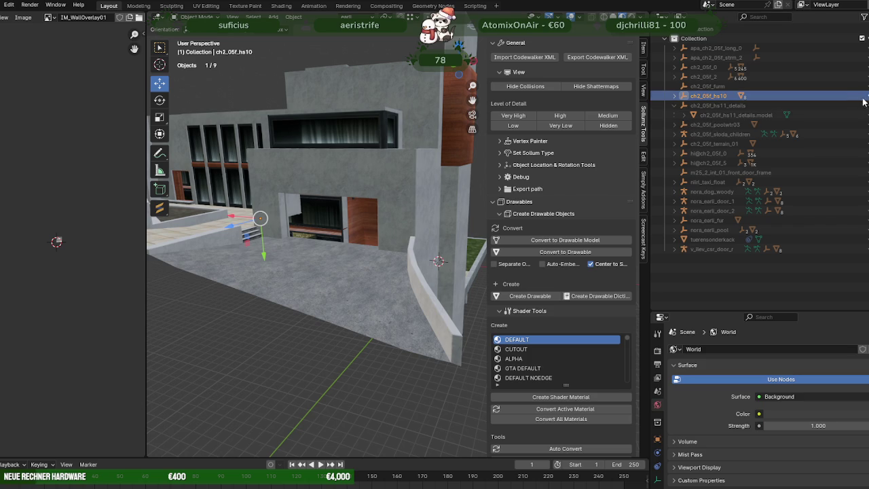
Step: Hide ch2_05f_hs10, unhide ch2_05f_hs11_details and export it as CodeWalker XML
left_click(866, 96)
left_click(867, 105)
left_click(674, 106)
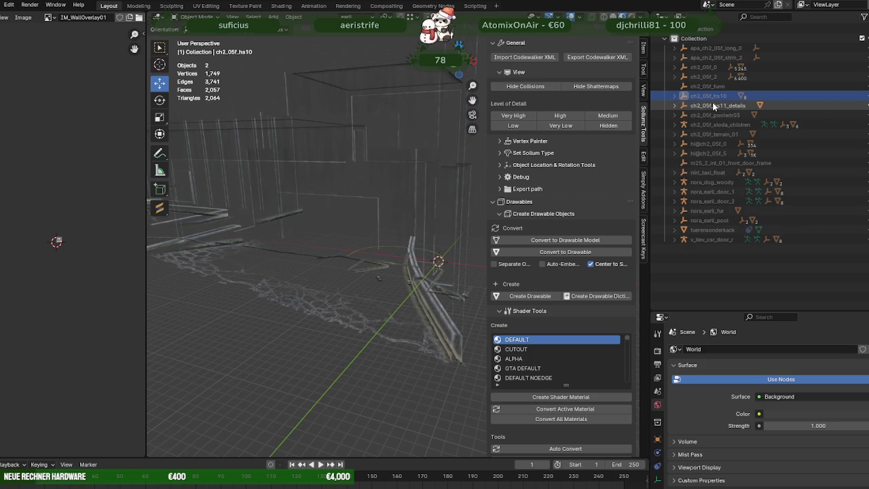
left_click(718, 106)
left_click(597, 57)
left_click(574, 365)
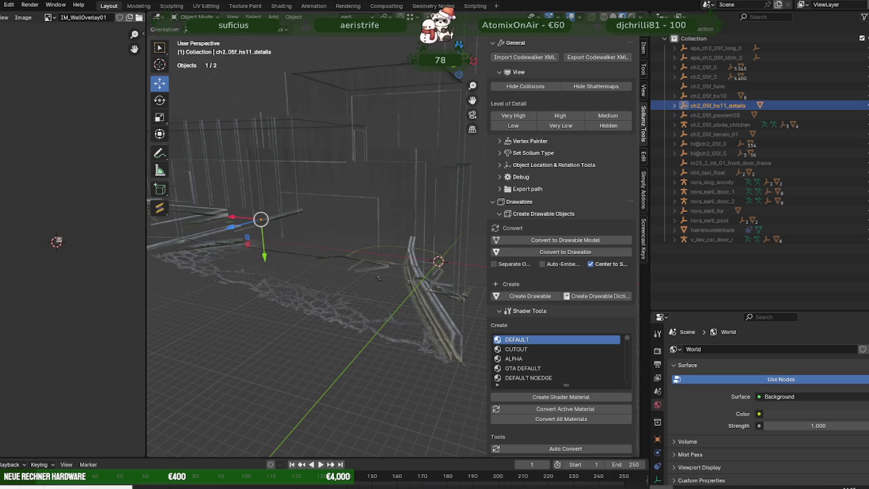
left_click(266, 444)
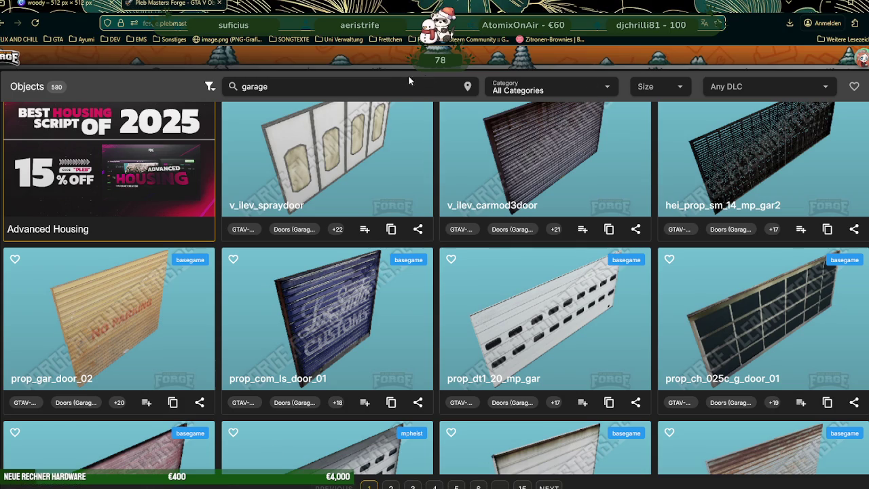
Step: Search for 'door' filtered to both A Safehouse In The Hills DLC packs
double_click(389, 86)
type("door")
left_click(823, 88)
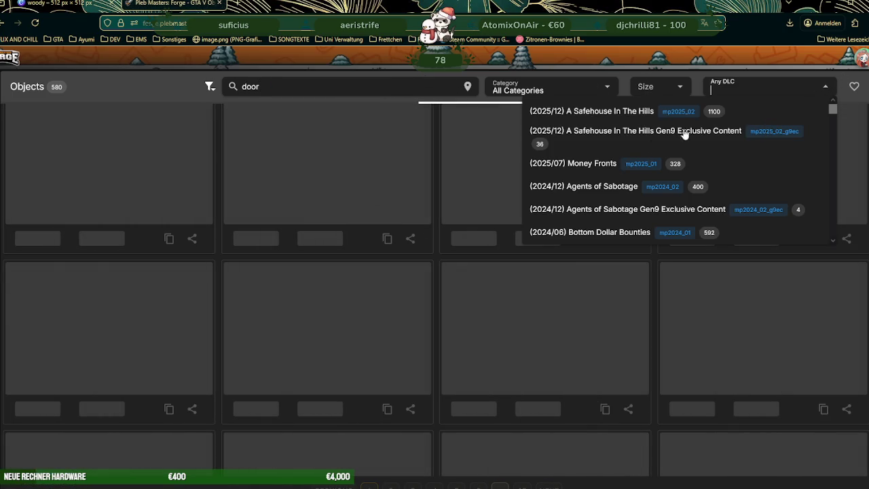
left_click(632, 118)
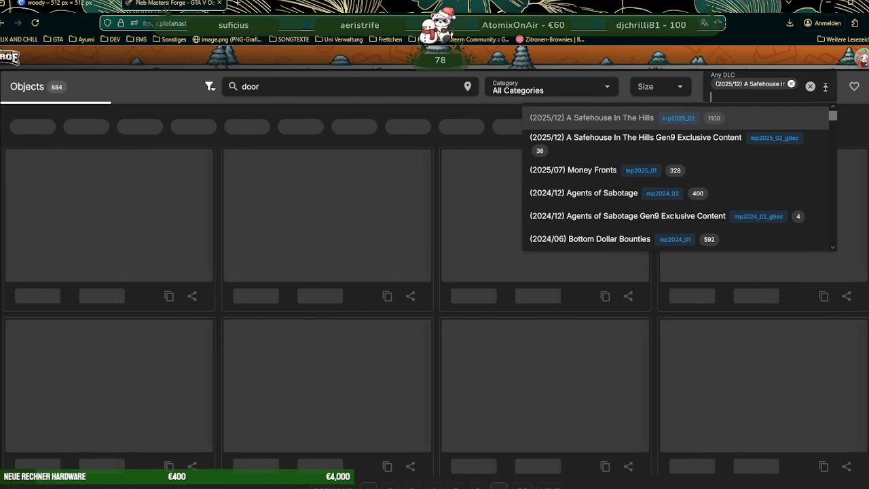
left_click(604, 139)
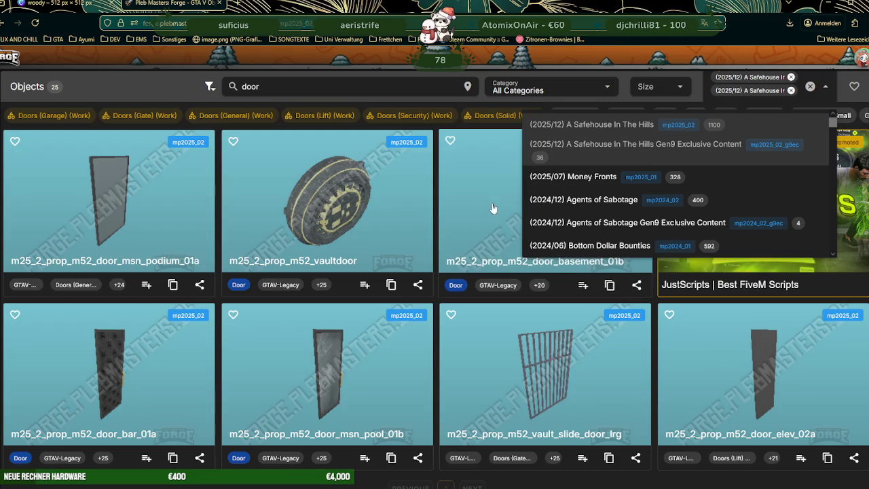
scroll("down", 3)
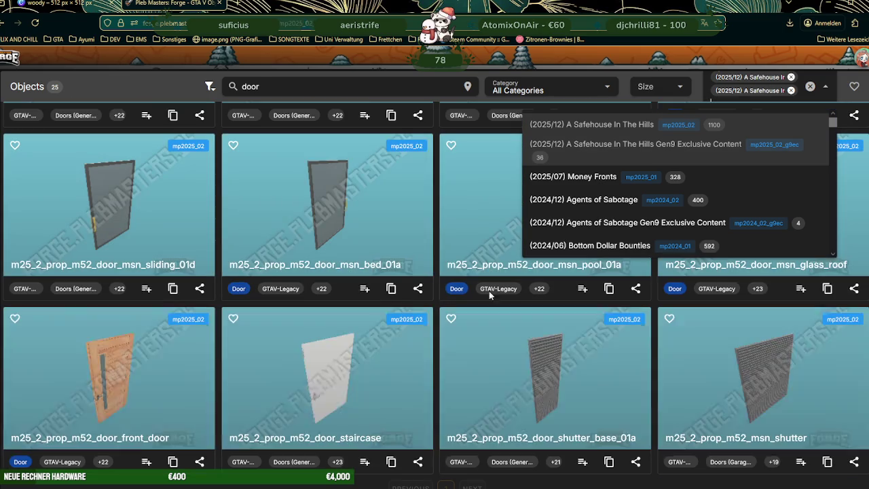
left_click(170, 445)
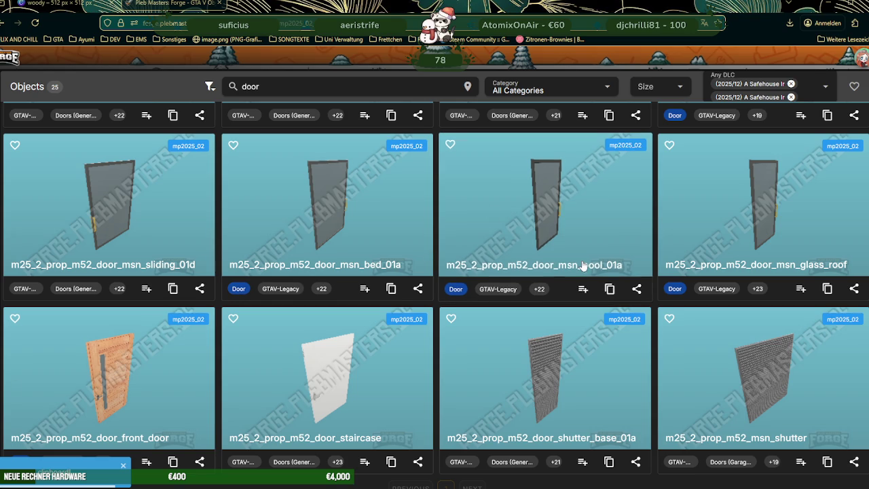
Step: View m25_2_prop_m52_door_msn_pool_01a as a 3D model and copy its name
left_click(553, 207)
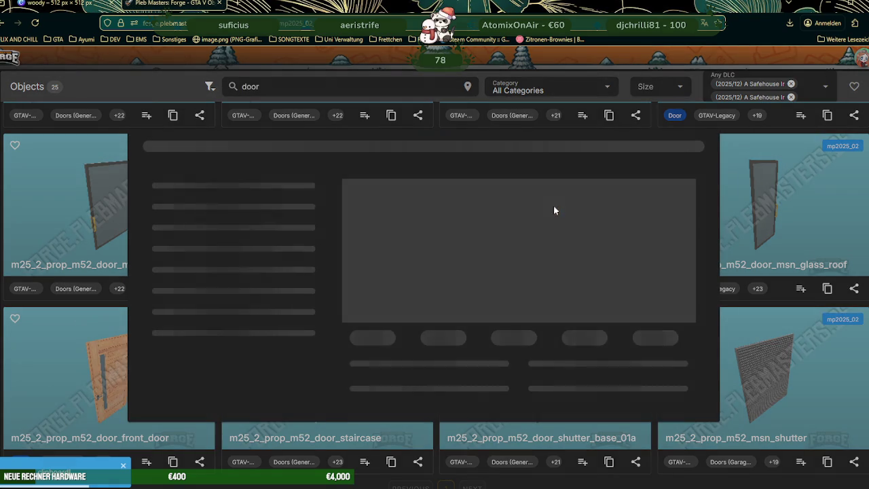
left_click(419, 110)
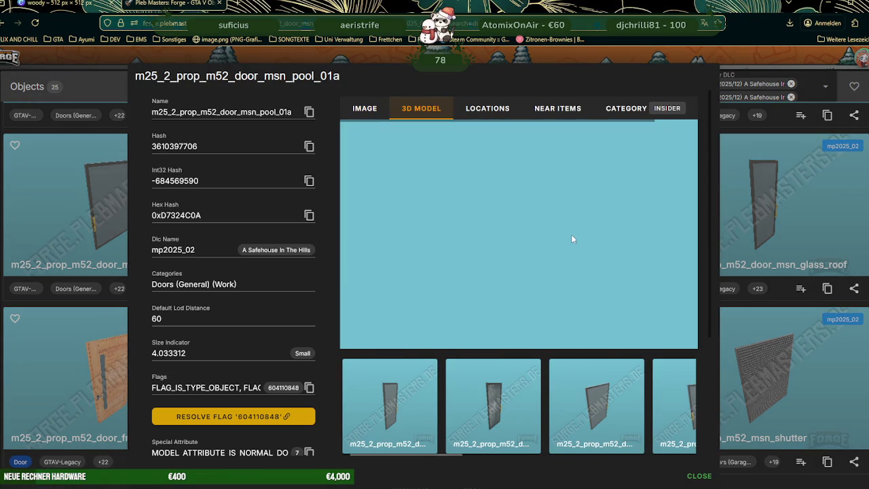
scroll("down", 3)
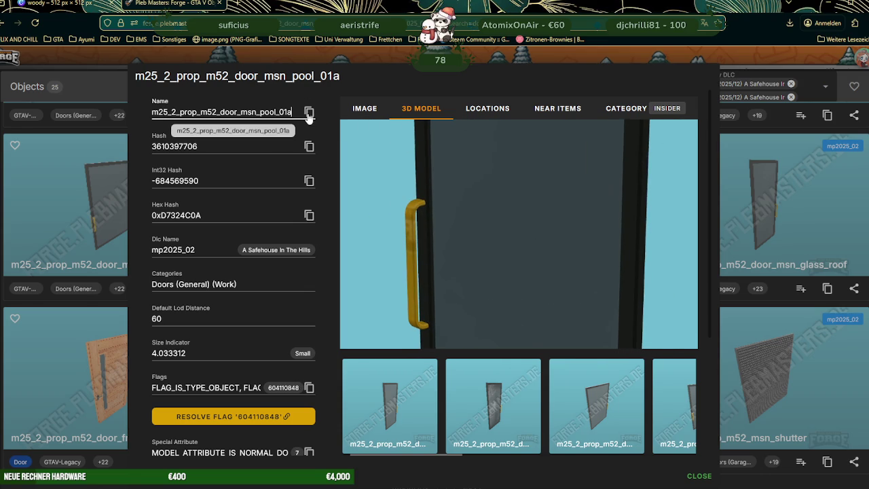
left_click(309, 112)
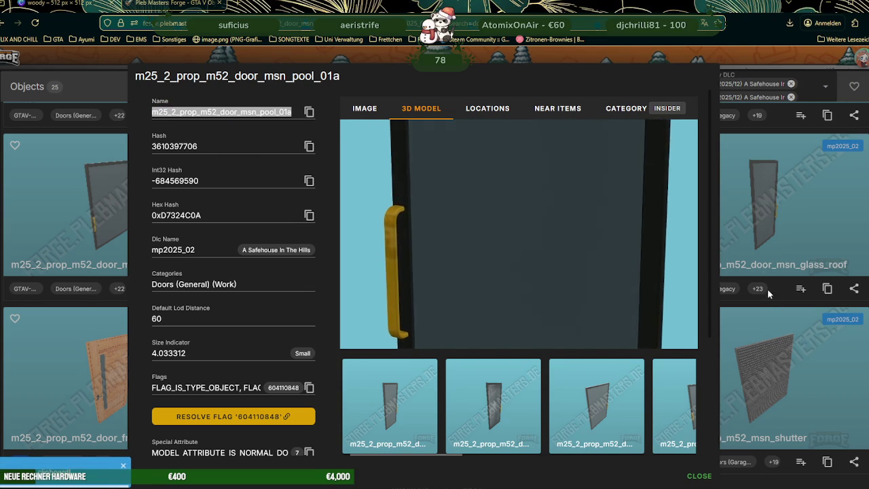
left_click(753, 245)
scroll("down", 3)
scroll("down", 3)
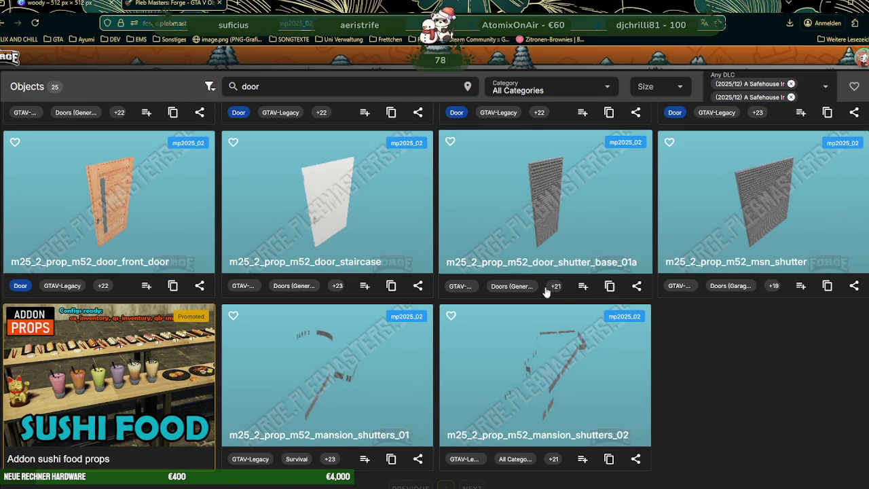
scroll("up", 3)
scroll("up", 3)
scroll("up", 3)
scroll("up", 3)
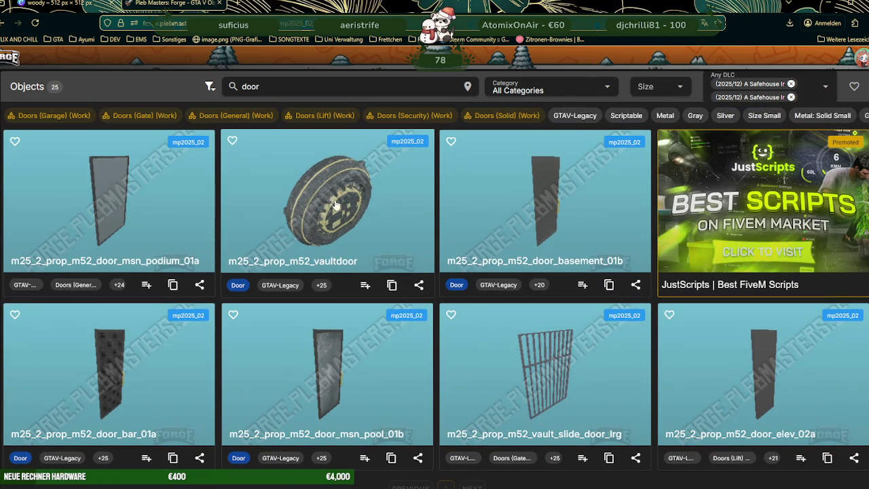
Step: Rotate the m25_2_prop_m52_vaultdoor 3D model, then clear the 'door' search to list all 1,136 objects
left_click(335, 203)
left_click(449, 120)
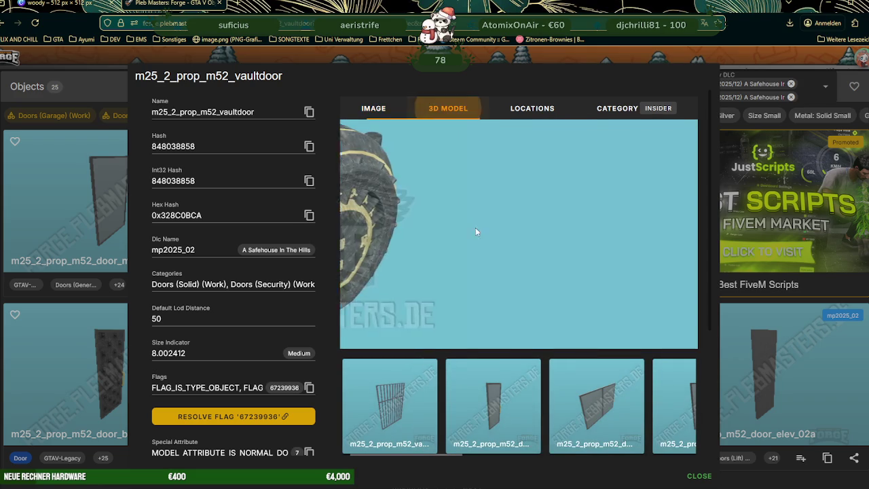
left_click_drag(481, 239, 521, 188)
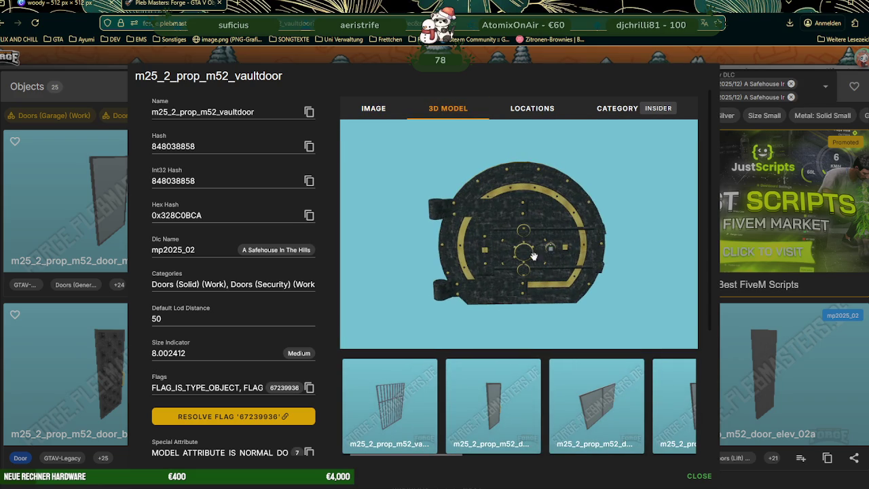
left_click(753, 342)
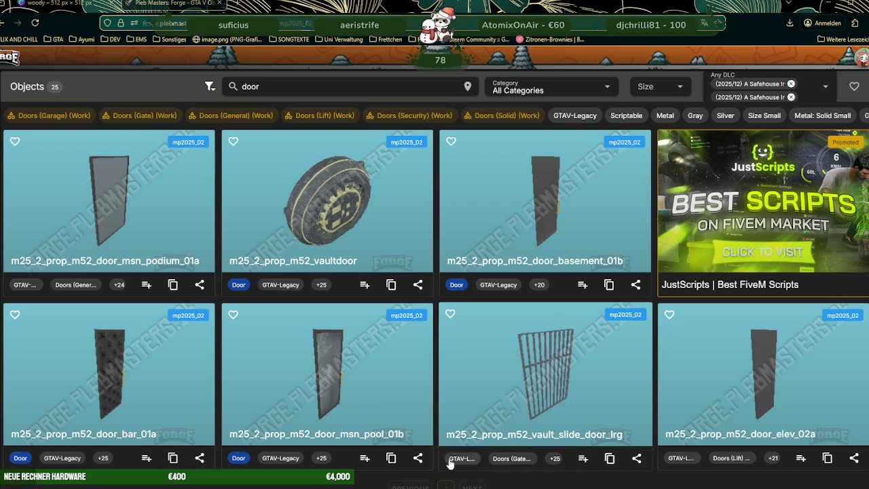
left_click(454, 86)
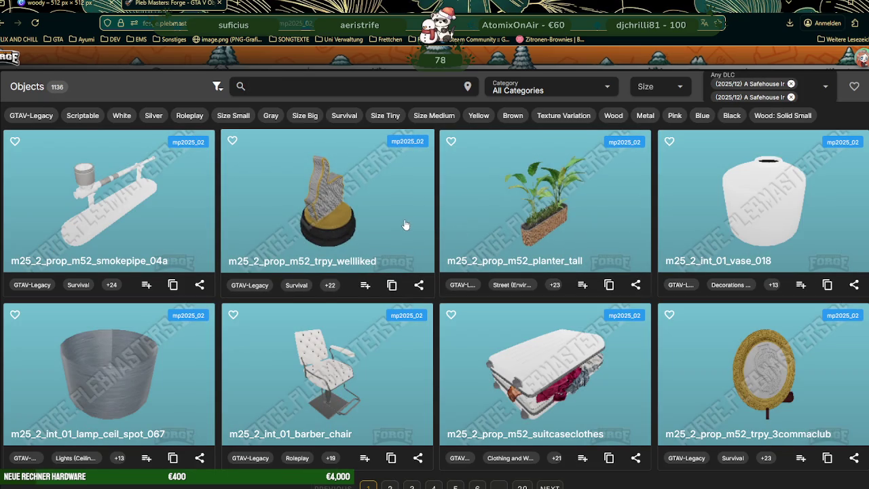
Step: Preview the sofa prop as a 3D model and rotate it to inspect it
scroll("down", 3)
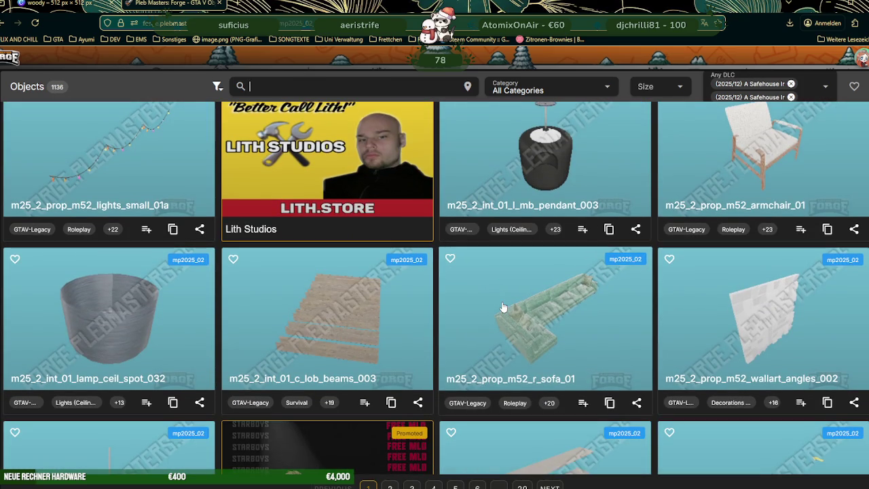
left_click(526, 328)
left_click(449, 108)
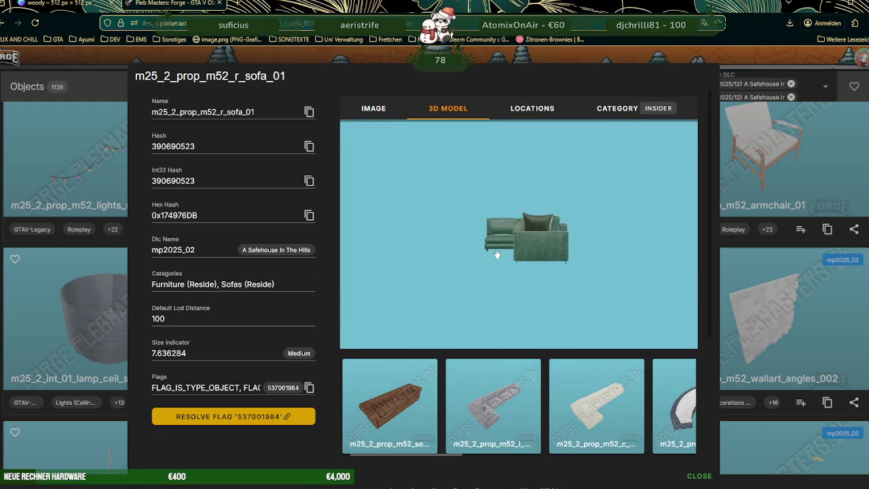
scroll("up", 3)
left_click_drag(537, 261, 568, 251)
key("Escape")
Step: Scroll to the bottom of the object grid and move to page 2
scroll("down", 3)
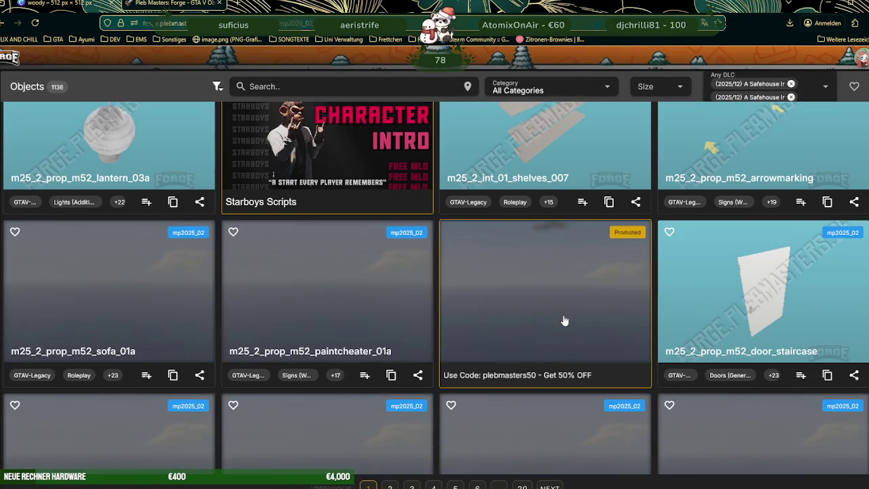
scroll("down", 3)
scroll("down", 3)
scroll("down", 3)
scroll("down", 3)
scroll("down", 3)
scroll("down", 3)
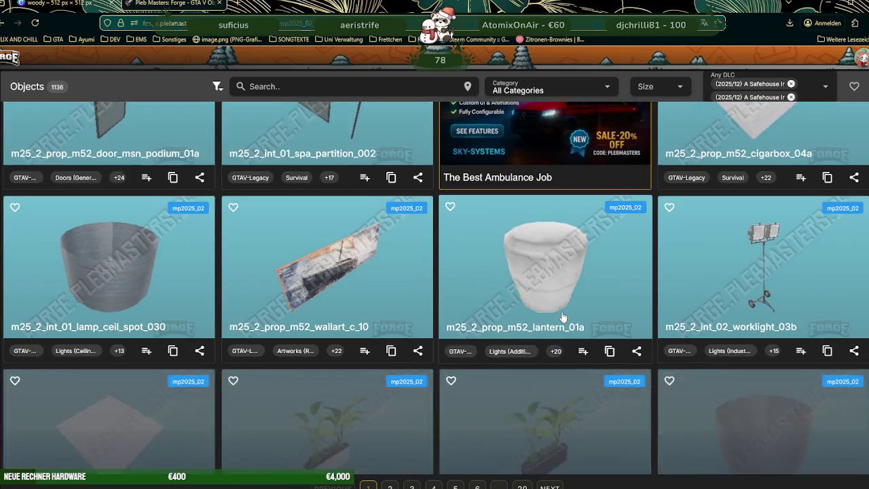
scroll("down", 3)
left_click(550, 487)
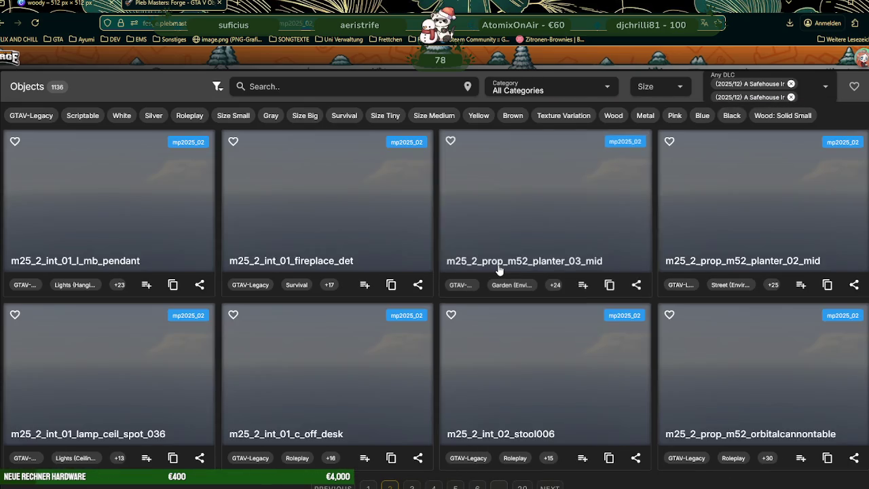
Step: Browse page 2 and preview the wallart_c_11 painting in 3D, rotated into perspective
scroll("down", 3)
scroll("down", 3)
scroll("down", 3)
scroll("down", 3)
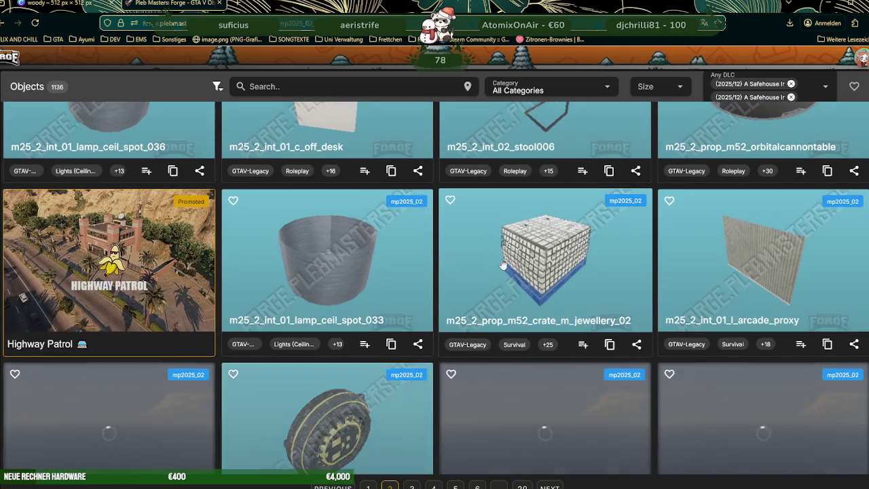
scroll("down", 3)
scroll("down", 3)
scroll("down", 3)
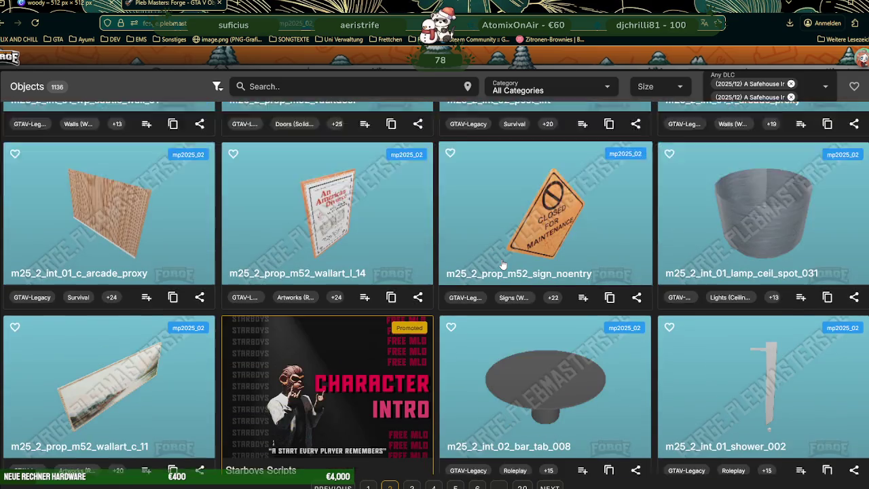
scroll("down", 3)
scroll("down", 3)
scroll("down", 3)
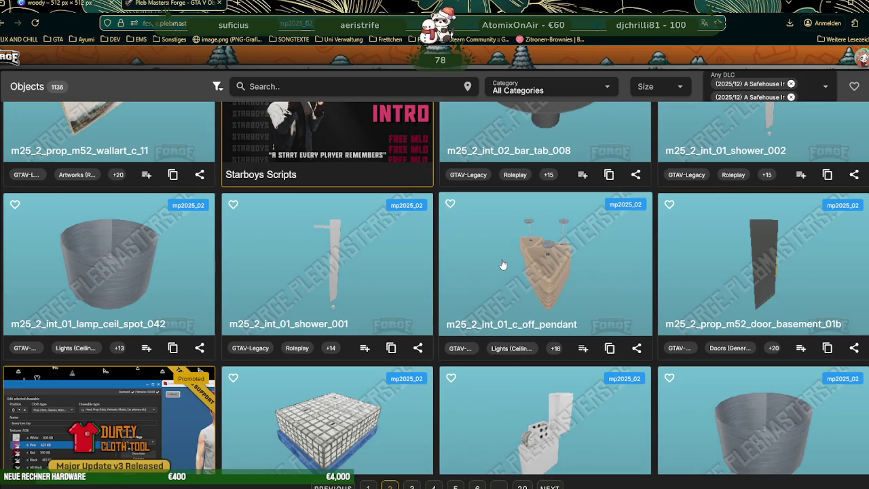
scroll("up", 3)
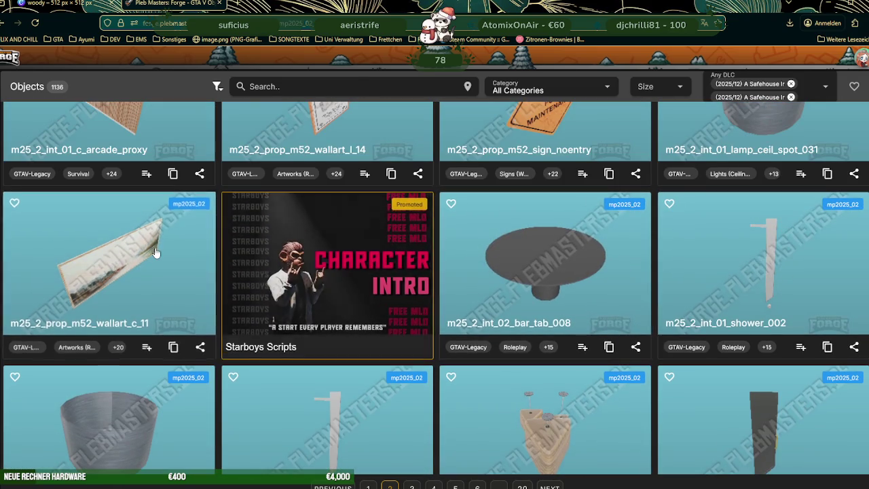
left_click(336, 317)
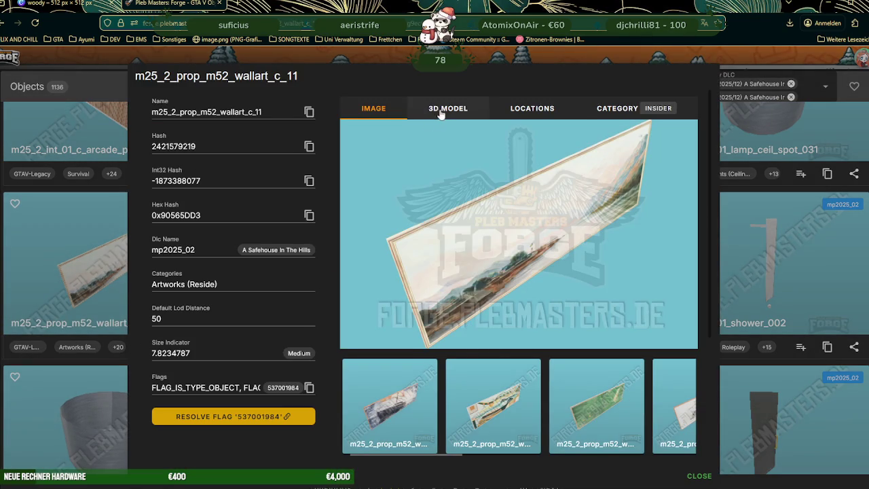
left_click(448, 109)
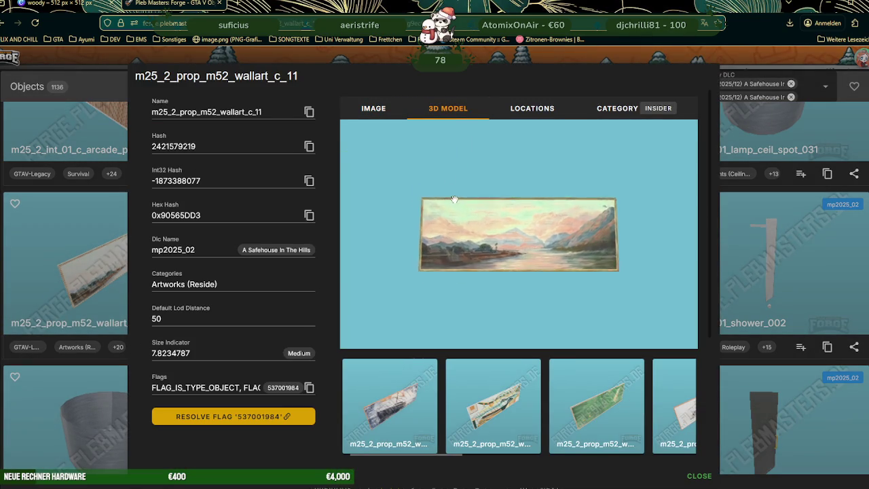
scroll("up", 3)
scroll("down", 3)
left_click_drag(475, 207, 585, 252)
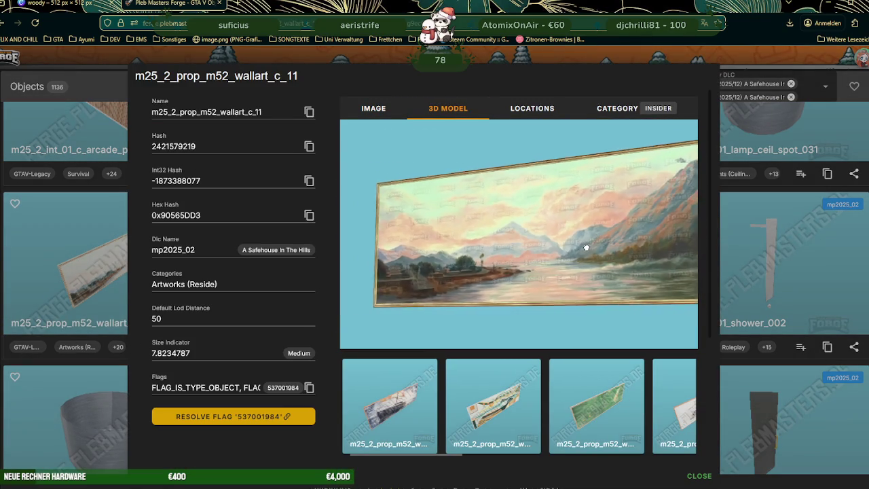
key("Escape")
Step: Go to page 3 and inspect the round rug's model by tilting it
scroll("down", 3)
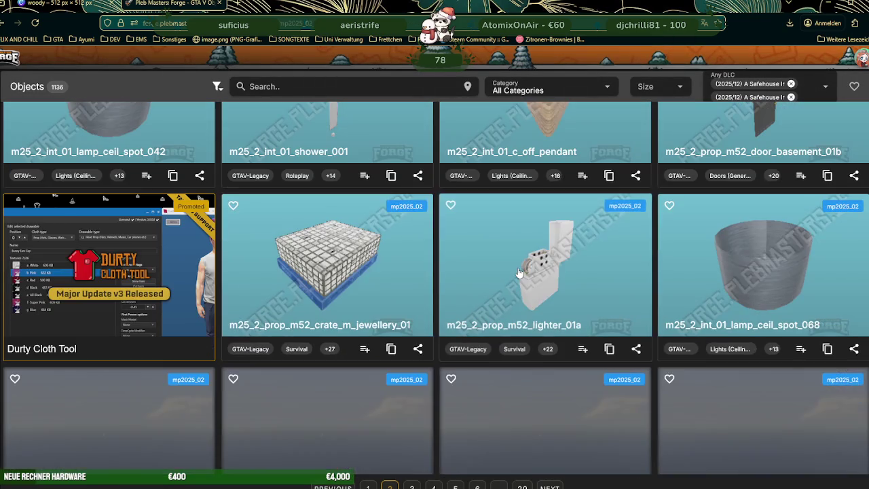
scroll("down", 3)
scroll("down", 3)
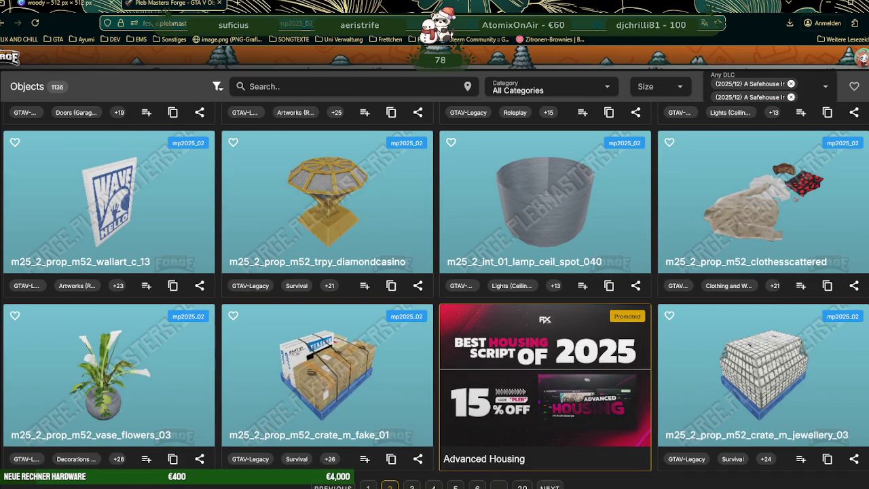
left_click(551, 487)
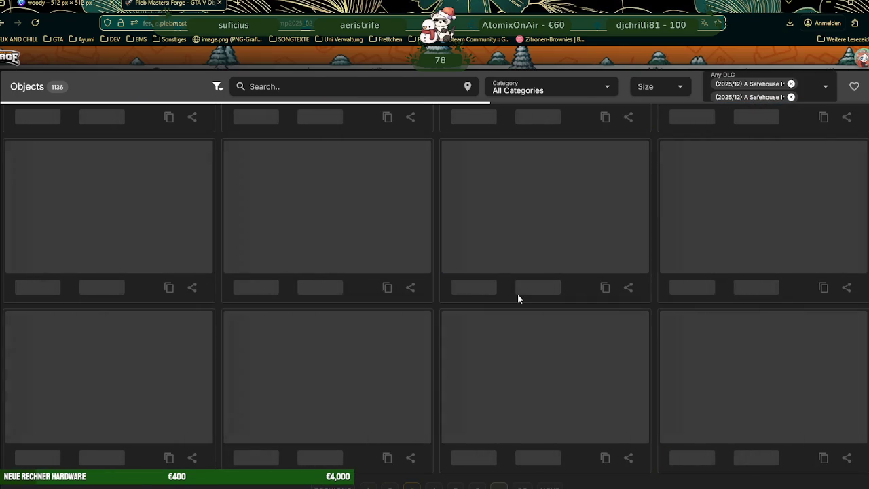
scroll("down", 3)
scroll("down", 3)
scroll("down", 3)
scroll("down", 3)
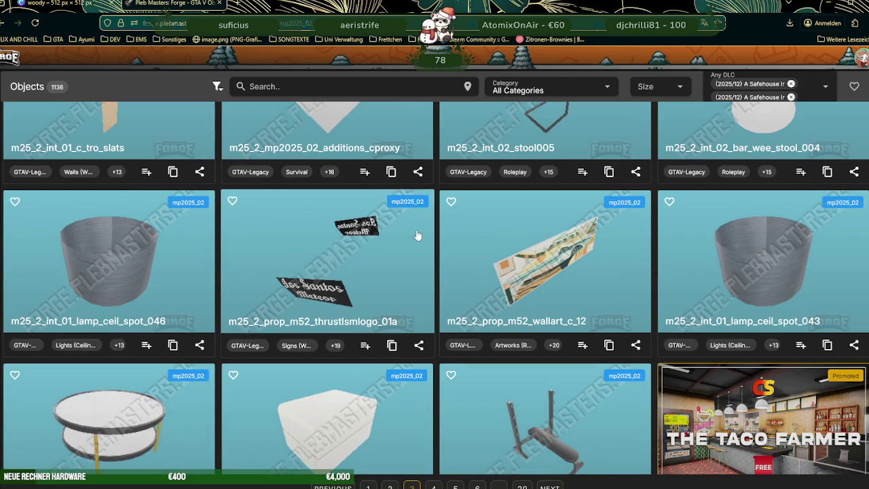
scroll("down", 3)
scroll("down", 3)
scroll("down", 3)
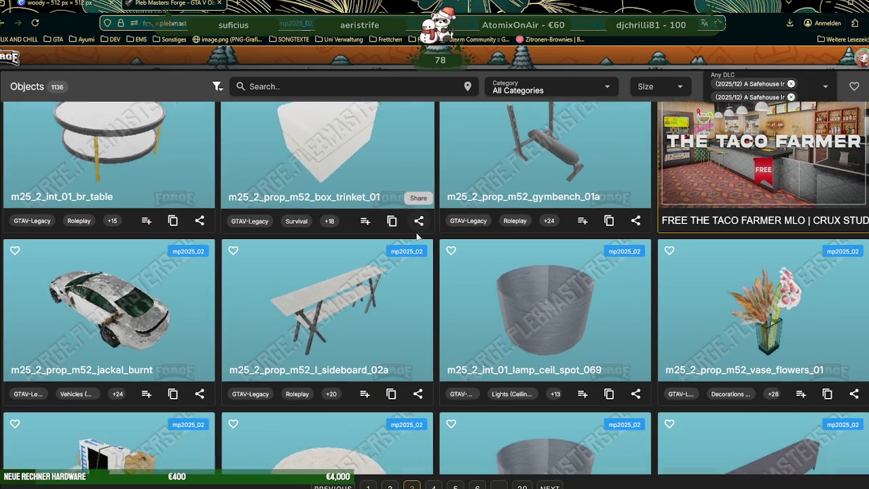
scroll("down", 3)
left_click(353, 251)
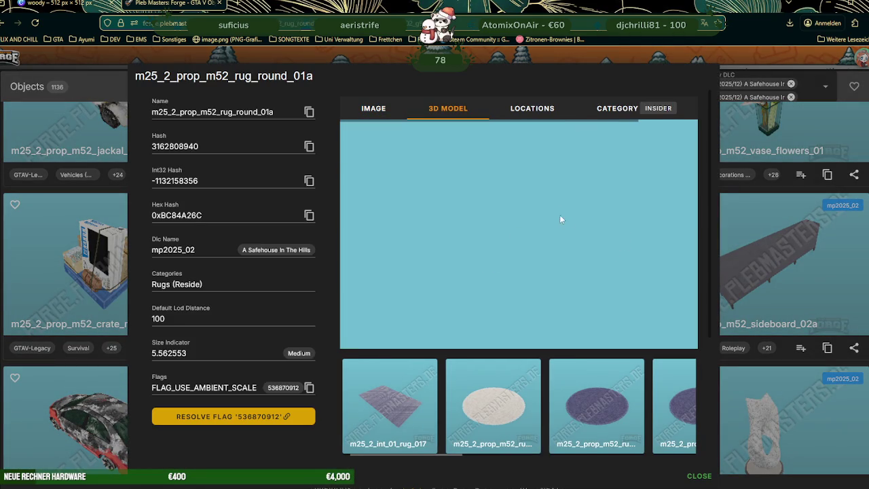
scroll("up", 3)
scroll("up", 3)
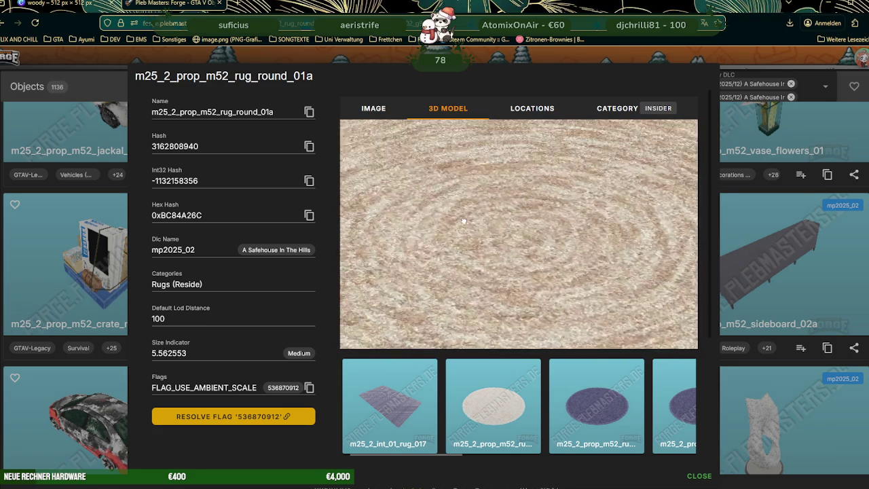
scroll("down", 3)
left_click_drag(503, 199, 531, 237)
left_click(742, 260)
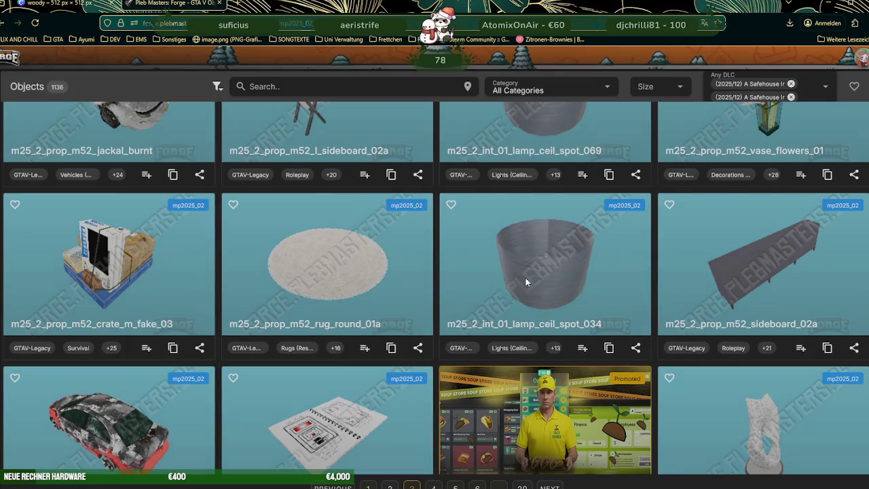
Step: Open m25_2_prop_m52_wallart_l_11's details in its 3D model view
scroll("down", 3)
scroll("down", 3)
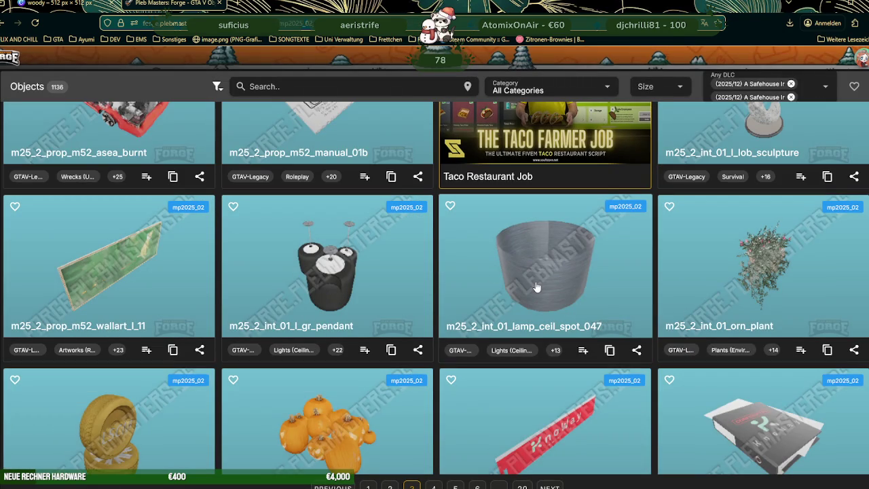
scroll("down", 3)
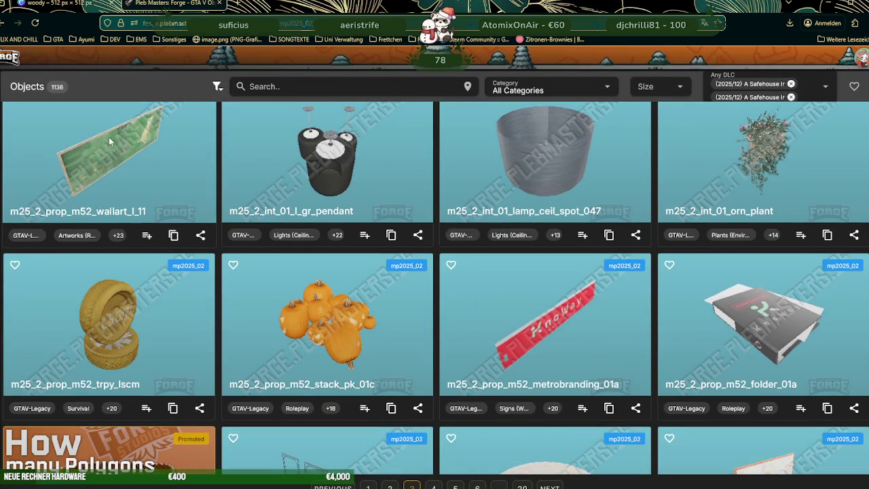
left_click(391, 238)
left_click(448, 108)
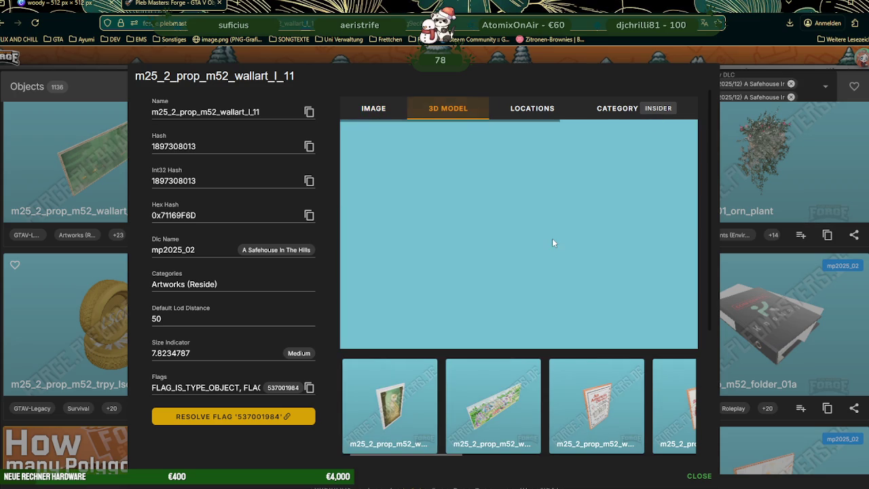
Step: Inspect the wallart_l_12 painting's 3D model with zoom, then return to the page 3 grid
scroll("up", 3)
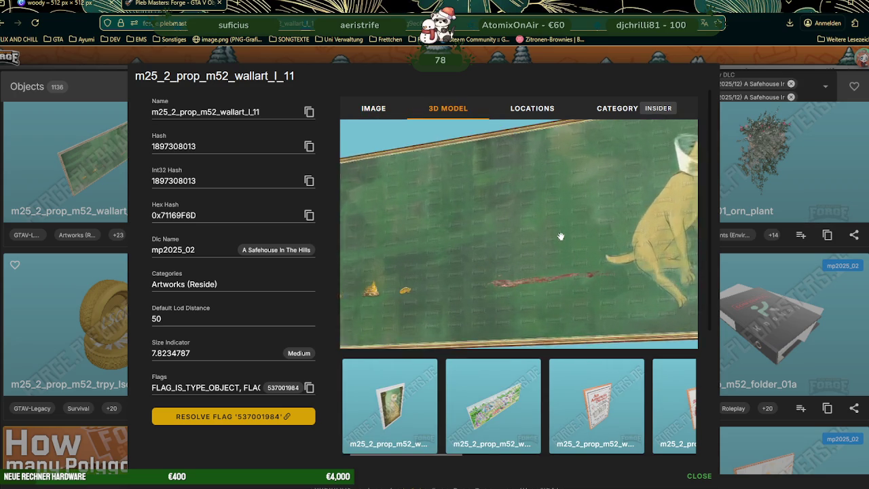
scroll("down", 3)
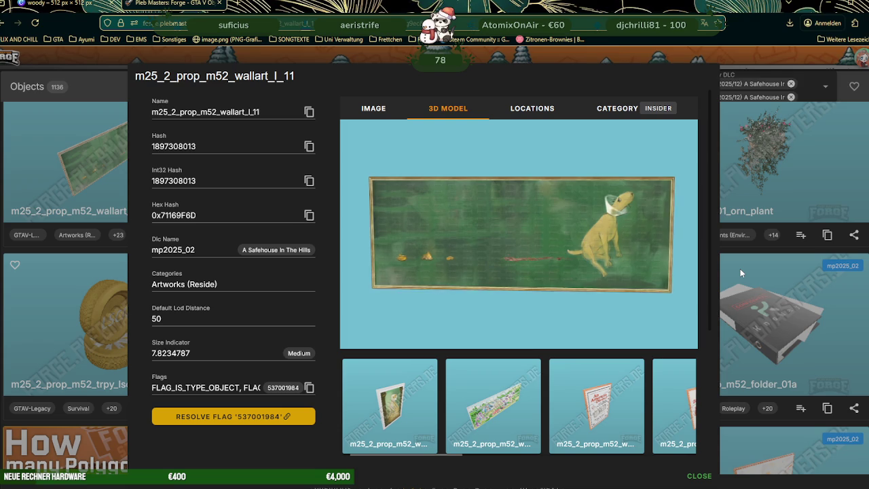
left_click(486, 401)
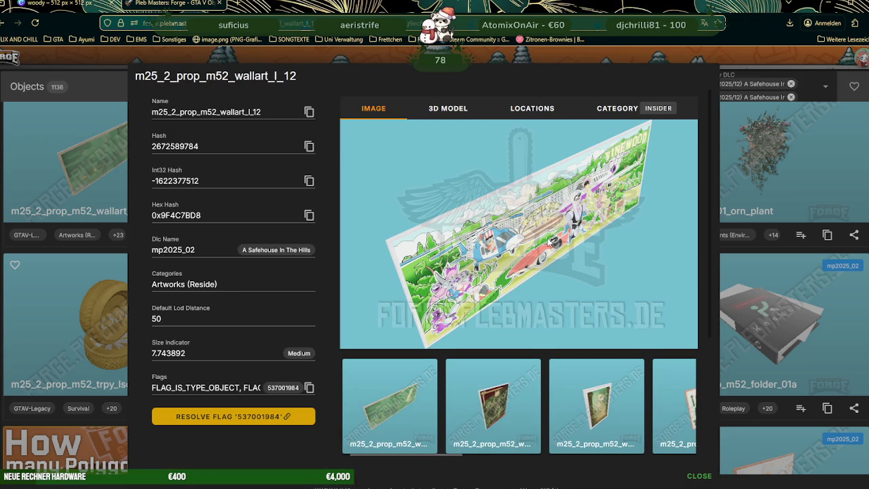
scroll("down", 3)
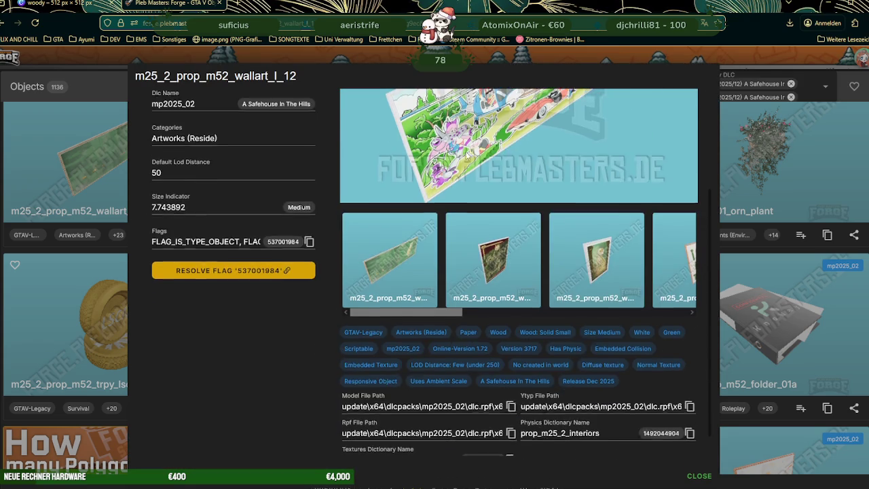
scroll("up", 3)
left_click(448, 108)
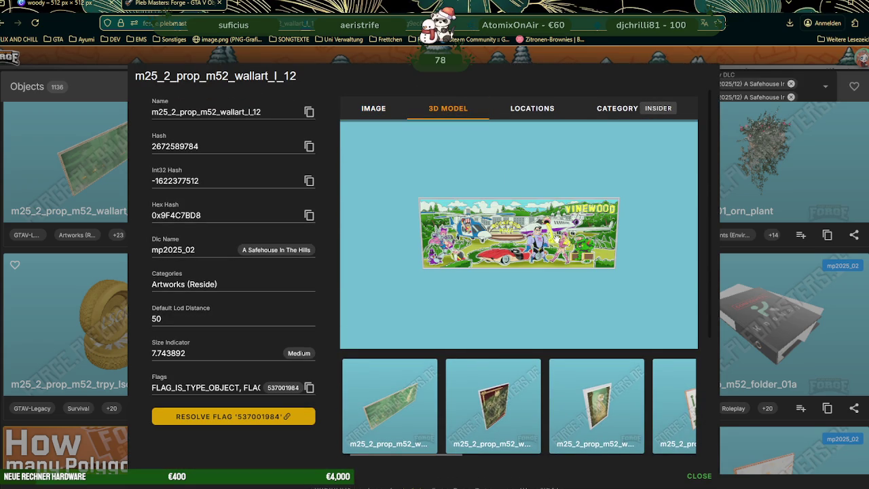
scroll("up", 3)
scroll("up", 3)
scroll("down", 3)
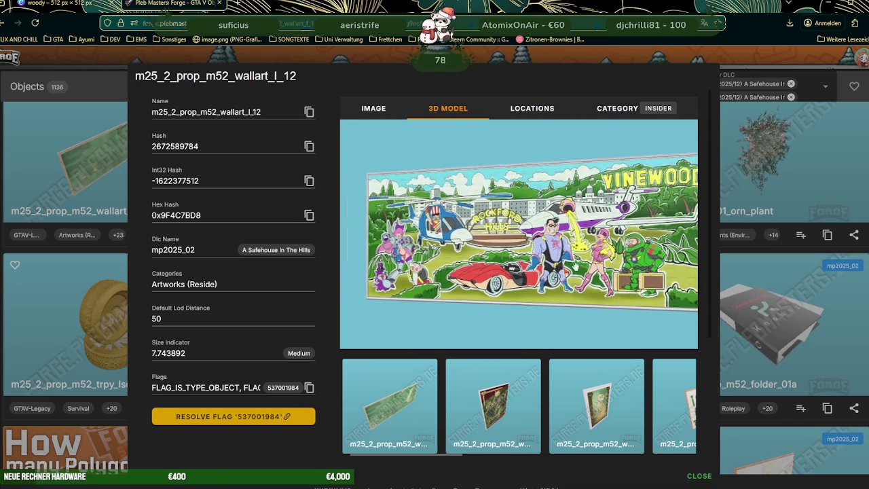
left_click(768, 279)
scroll("down", 3)
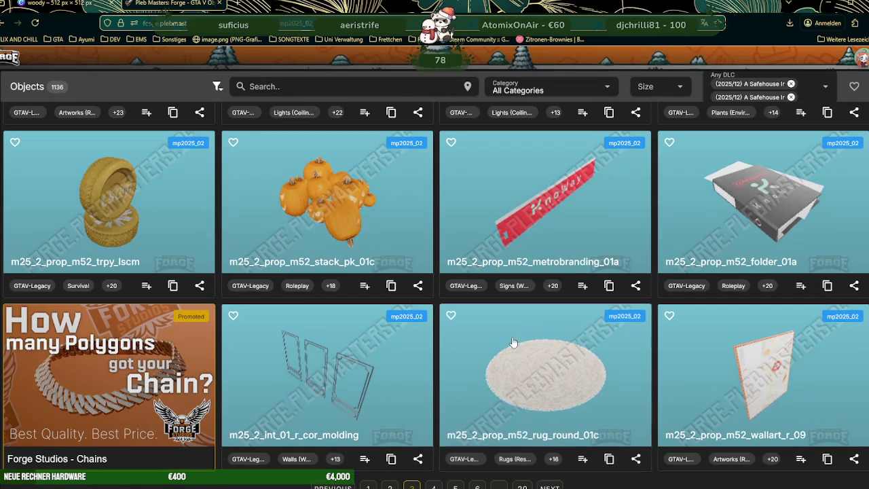
Step: On page 4, view lobby_standing_lamp003 in 3D and tilt it to see inside the shade
left_click(551, 487)
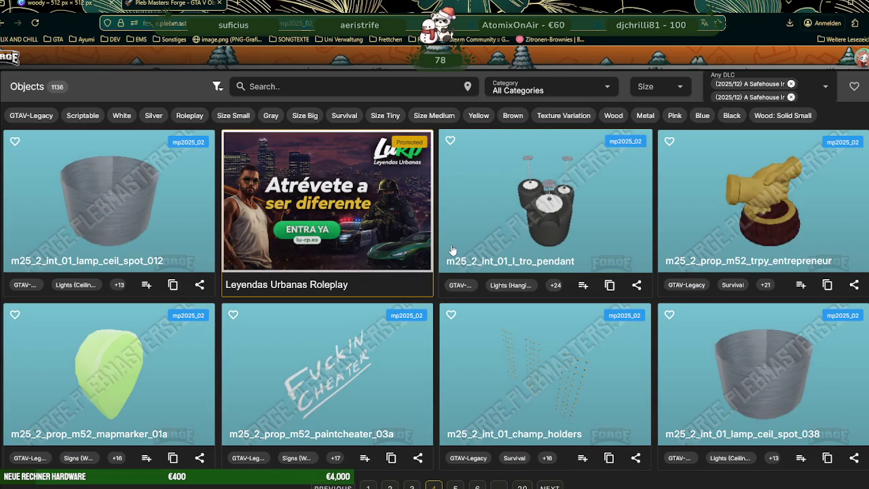
scroll("down", 3)
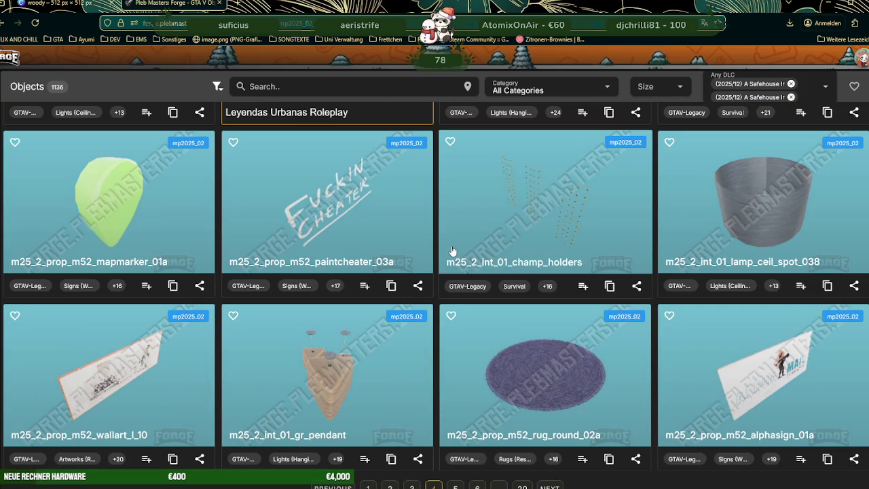
scroll("down", 3)
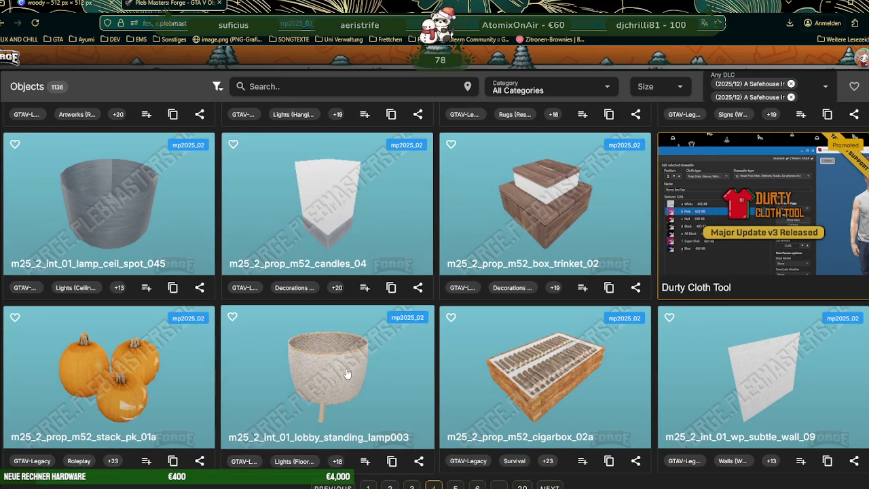
left_click(407, 353)
left_click(421, 108)
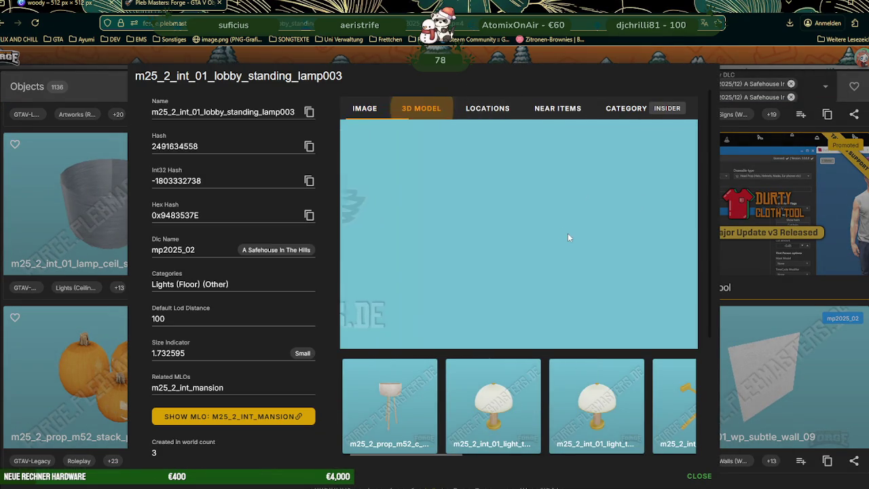
left_click_drag(585, 218, 537, 243)
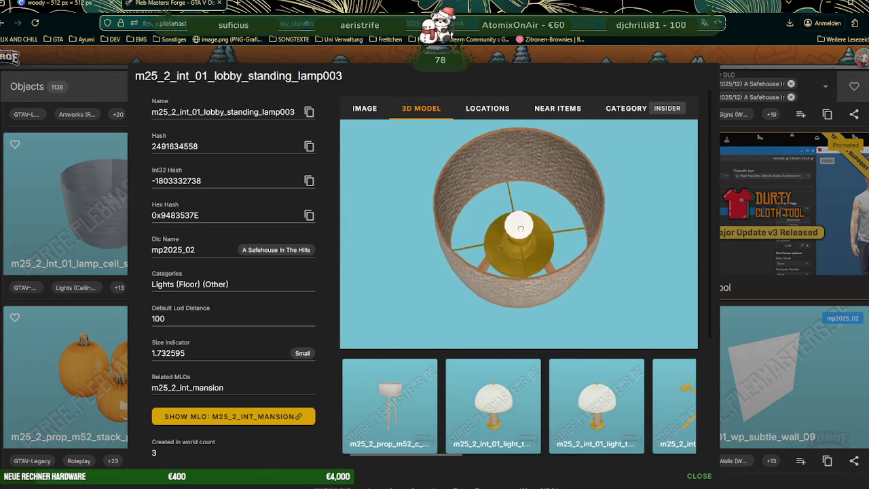
Step: Look over the related c_floorlamp's details, then close back to the object grid
left_click(411, 397)
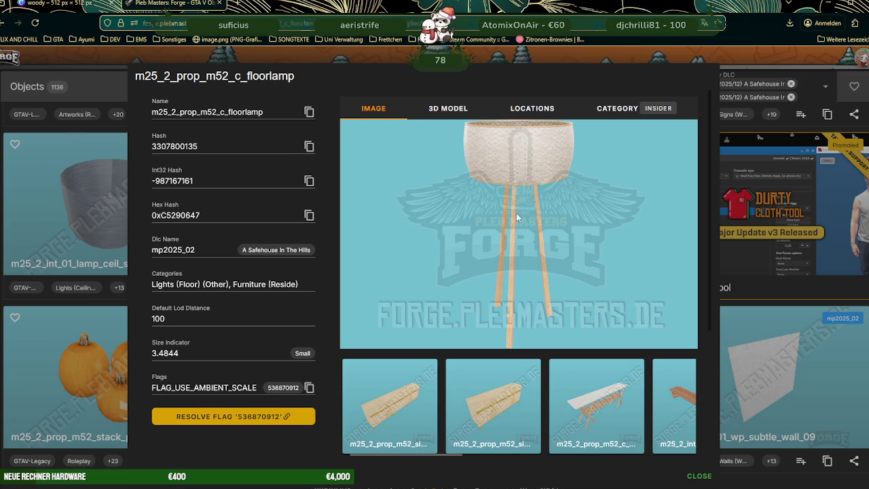
scroll("down", 3)
scroll("right", 3)
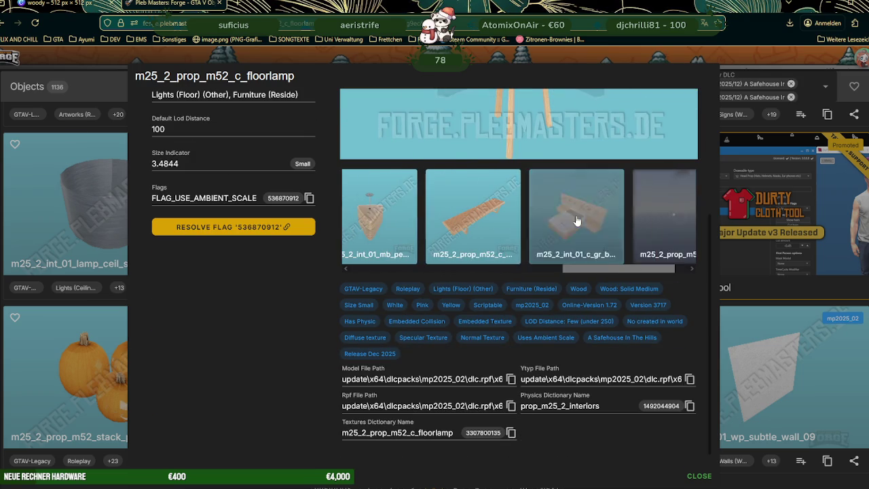
scroll("right", 3)
scroll("right", 3)
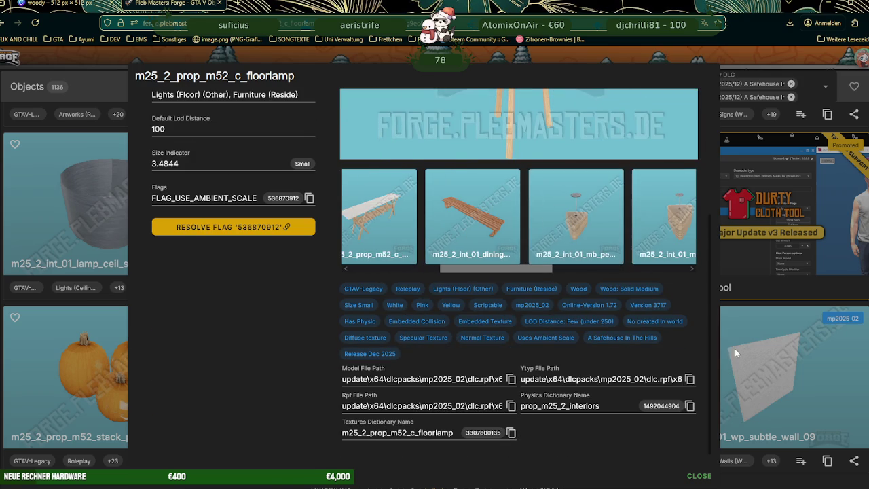
left_click(734, 349)
scroll("down", 3)
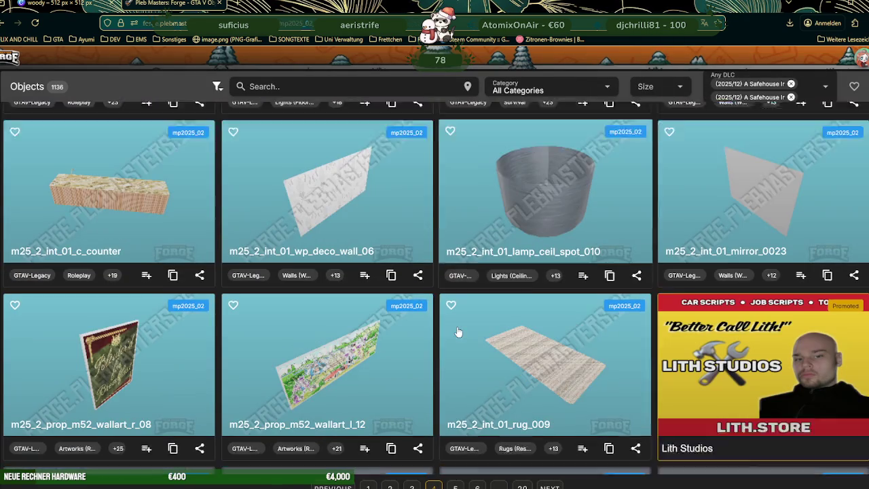
Step: Scroll through the rest of page 4, then browse all of page 5
scroll("down", 3)
scroll("down", 3)
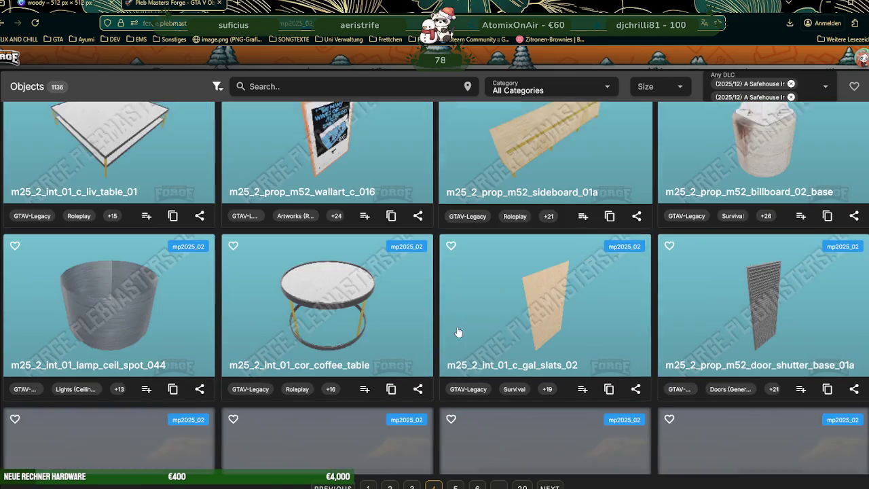
scroll("down", 3)
scroll("down", 3)
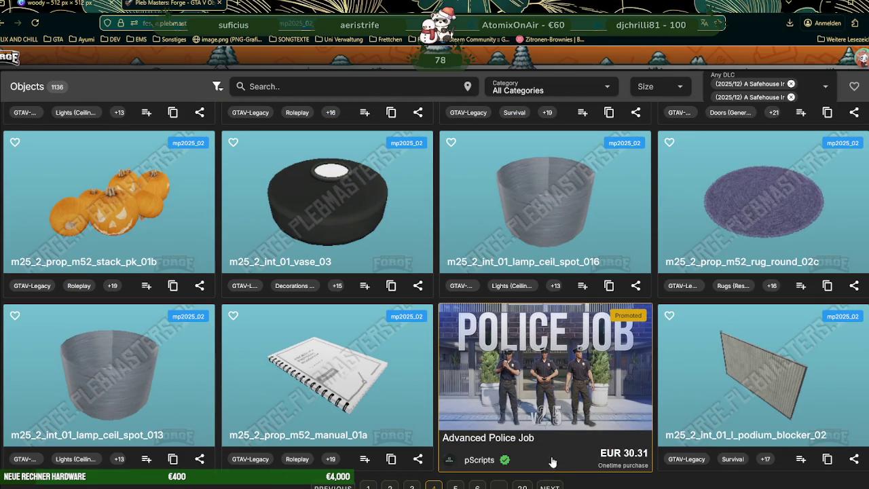
left_click(551, 487)
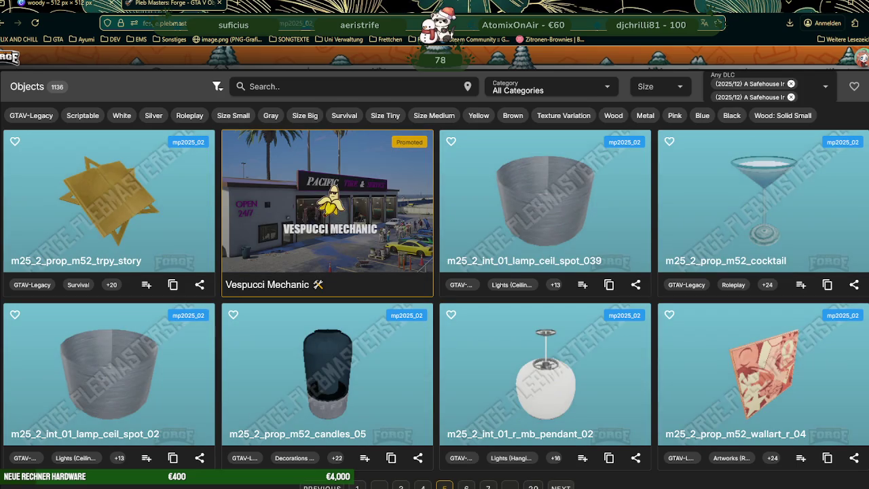
scroll("down", 3)
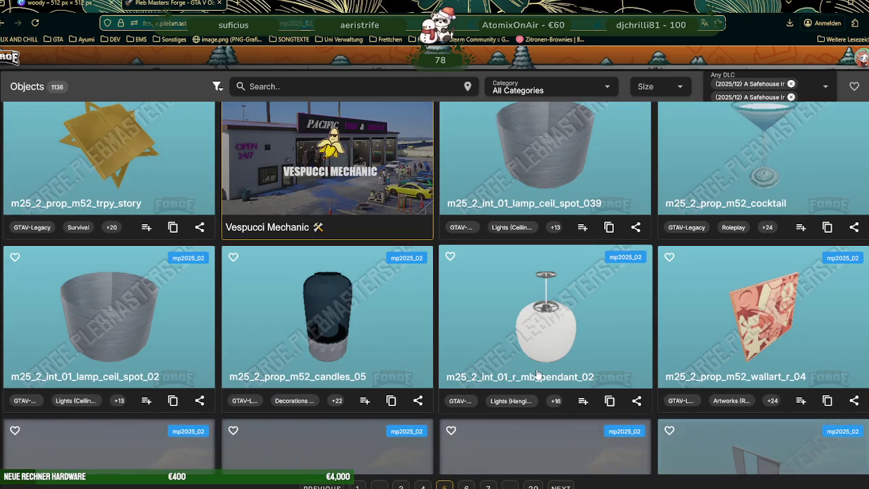
scroll("down", 3)
scroll("up", 3)
scroll("up", 3)
scroll("down", 3)
scroll("down", 3)
scroll("down", 3)
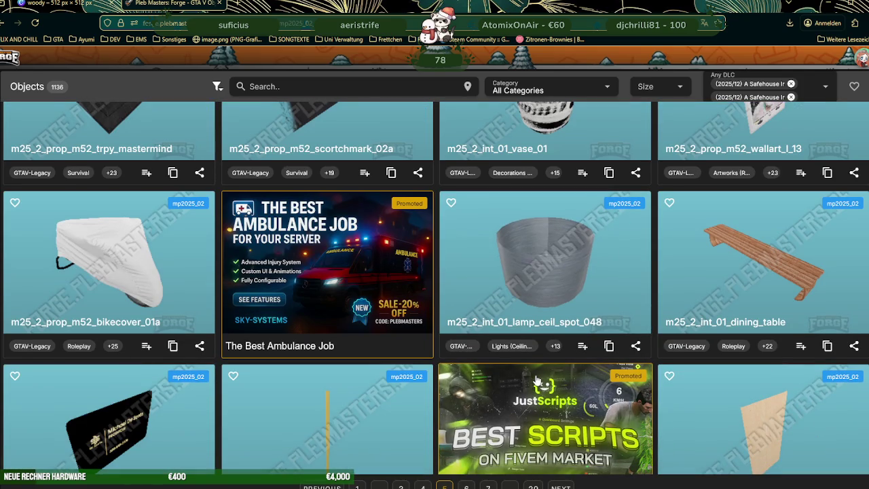
scroll("down", 3)
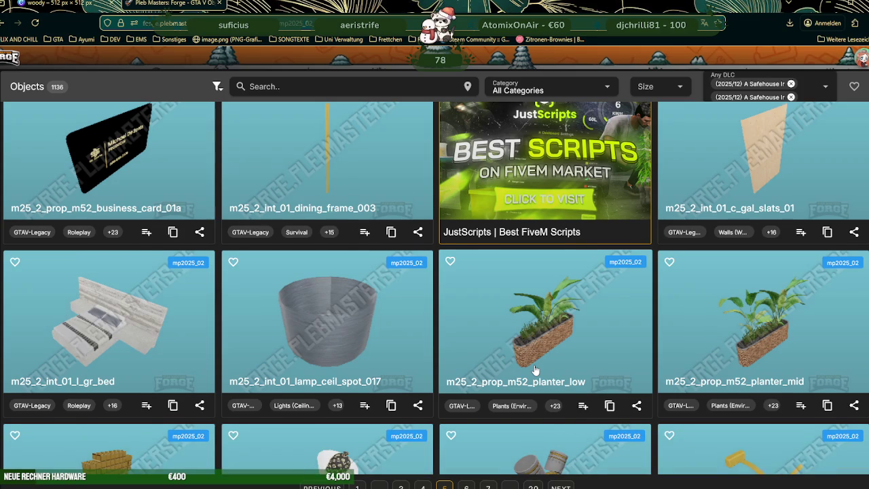
scroll("down", 3)
scroll("down", 3)
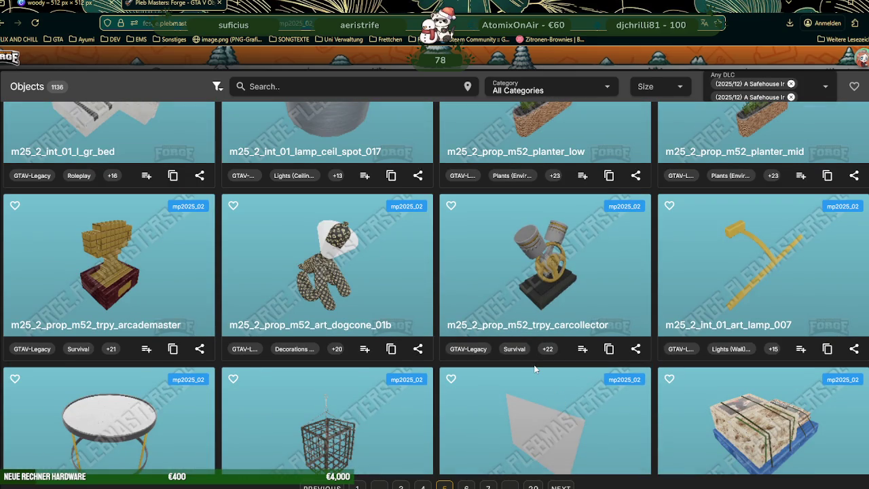
scroll("down", 3)
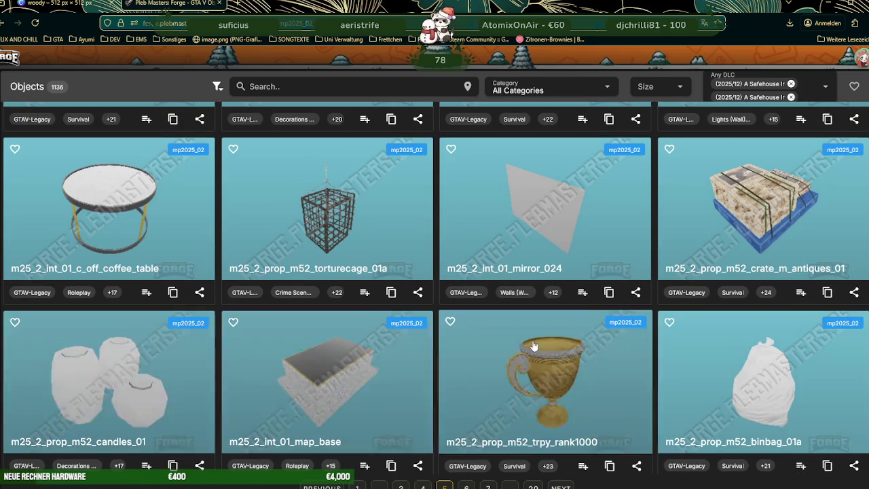
scroll("down", 3)
scroll("down", 3)
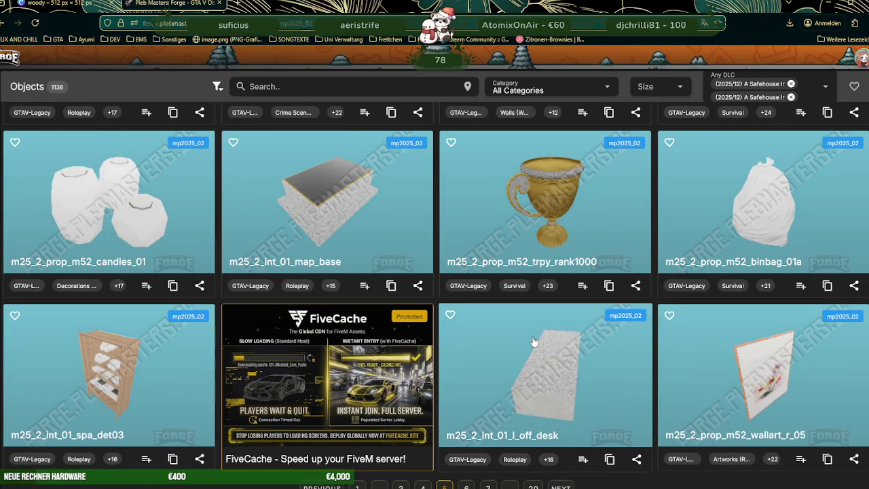
Step: Move to page 6 and open the m25_2_prop_m52_wallart_r_07 details
left_click(561, 486)
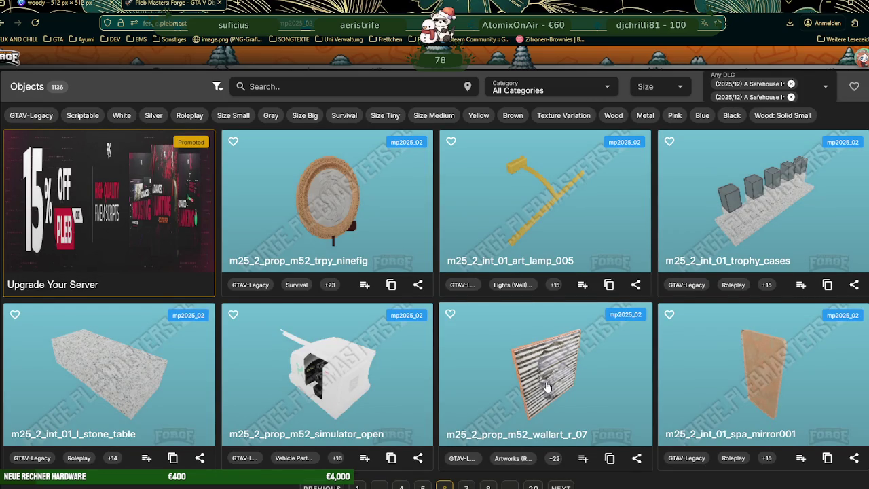
scroll("down", 3)
scroll("down", 3)
left_click(532, 215)
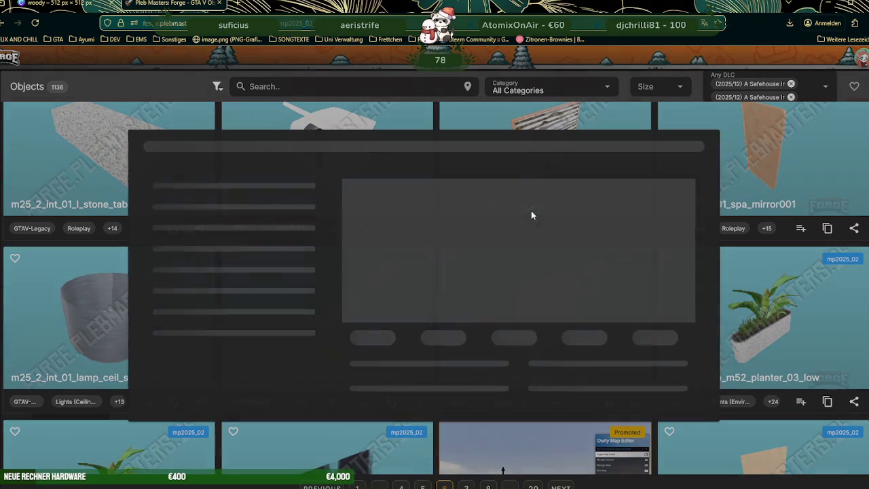